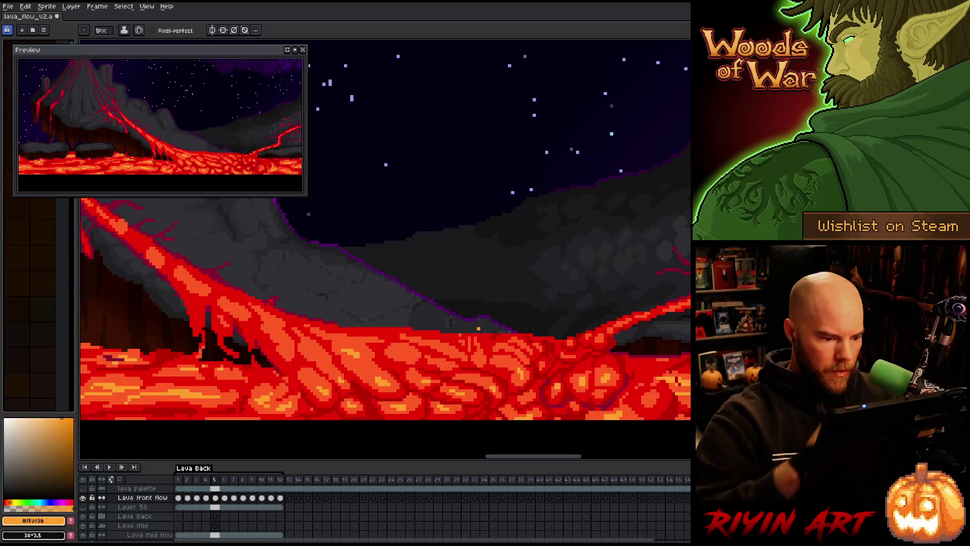
Step: Save lava_flow_v2 and start the lava animation playing
{"action": "key", "text": "ctrl+s"}
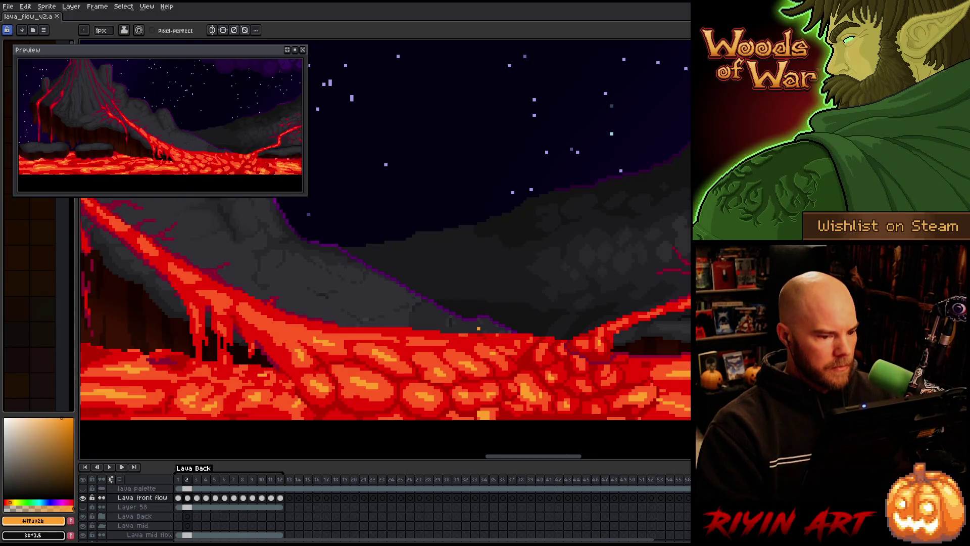
{"action": "key", "text": "Return"}
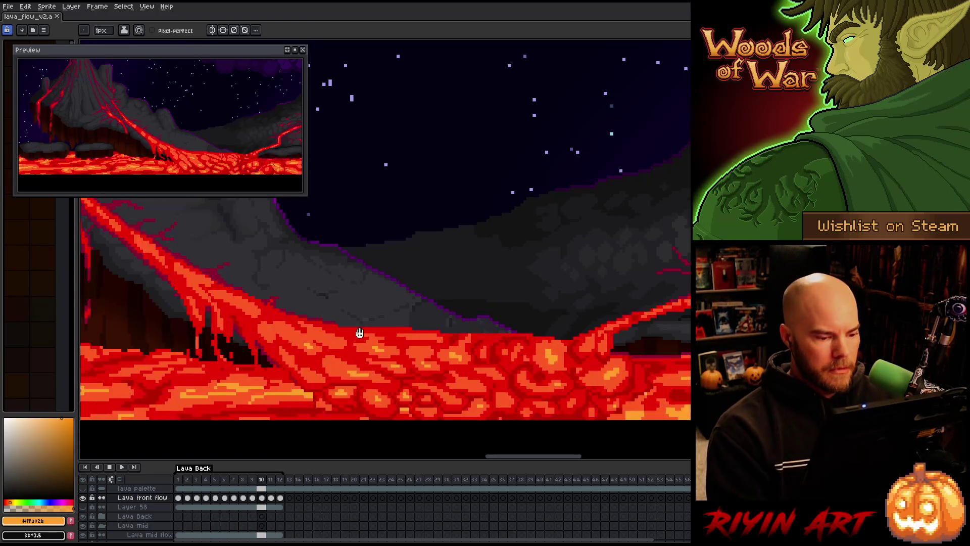
Step: Zoom out, pan across the volcano scene, and save lava_flow_v2 again
{"action": "scroll", "coordinate": [382, 313], "scroll_direction": "down", "scroll_amount": 3}
{"action": "left_click_drag", "start_coordinate": [384, 293], "coordinate": [428, 353]}
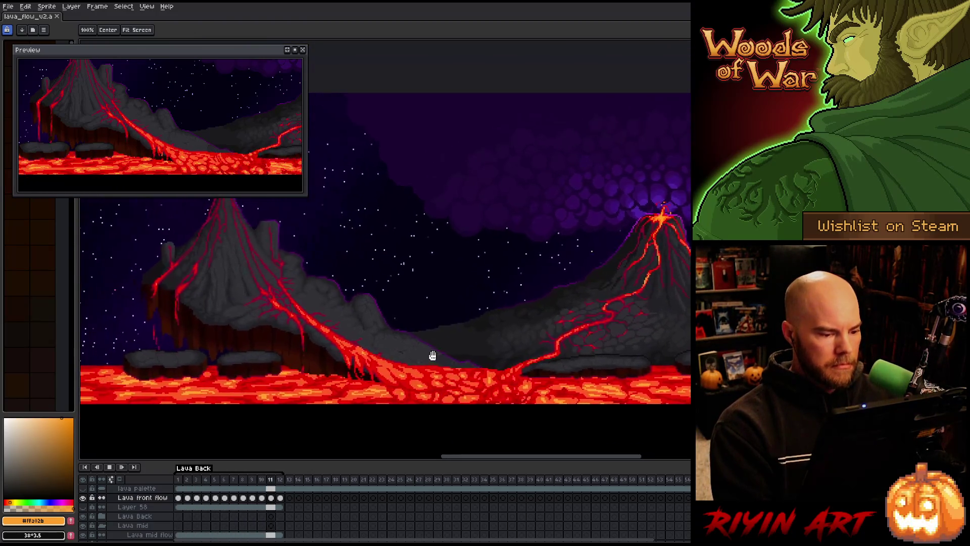
{"action": "key", "text": "ctrl+s"}
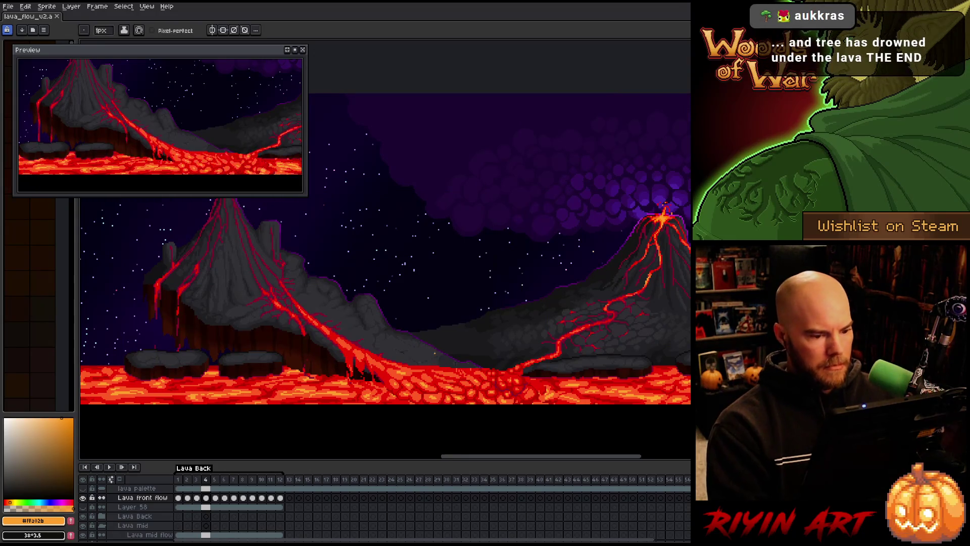
Step: Zoom around to review the scene, return to the lava river, and stop on frame 1
{"action": "scroll", "coordinate": [587, 279], "scroll_direction": "up", "scroll_amount": 1}
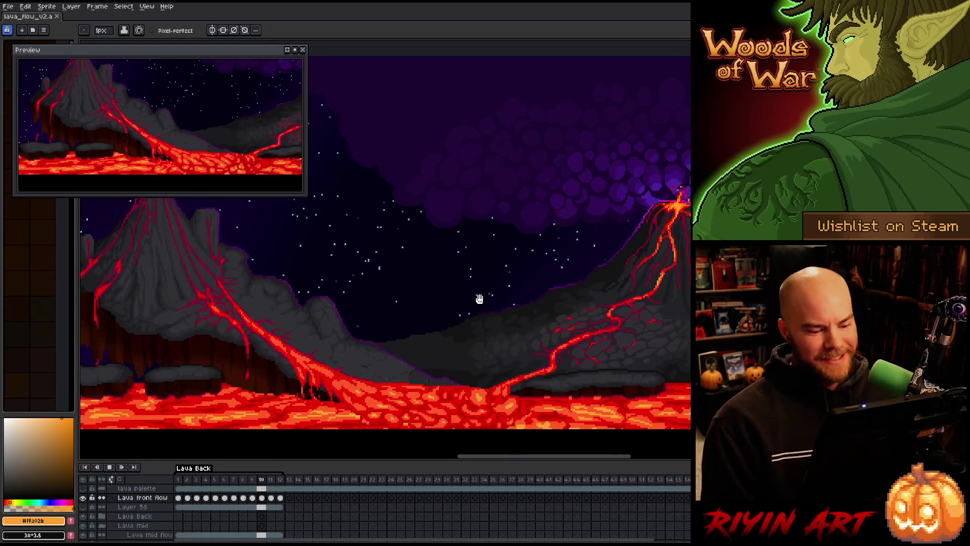
{"action": "scroll", "coordinate": [418, 342], "scroll_direction": "down", "scroll_amount": 1}
{"action": "scroll", "coordinate": [389, 419], "scroll_direction": "up", "scroll_amount": 1}
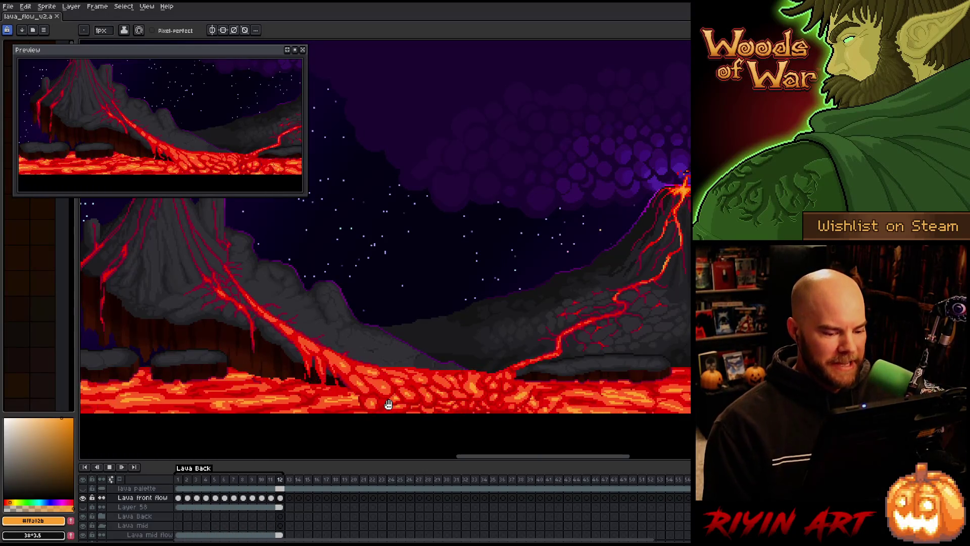
{"action": "scroll", "coordinate": [354, 412], "scroll_direction": "up", "scroll_amount": 1}
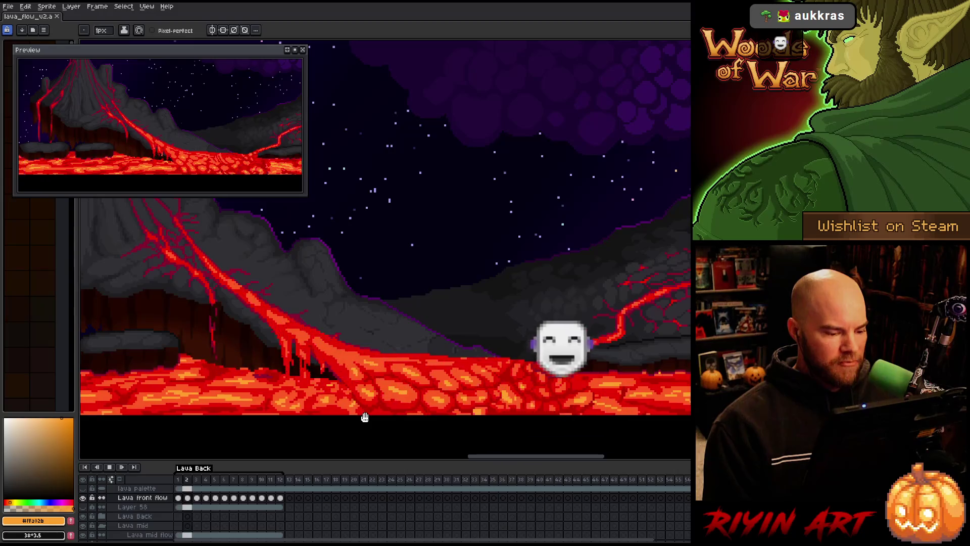
{"action": "scroll", "coordinate": [368, 416], "scroll_direction": "down", "scroll_amount": 1}
{"action": "scroll", "coordinate": [249, 320], "scroll_direction": "down", "scroll_amount": 2}
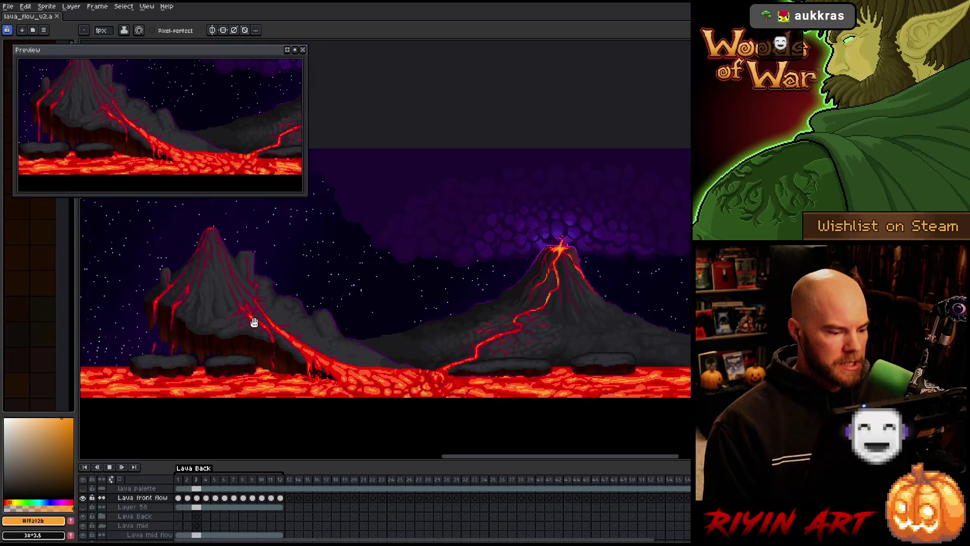
{"action": "scroll", "coordinate": [227, 271], "scroll_direction": "up", "scroll_amount": 1}
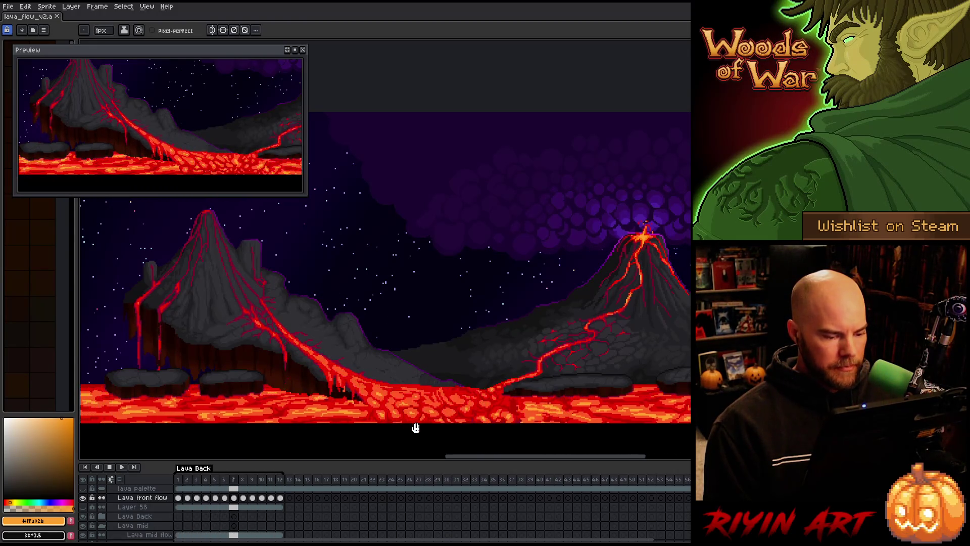
{"action": "scroll", "coordinate": [428, 407], "scroll_direction": "up", "scroll_amount": 3}
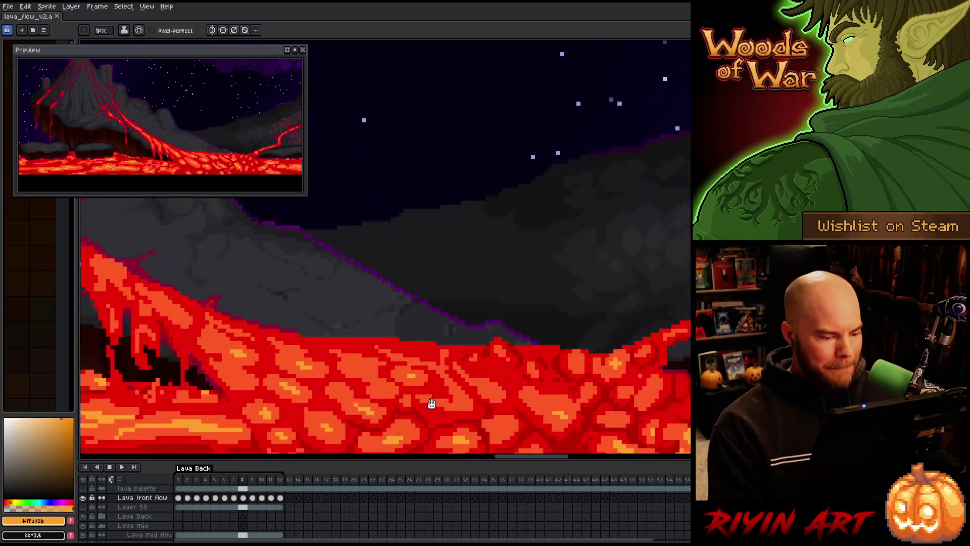
{"action": "scroll", "coordinate": [429, 404], "scroll_direction": "down", "scroll_amount": 1}
{"action": "scroll", "coordinate": [428, 402], "scroll_direction": "up", "scroll_amount": 1}
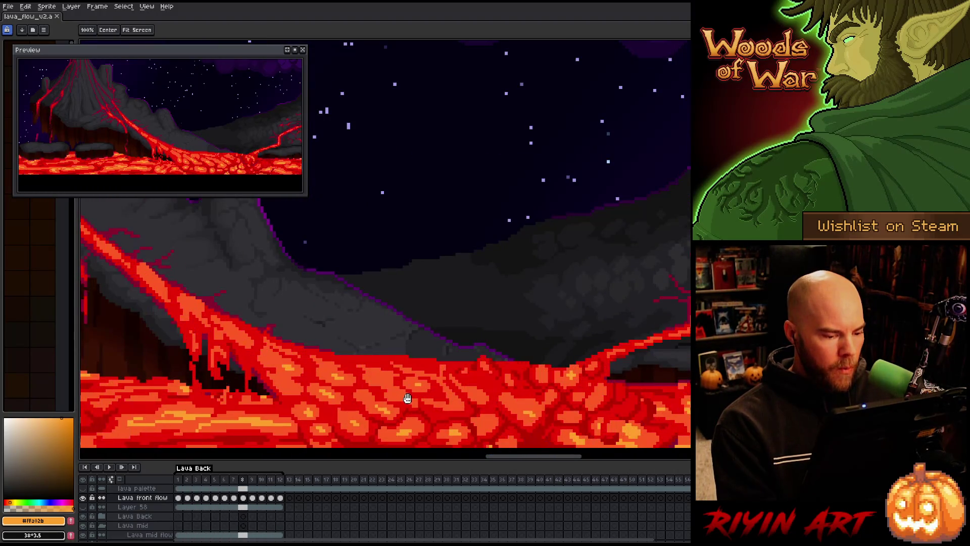
{"action": "left_click_drag", "start_coordinate": [407, 396], "coordinate": [397, 347]}
{"action": "left_click", "coordinate": [182, 499]}
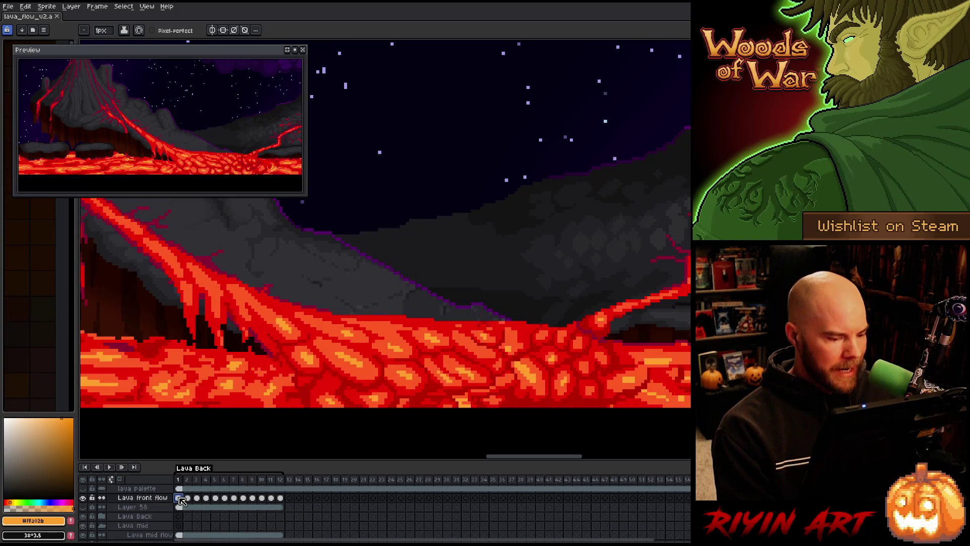
Step: Go to frame 1 of Lava front flow, sample the lava red, and set a 4px pencil
{"action": "left_click", "coordinate": [670, 516]}
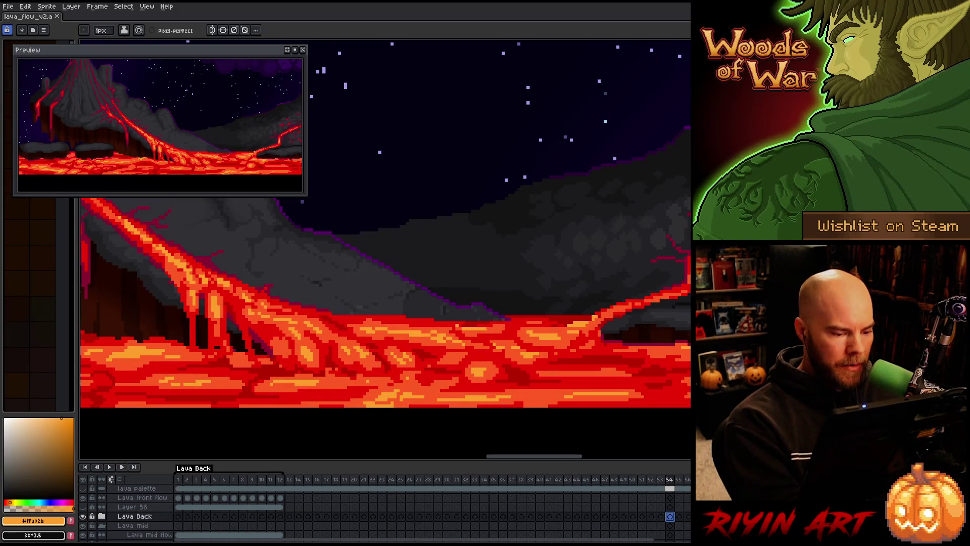
{"action": "left_click", "coordinate": [178, 498]}
{"action": "left_click", "coordinate": [421, 317], "text": "alt"}
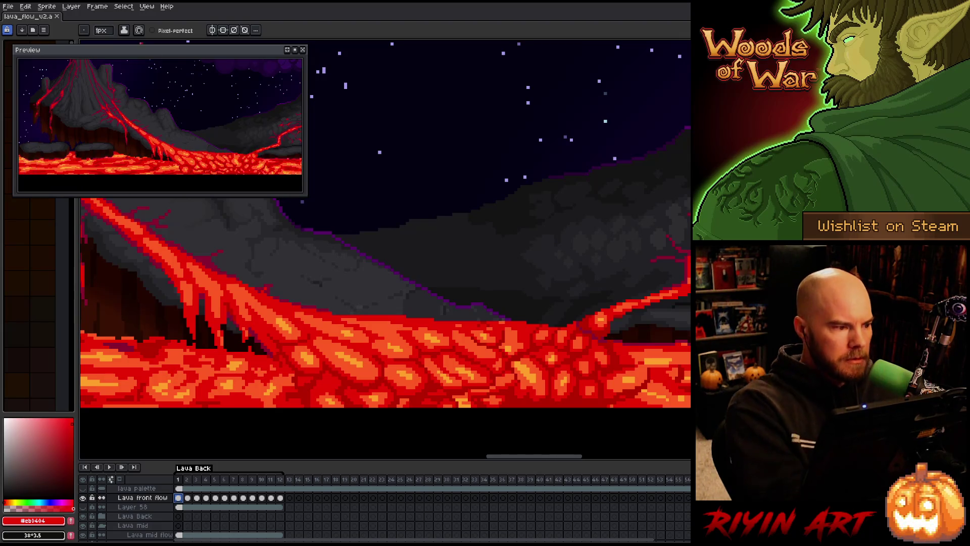
{"action": "left_click", "coordinate": [102, 30]}
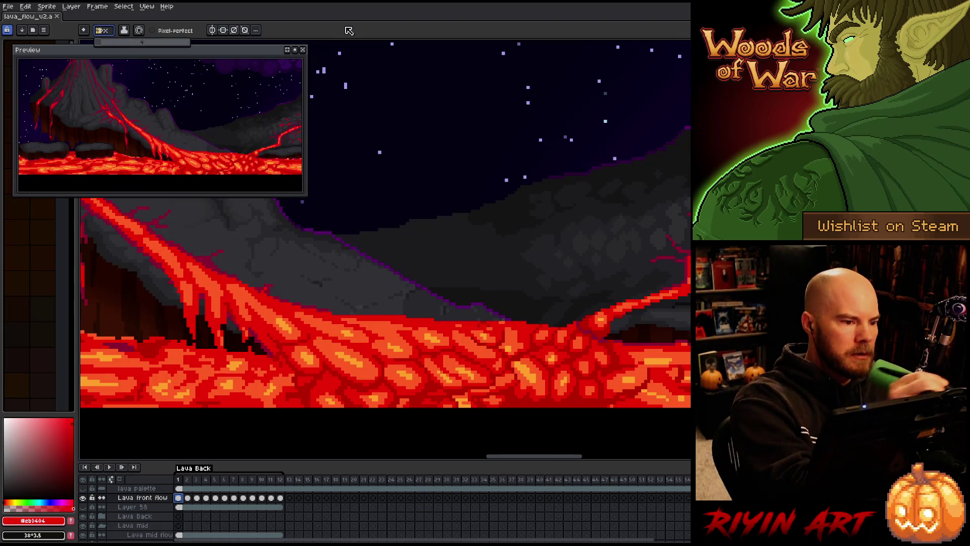
{"action": "key", "text": "alt"}
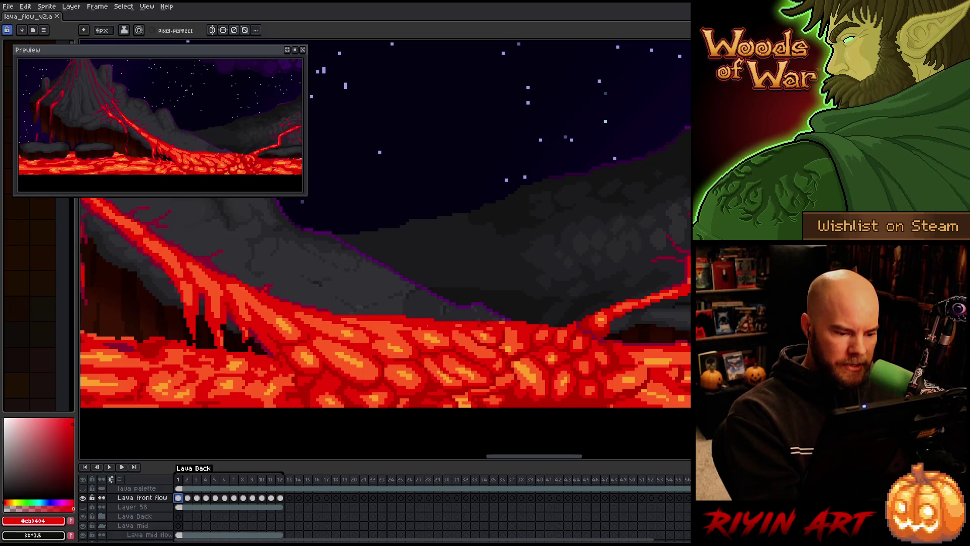
Step: Paint the bubble's first stage on frame 1 in dark red, mid red and orange
{"action": "left_click", "coordinate": [557, 361], "text": "alt"}
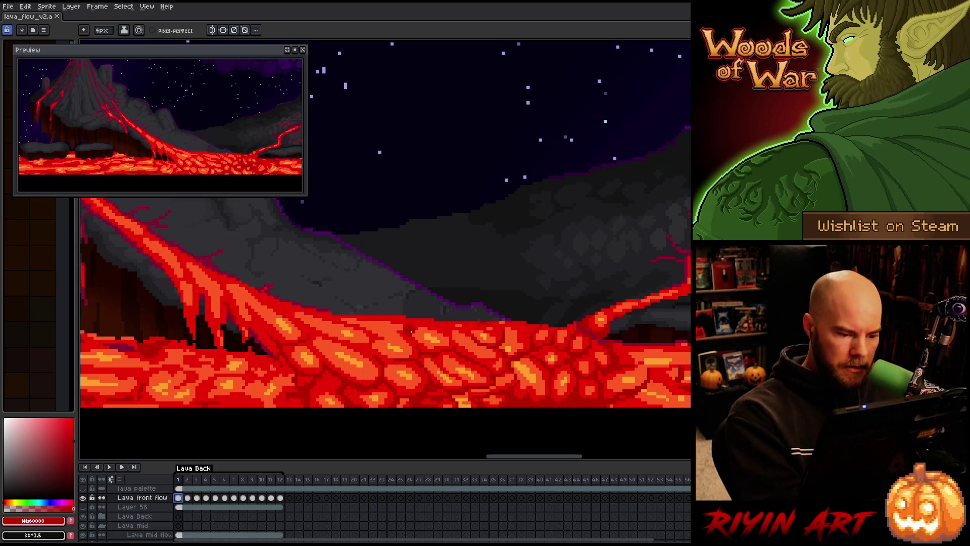
{"action": "left_click", "coordinate": [438, 331], "text": "alt"}
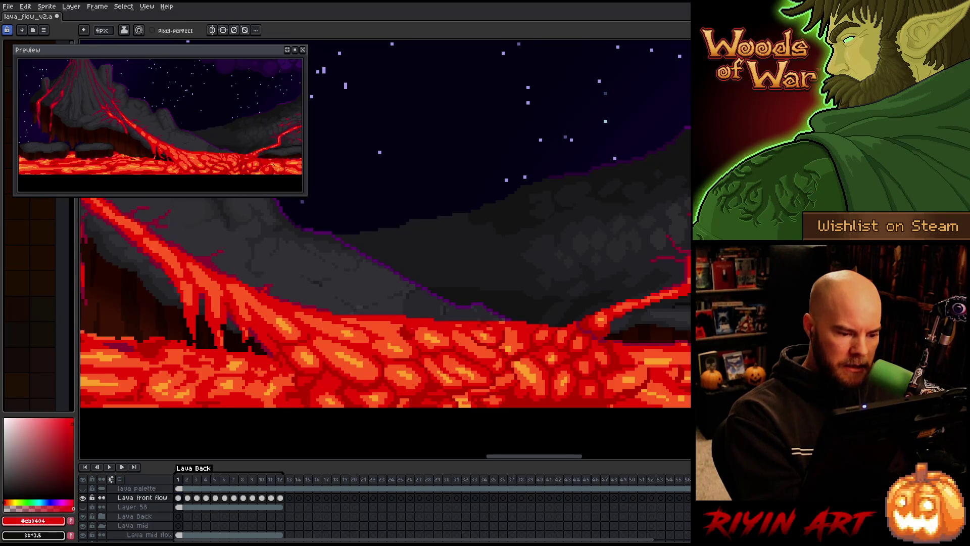
{"action": "left_click", "coordinate": [432, 319], "text": "alt"}
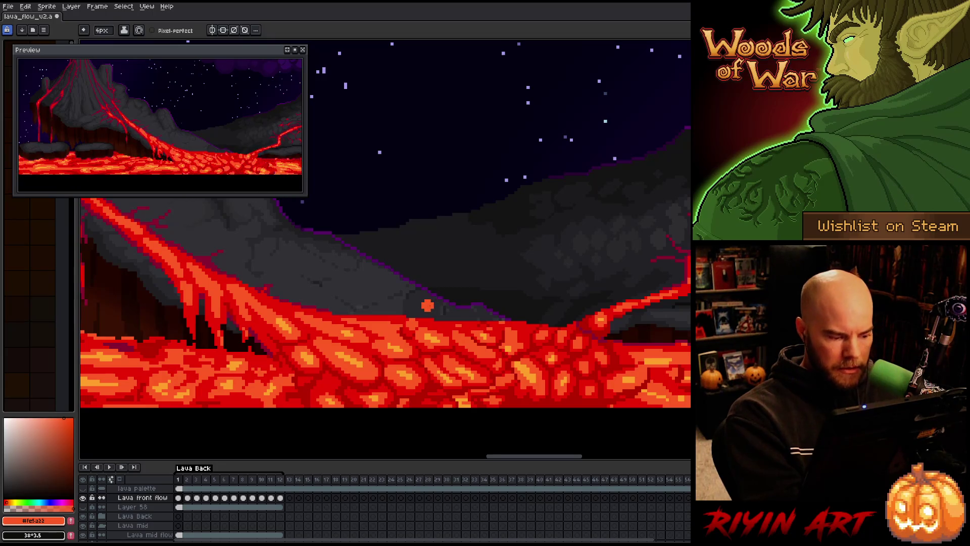
{"action": "left_click", "coordinate": [410, 329], "text": "alt"}
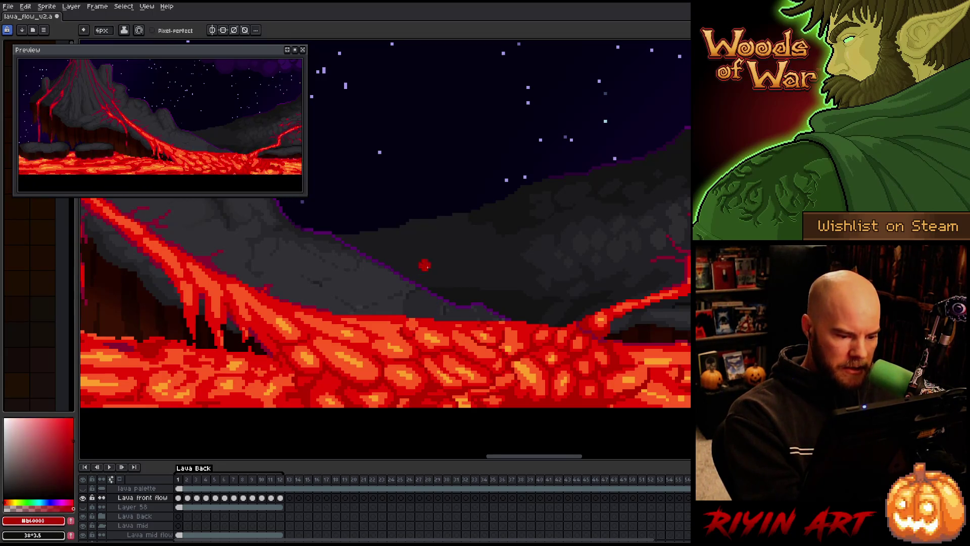
{"action": "key", "text": "period"}
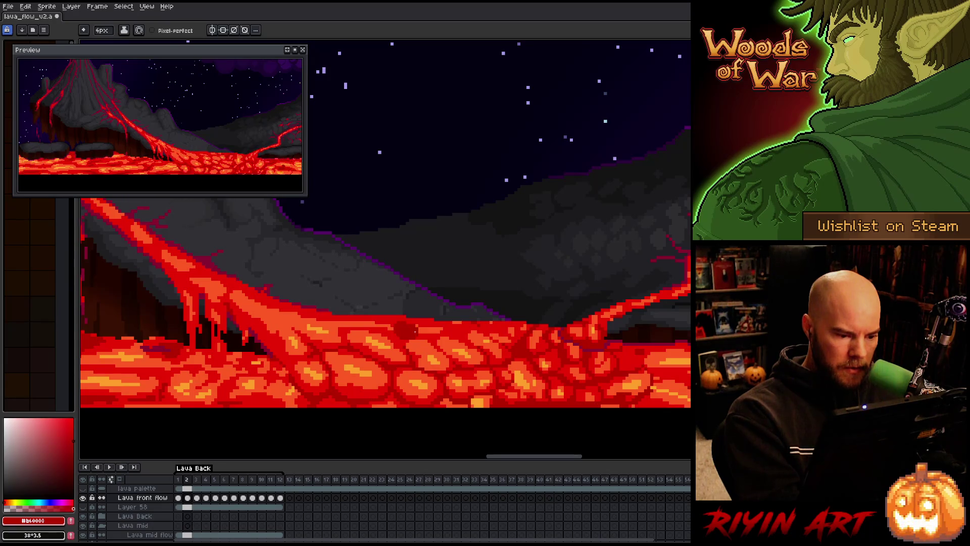
Step: Grow the bubble on frame 2 with mid red, orange and dark red shades
{"action": "left_click", "coordinate": [414, 321], "text": "alt"}
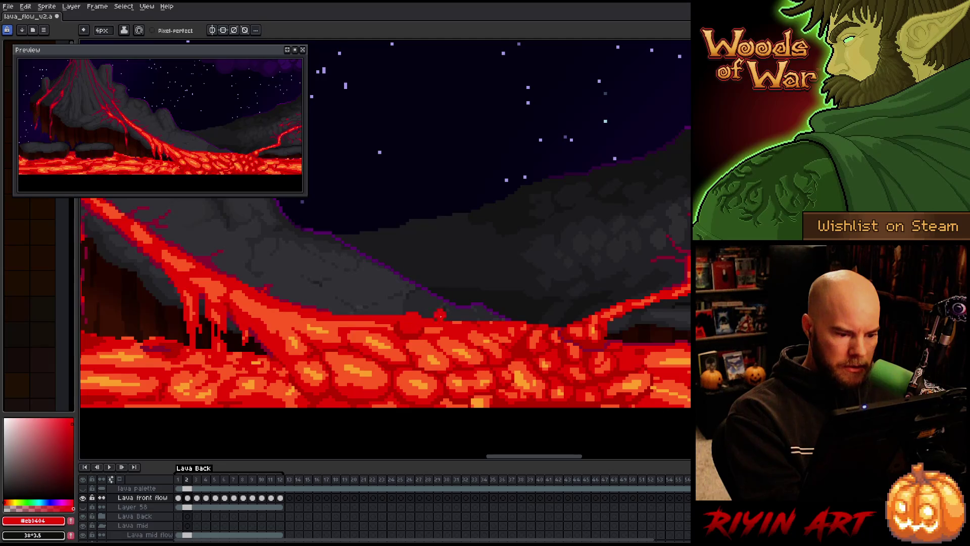
{"action": "left_click", "coordinate": [409, 323], "text": "alt"}
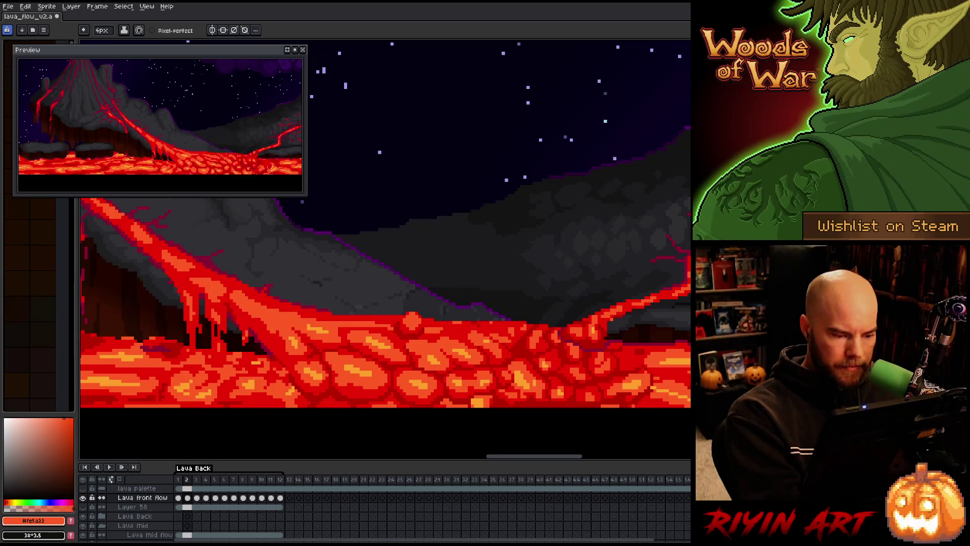
{"action": "left_click", "coordinate": [423, 316], "text": "alt"}
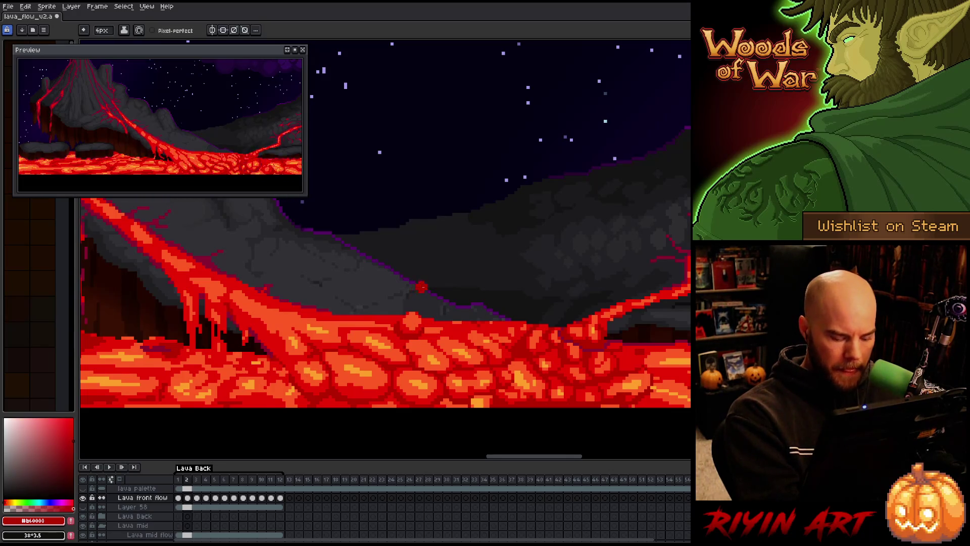
{"action": "key", "text": "period"}
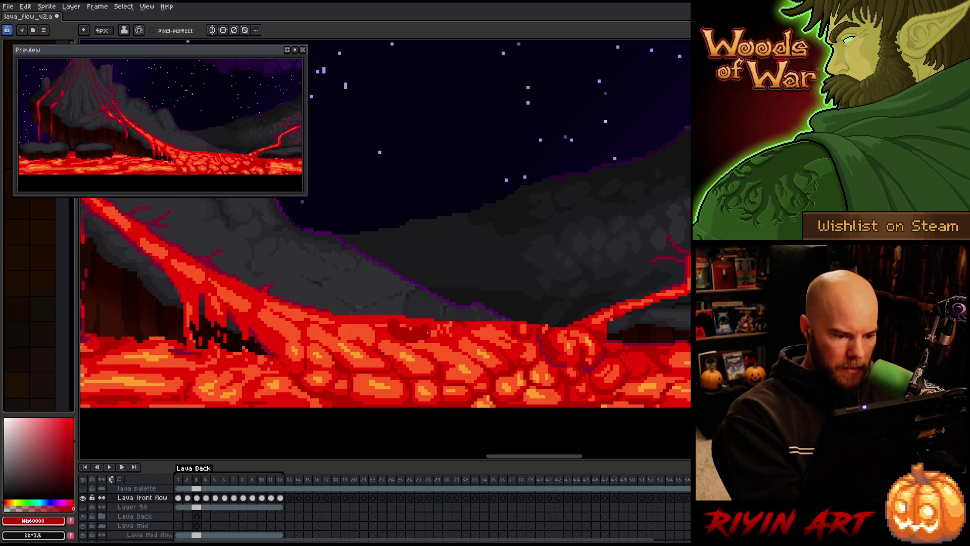
{"action": "left_click", "coordinate": [439, 319], "text": "alt"}
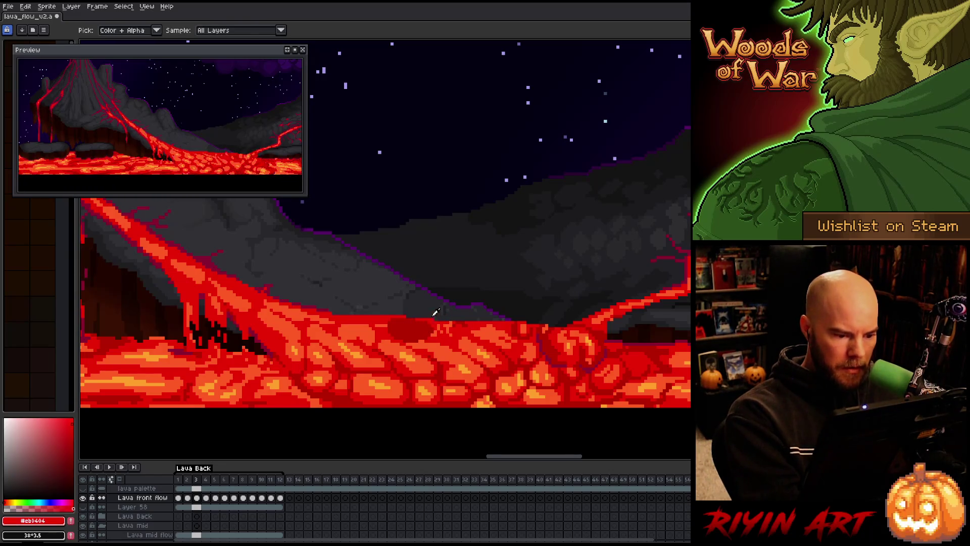
Step: Paint a red bubble with an orange highlight on the lava's top edge on frame 3
{"action": "key", "text": "m"}
{"action": "key", "text": "comma"}
{"action": "key", "text": "period"}
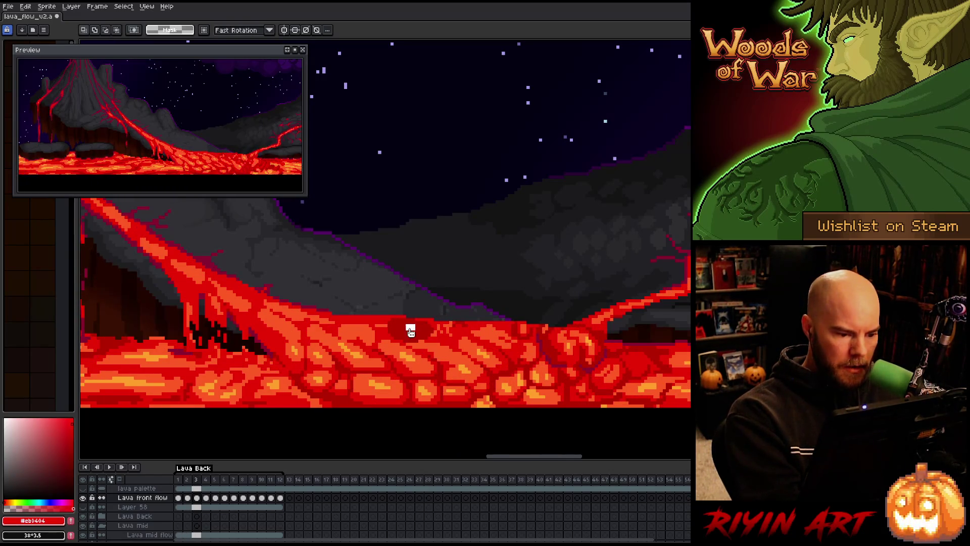
{"action": "key", "text": "b"}
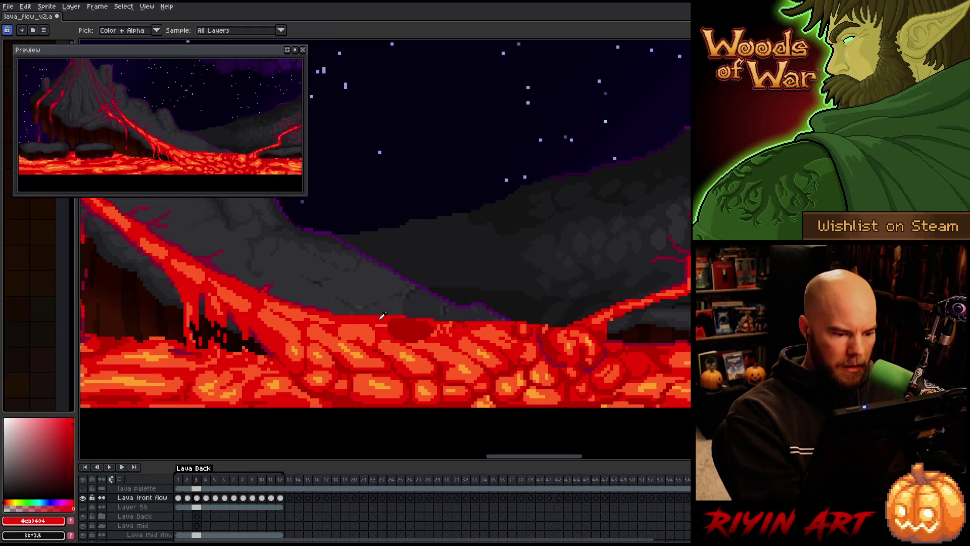
{"action": "left_click_drag", "start_coordinate": [403, 310], "coordinate": [447, 324]}
{"action": "left_click", "coordinate": [465, 324], "text": "alt"}
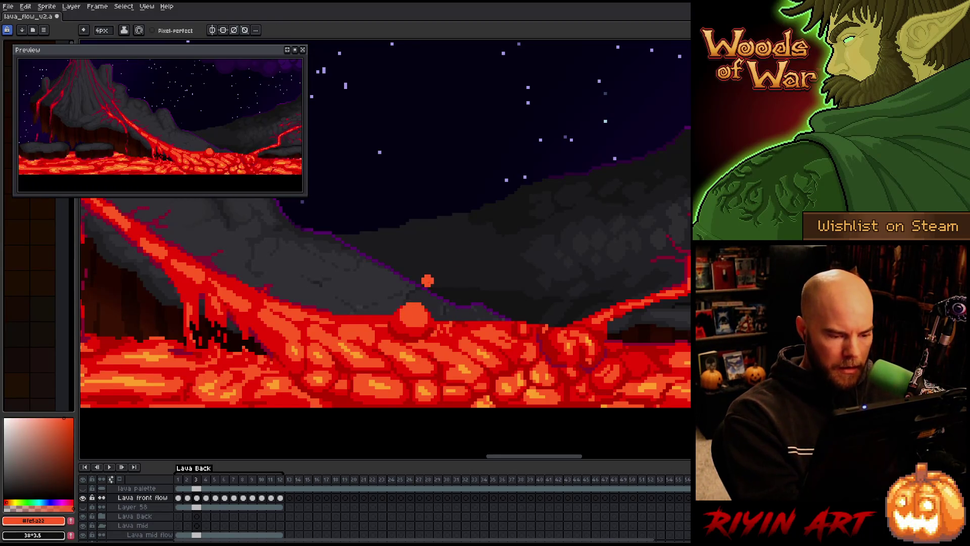
{"action": "left_click", "coordinate": [411, 303], "text": "alt"}
{"action": "key", "text": "period"}
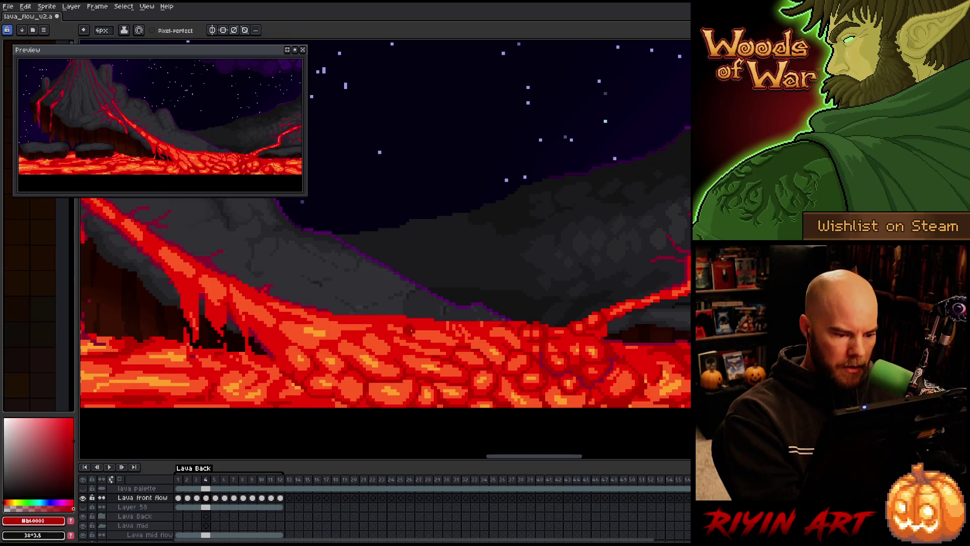
Step: On frame 4, undo the trial orange dab and set a 1px pixel-perfect brush
{"action": "left_click", "coordinate": [409, 310], "text": "alt"}
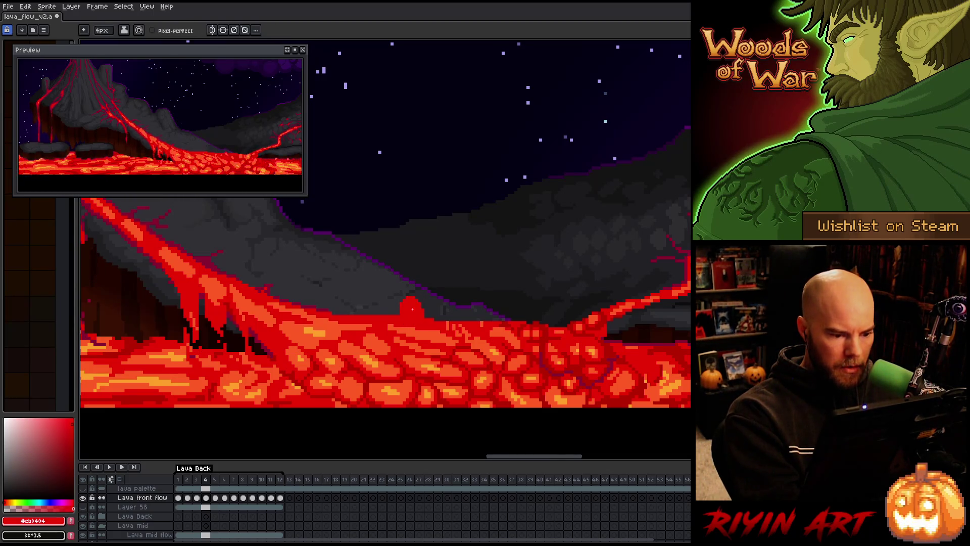
{"action": "left_click", "coordinate": [411, 324], "text": "alt"}
{"action": "left_click", "coordinate": [411, 308]}
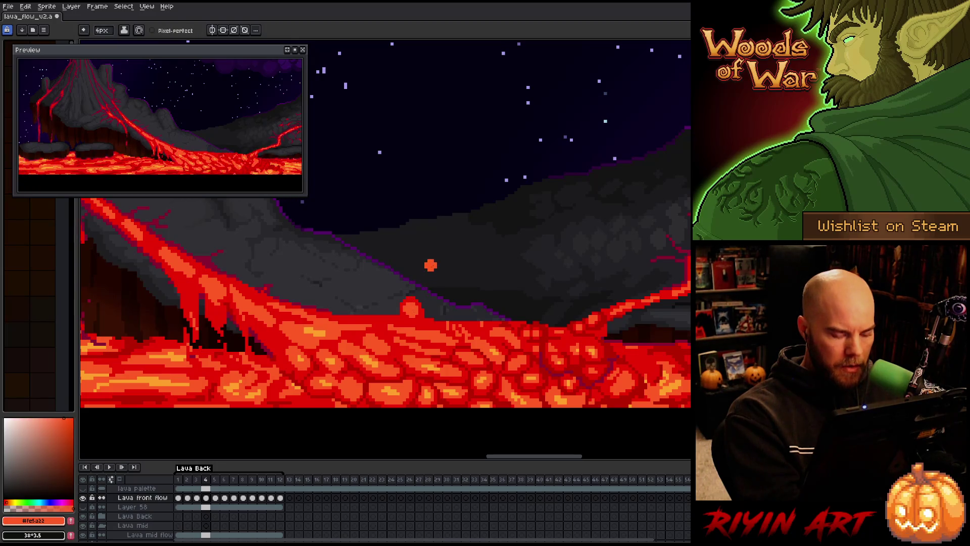
{"action": "key", "text": "ctrl+z"}
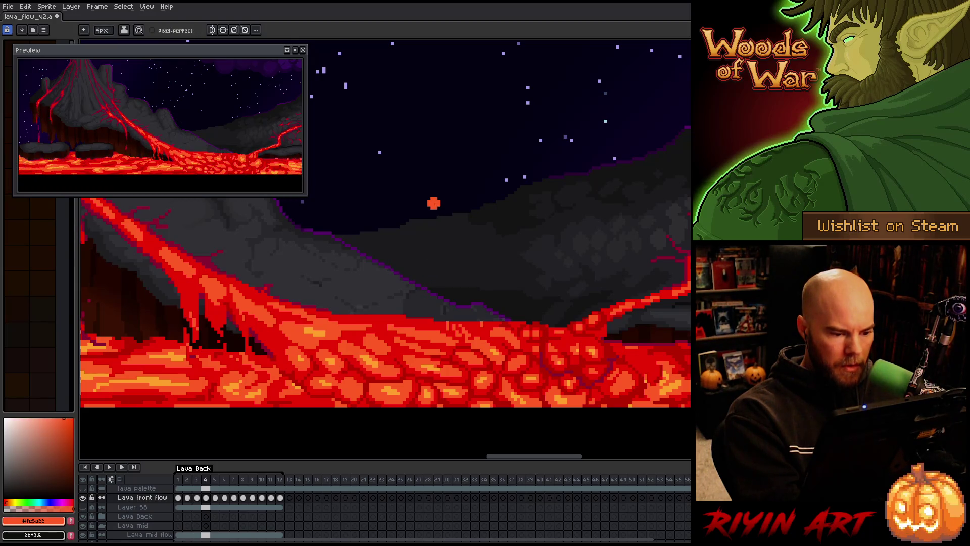
{"action": "left_click", "coordinate": [101, 30]}
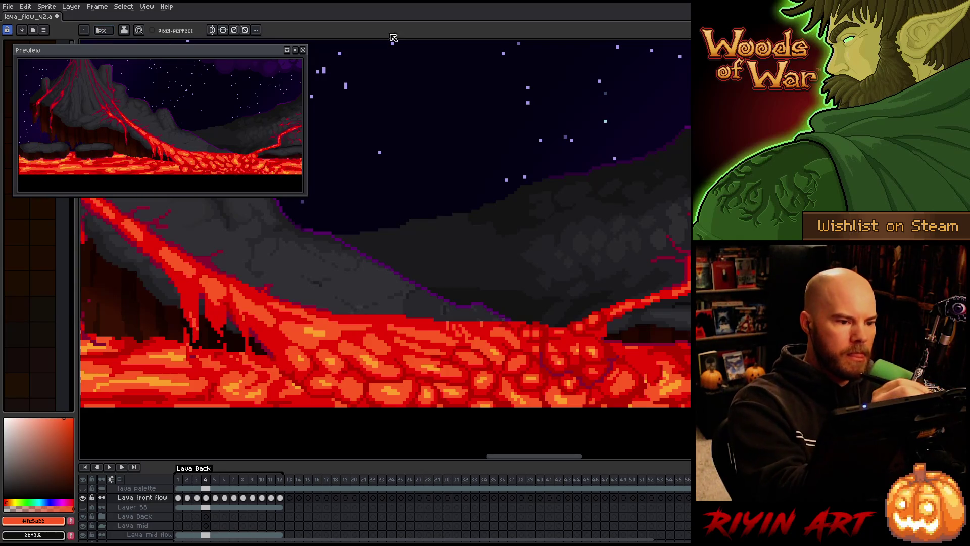
{"action": "left_click", "coordinate": [167, 31]}
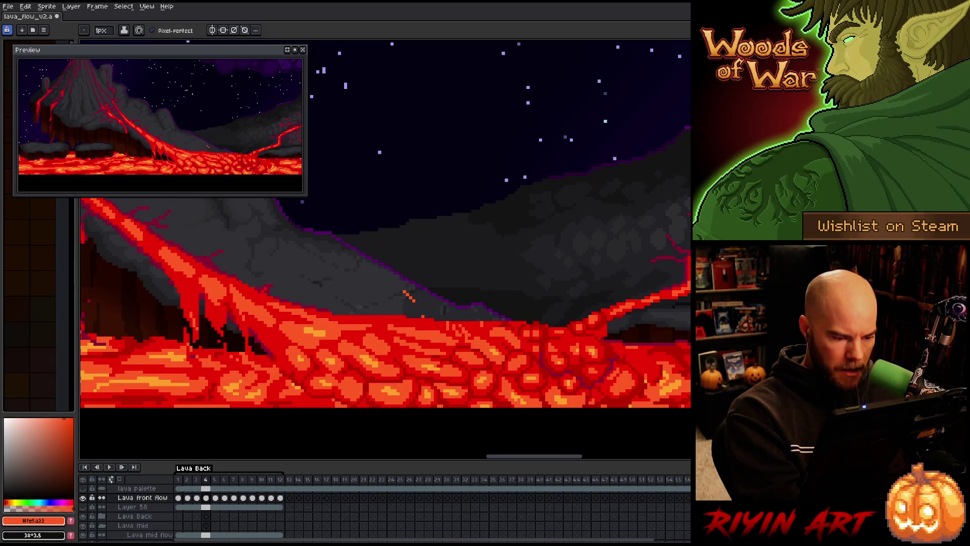
{"action": "left_click", "coordinate": [395, 293], "text": "alt"}
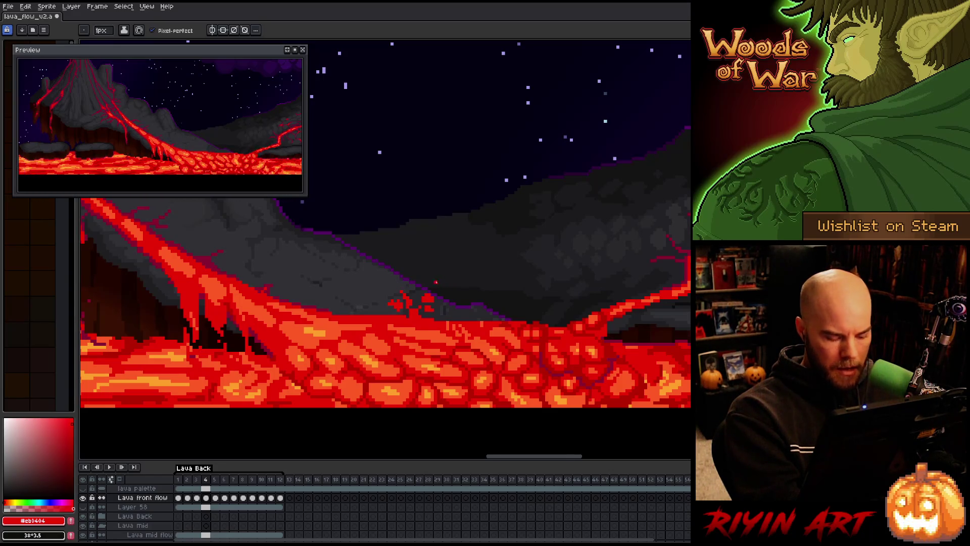
Step: Flip between frames 4 to 7 to check the splash motion
{"action": "key", "text": "Right"}
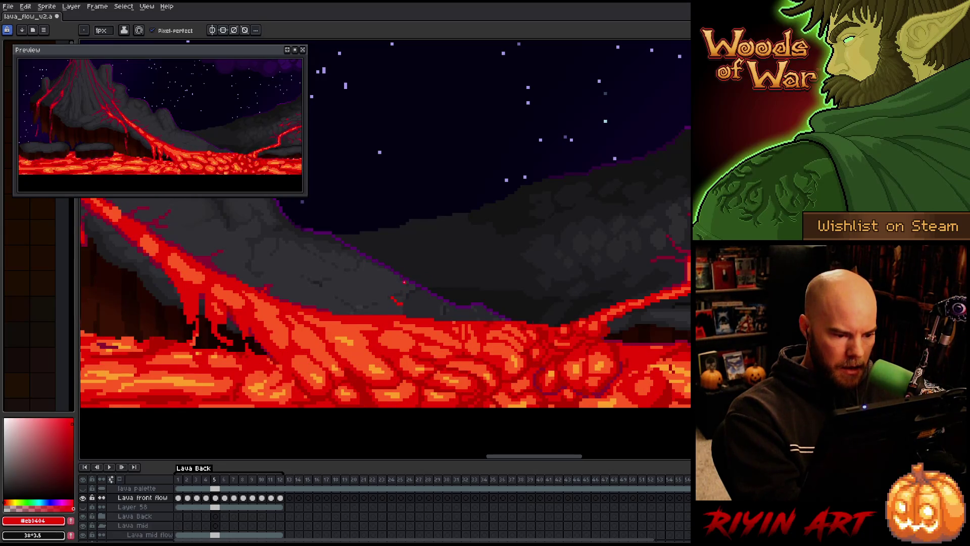
{"action": "key", "text": "Left"}
{"action": "key", "text": "Right"}
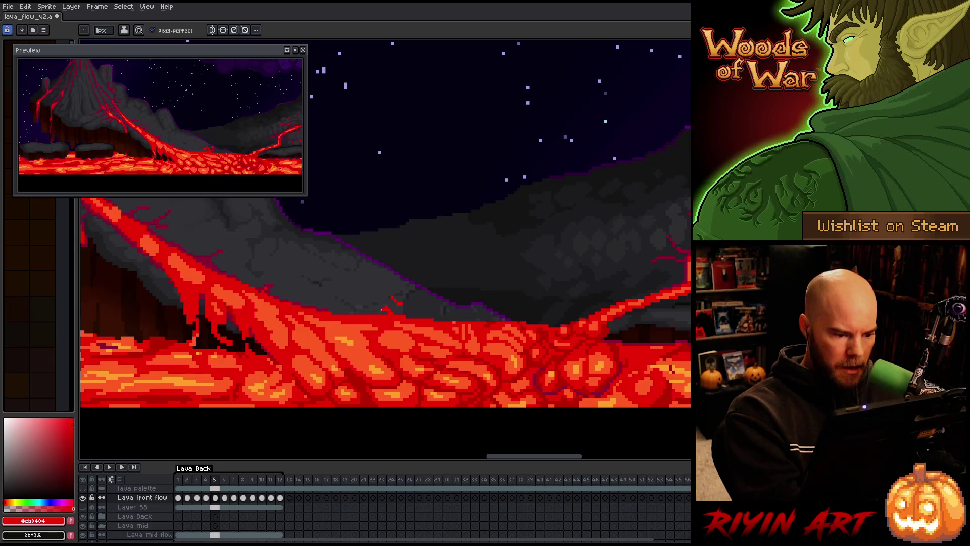
{"action": "key", "text": "Left"}
{"action": "key", "text": "Right"}
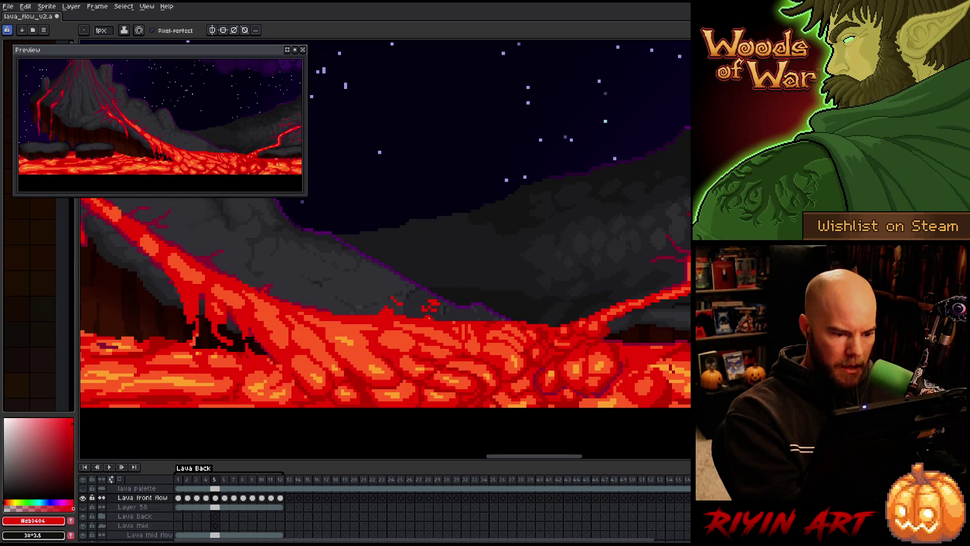
{"action": "key", "text": "Left"}
{"action": "key", "text": "Right"}
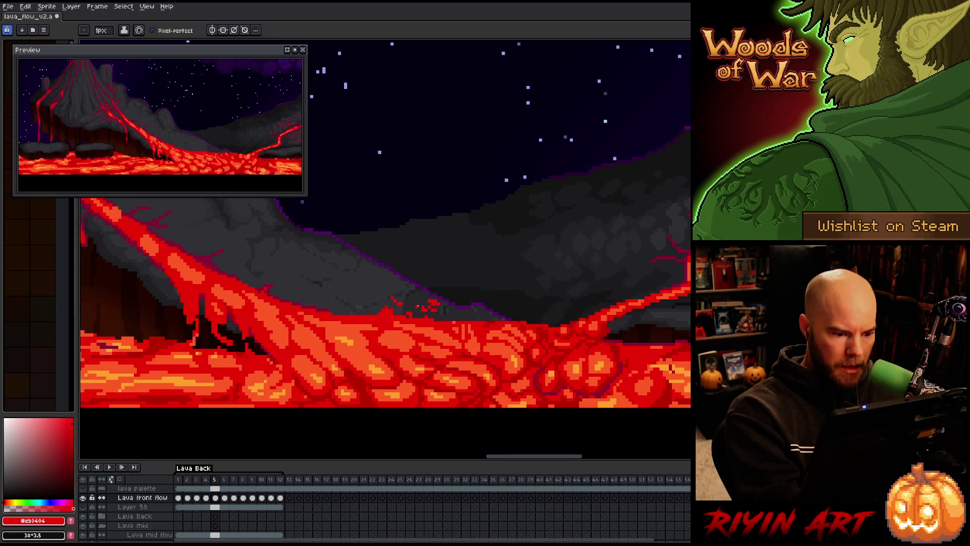
{"action": "key", "text": "Left"}
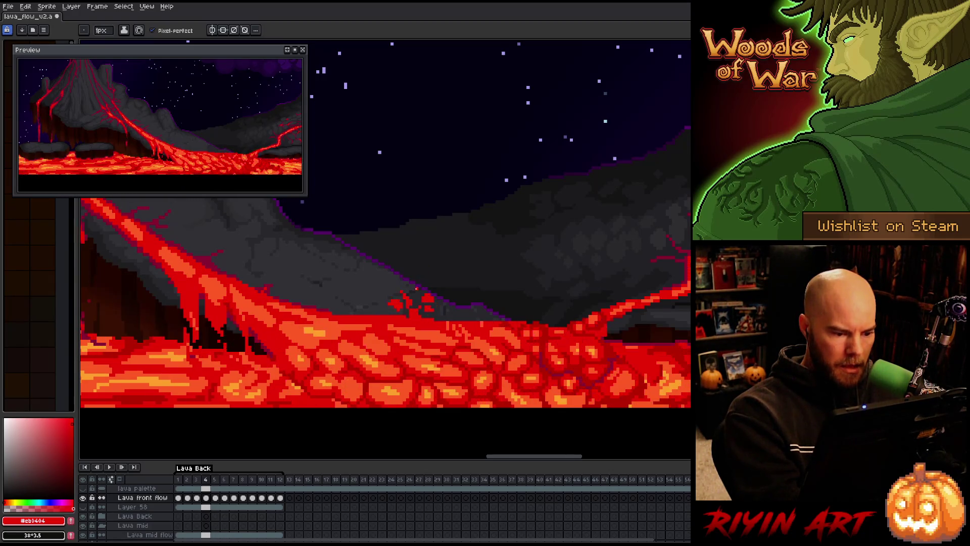
{"action": "key", "text": "Right"}
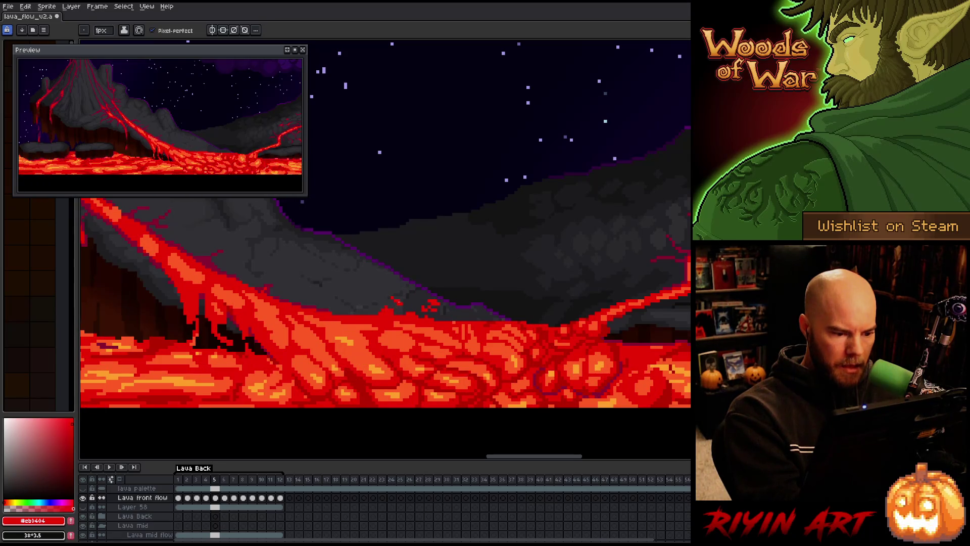
{"action": "key", "text": "Right"}
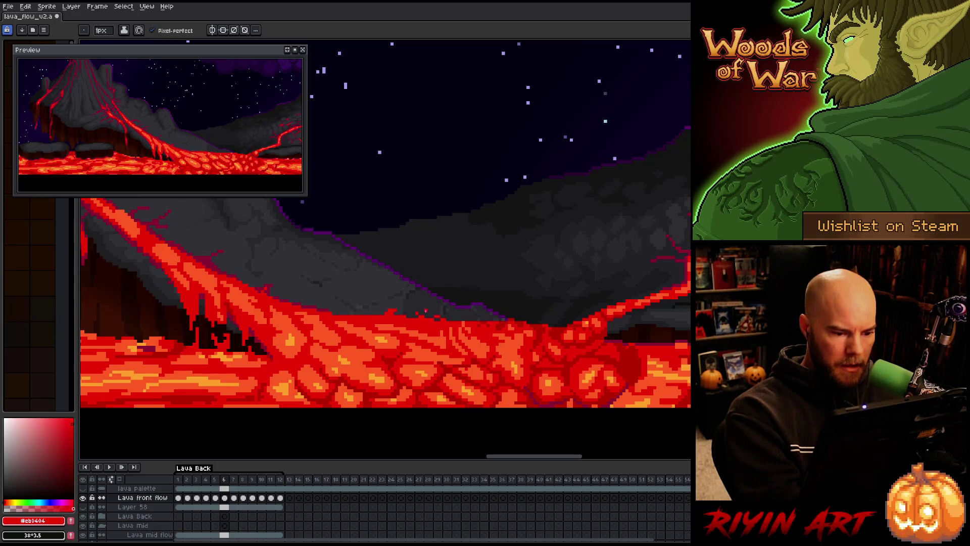
{"action": "key", "text": "Right"}
{"action": "key", "text": "Left"}
{"action": "key", "text": "Left"}
{"action": "key", "text": "Left"}
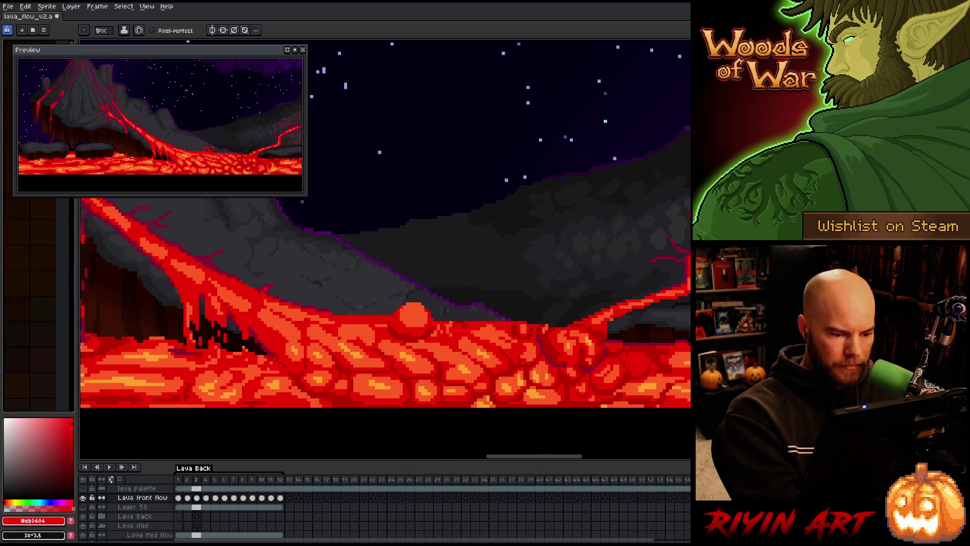
Step: Sample bright orange and paint splash pixels on frames 4 and 5 in orange-red and dark red
{"action": "left_click", "coordinate": [461, 369], "text": "alt"}
{"action": "key", "text": "Left"}
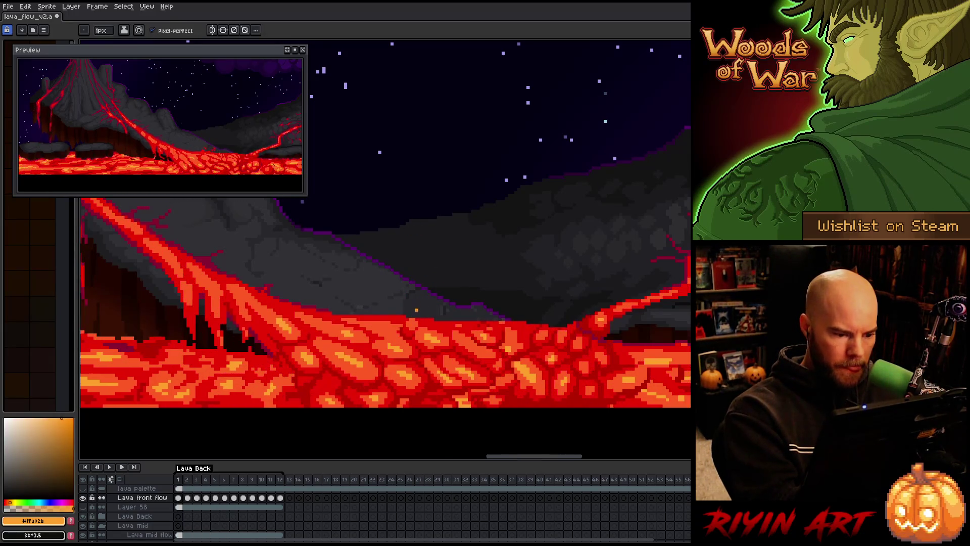
{"action": "key", "text": "Right"}
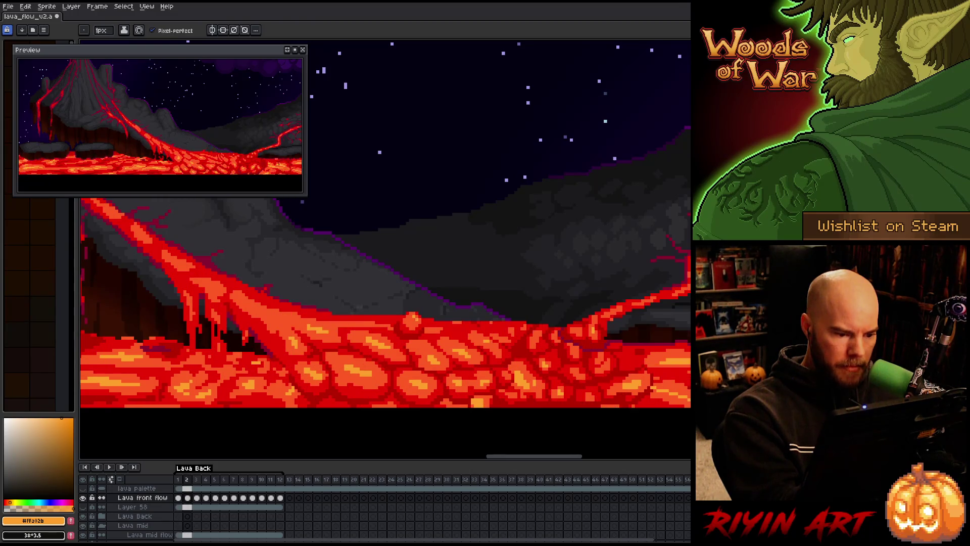
{"action": "key", "text": "Right"}
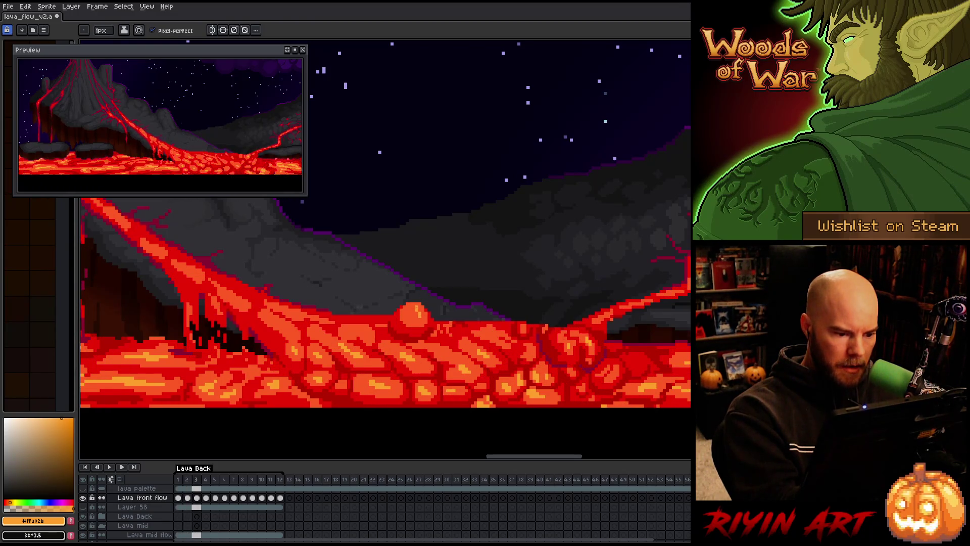
{"action": "key", "text": "Right"}
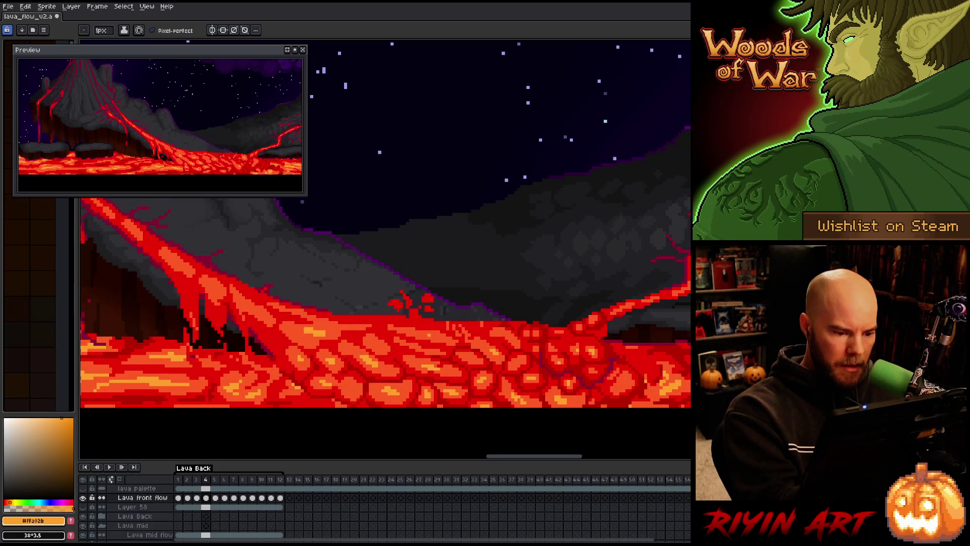
{"action": "key", "text": "bracketleft"}
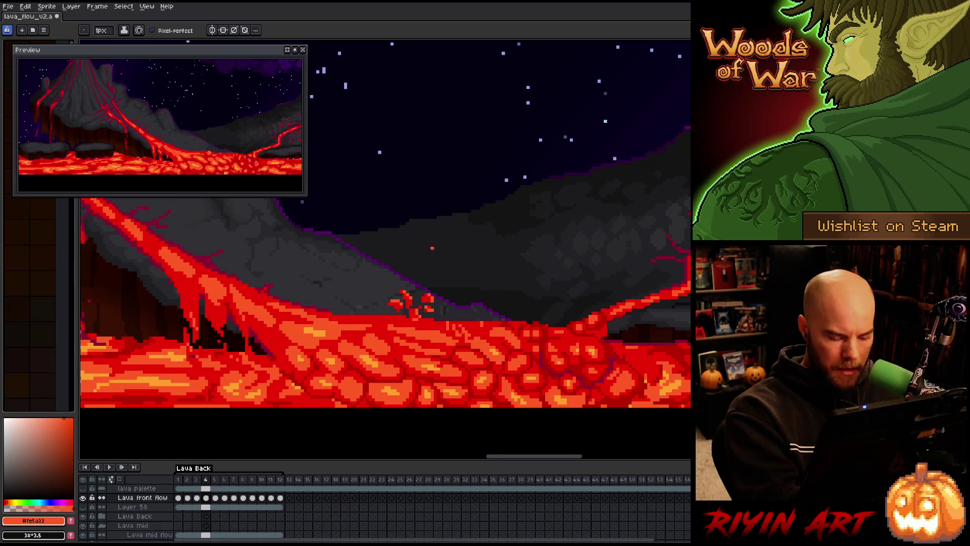
{"action": "key", "text": "Right"}
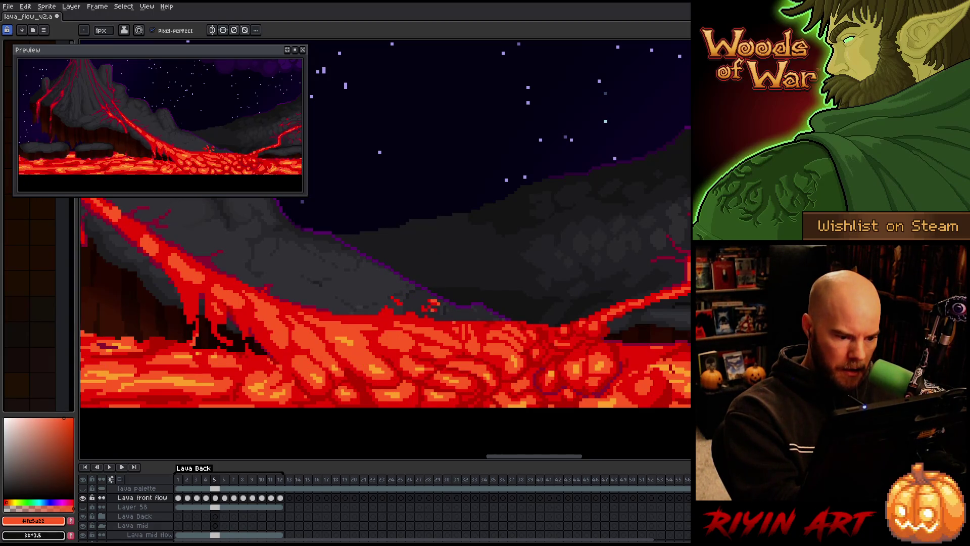
{"action": "left_click", "coordinate": [429, 307], "text": "alt"}
{"action": "left_click", "coordinate": [434, 302], "text": "alt"}
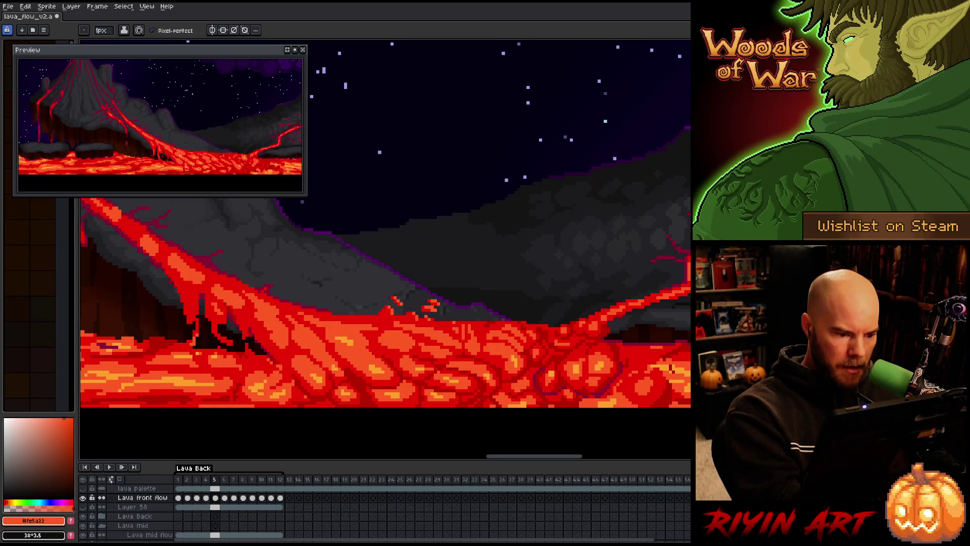
Step: Paint orange and dark red splash pixels above the lava on frame 6, then play the animation
{"action": "key", "text": "Right"}
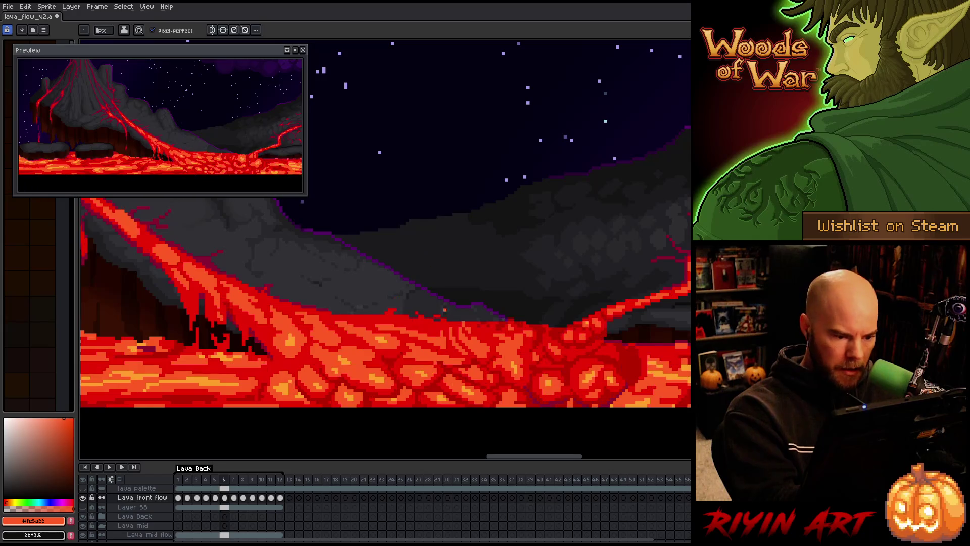
{"action": "left_click", "coordinate": [438, 315]}
{"action": "left_click", "coordinate": [419, 313]}
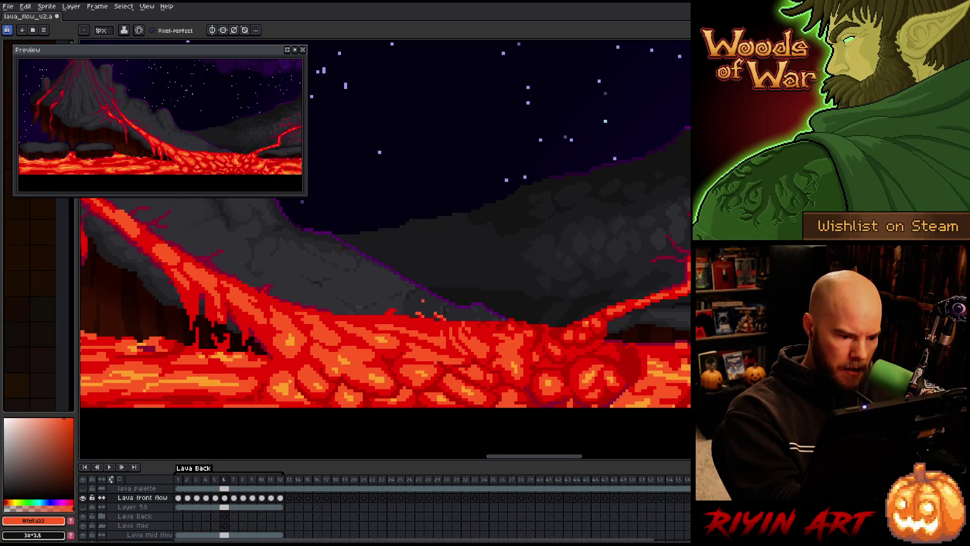
{"action": "left_click", "coordinate": [429, 319], "text": "alt"}
{"action": "left_click", "coordinate": [438, 315], "text": "alt"}
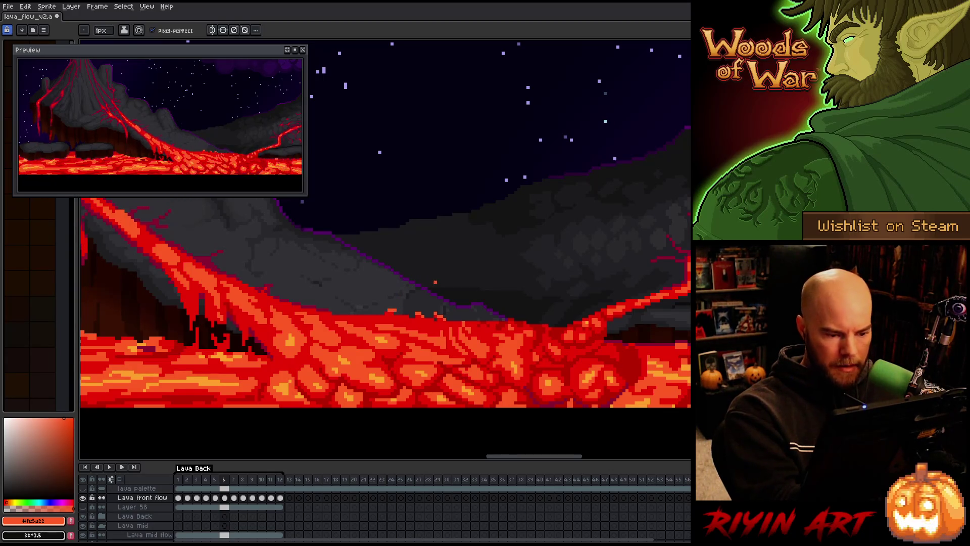
{"action": "key", "text": "period"}
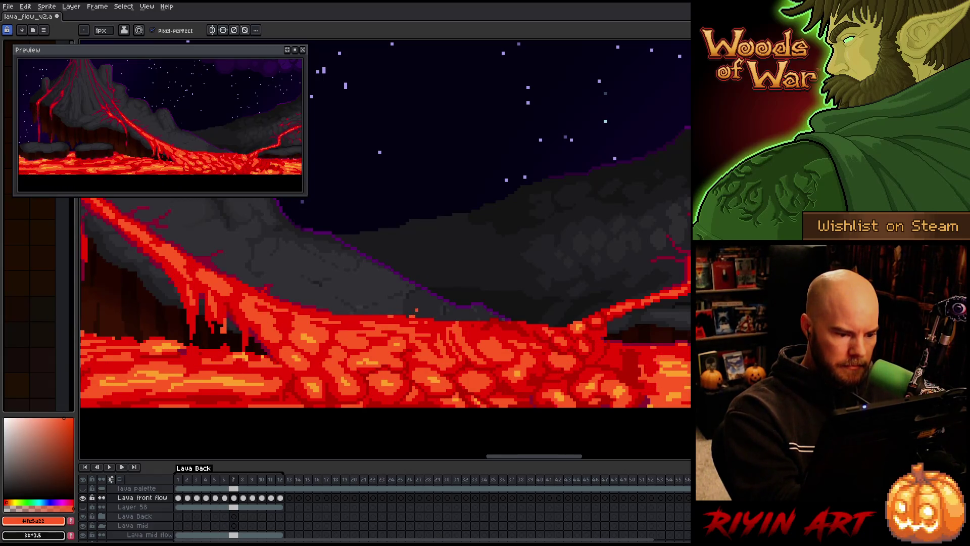
{"action": "key", "text": "Return"}
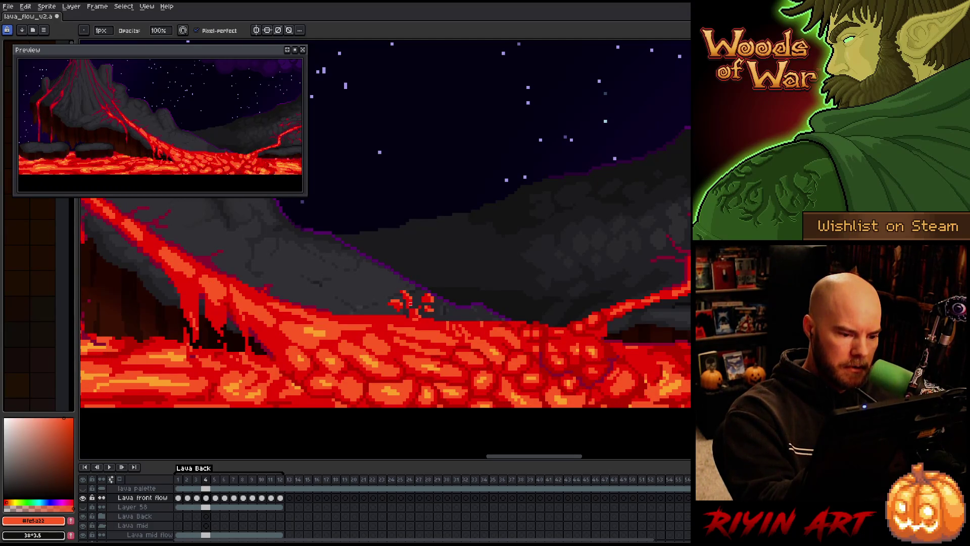
Step: Fix lava edge pixels in sampled red with pencil and eraser, continuing onto frame 5
{"action": "key", "text": "e"}
{"action": "key", "text": "b"}
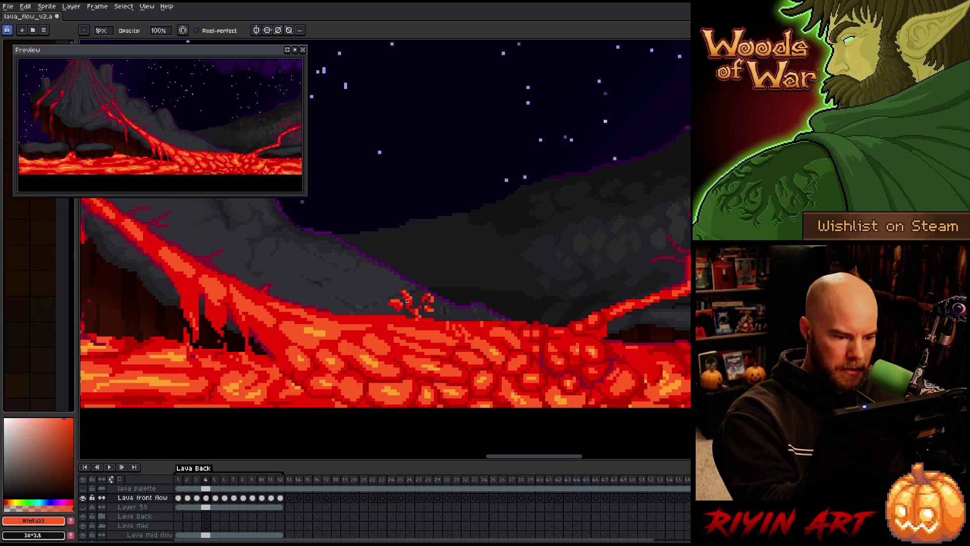
{"action": "left_click", "coordinate": [398, 303], "text": "alt"}
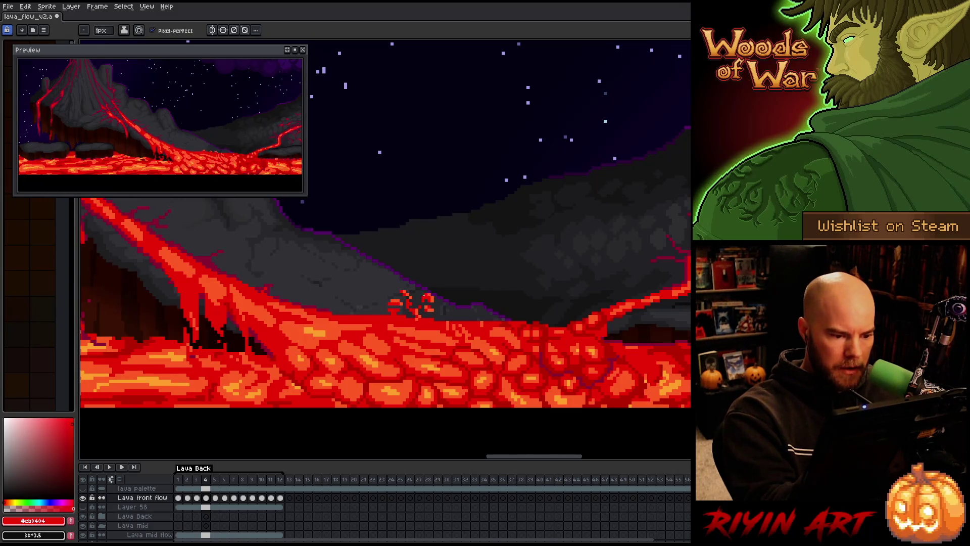
{"action": "key", "text": "e"}
{"action": "key", "text": "b"}
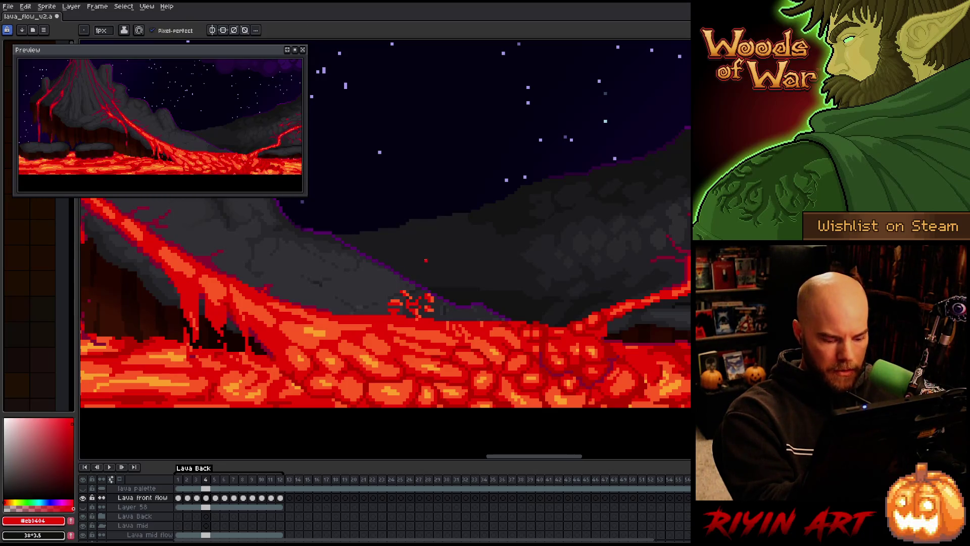
{"action": "key", "text": "period"}
{"action": "key", "text": "e"}
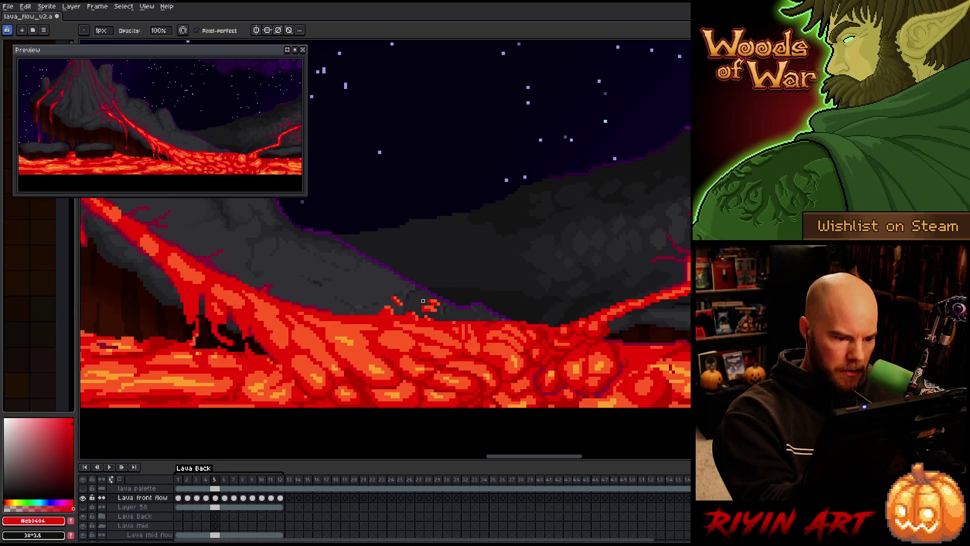
{"action": "key", "text": "b"}
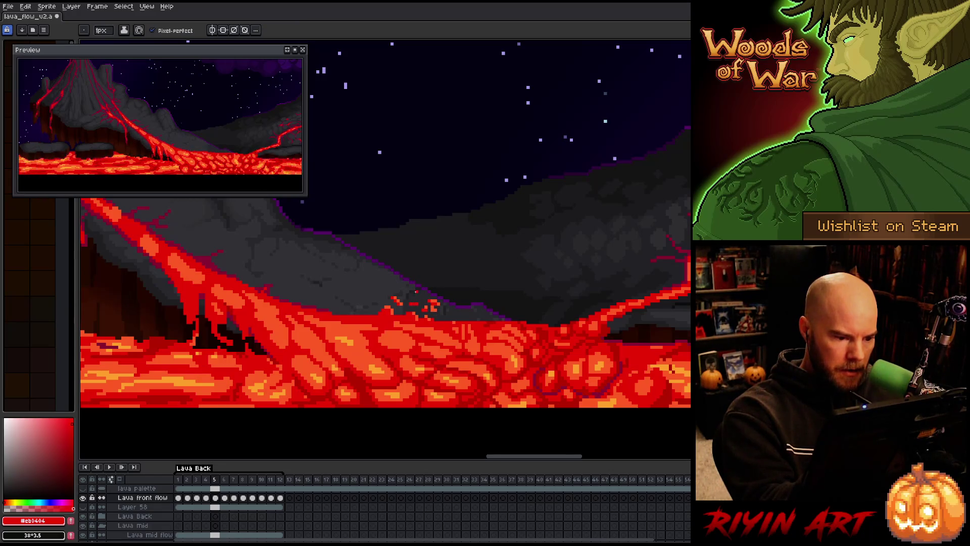
{"action": "key", "text": "e"}
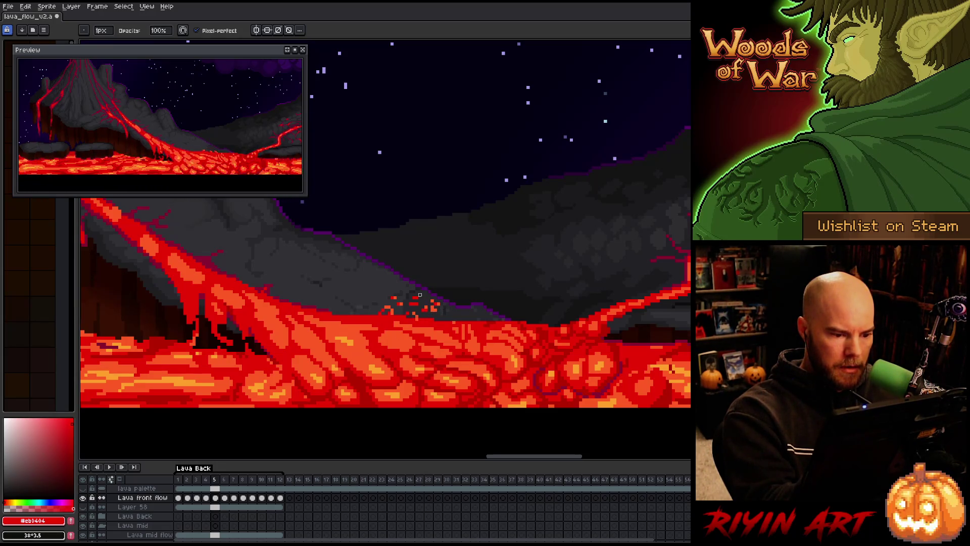
Step: Touch up frame 6's lava edge, sample orange #fe5a22, move to frame 7, and save
{"action": "key", "text": "period"}
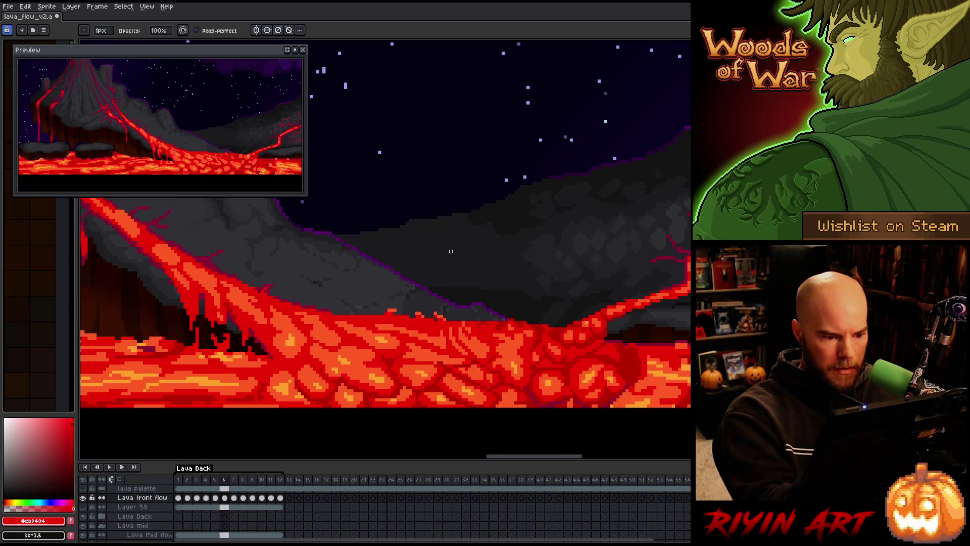
{"action": "key", "text": "e"}
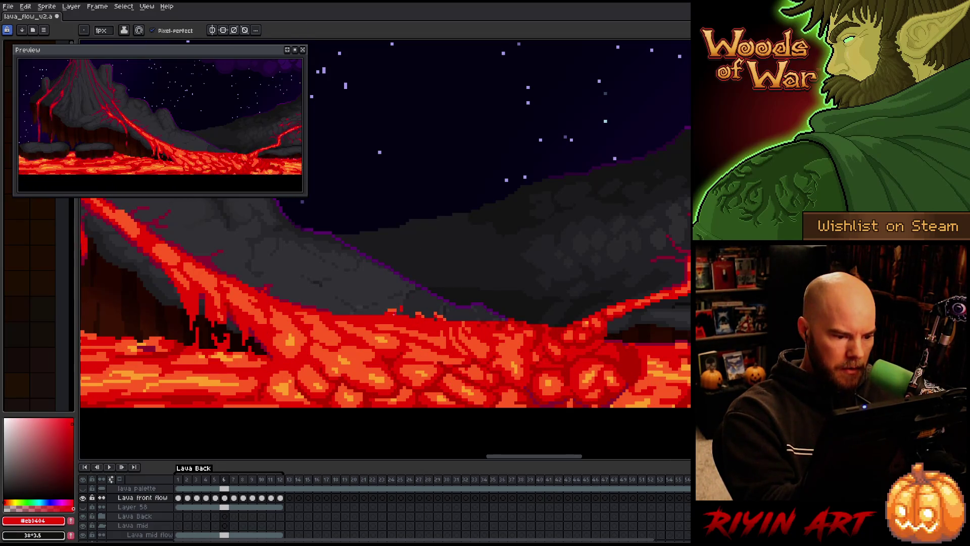
{"action": "key", "text": "b"}
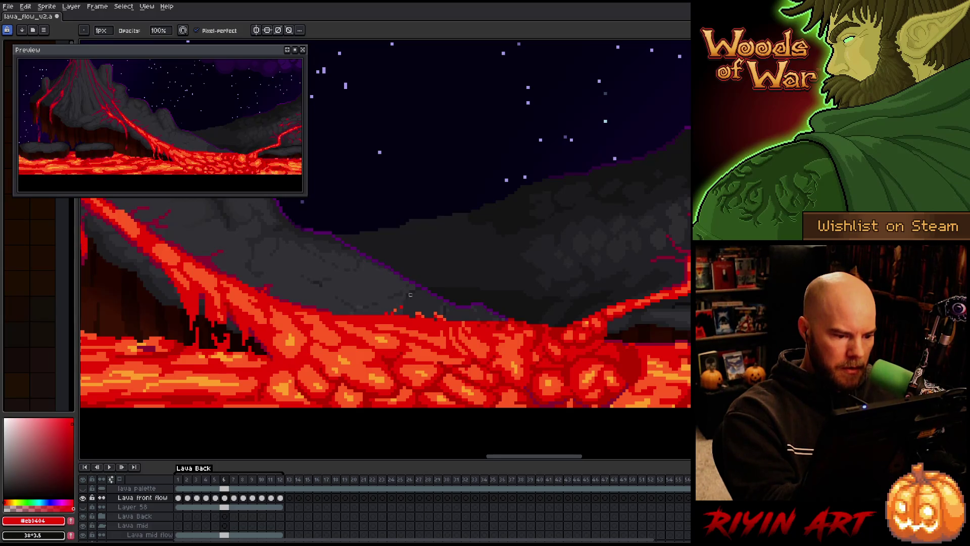
{"action": "key", "text": "e"}
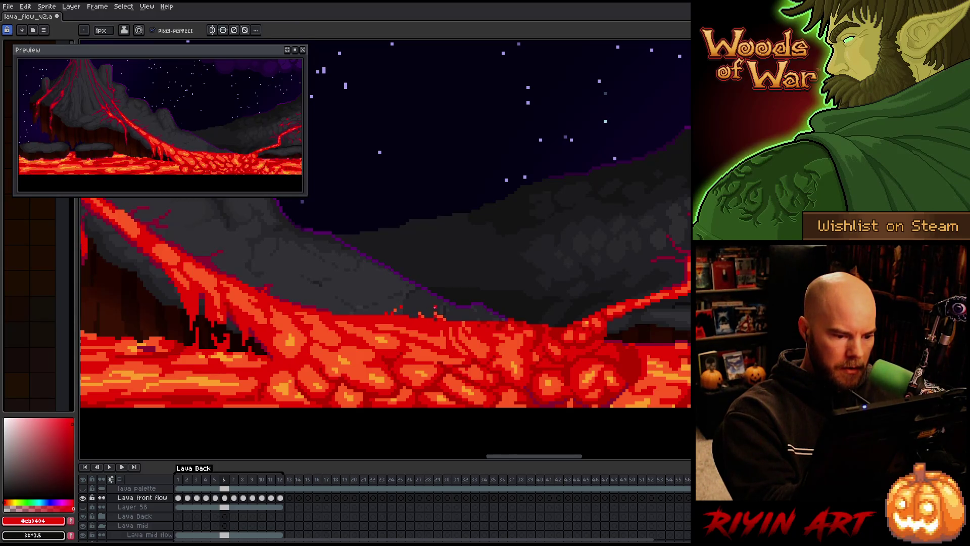
{"action": "key", "text": "b"}
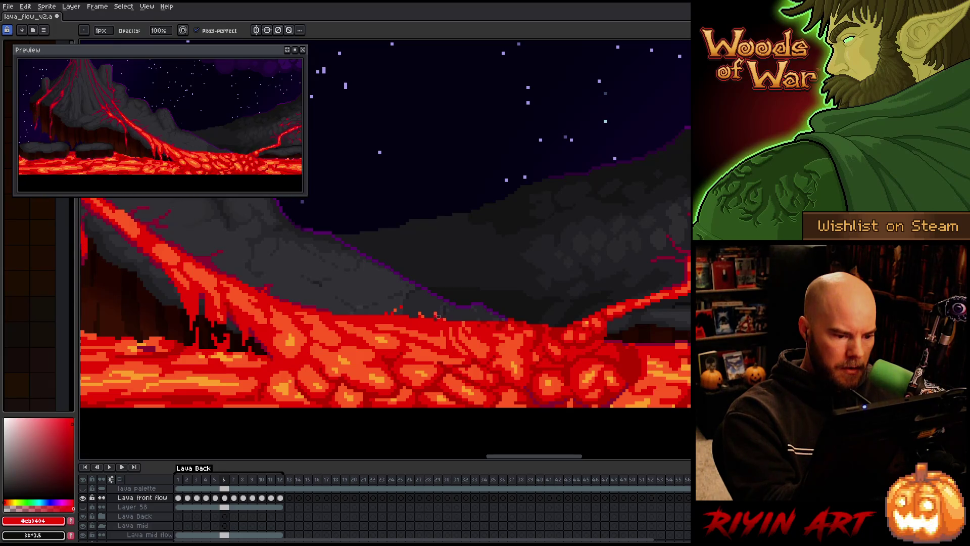
{"action": "key", "text": "e"}
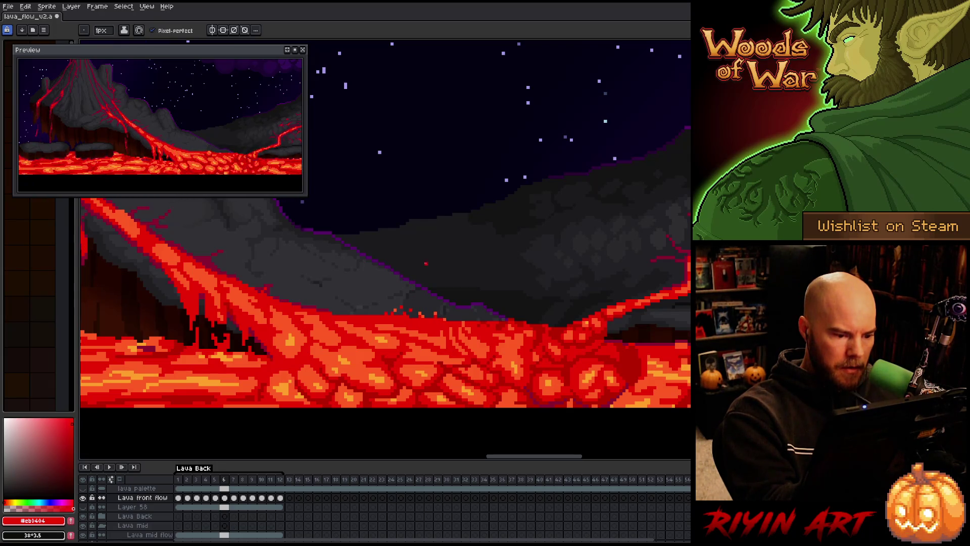
{"action": "key", "text": "Right"}
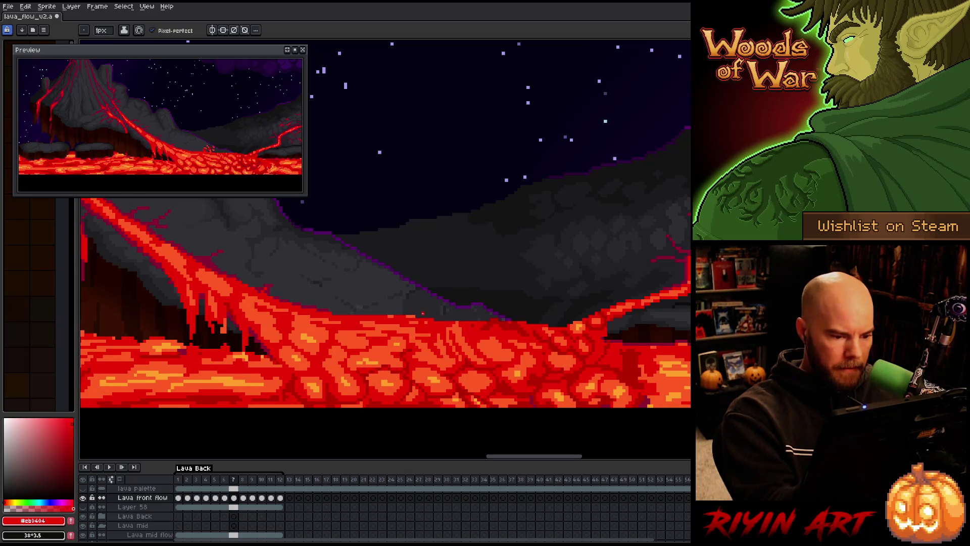
{"action": "key", "text": "Left"}
{"action": "left_click", "coordinate": [422, 308], "text": "alt"}
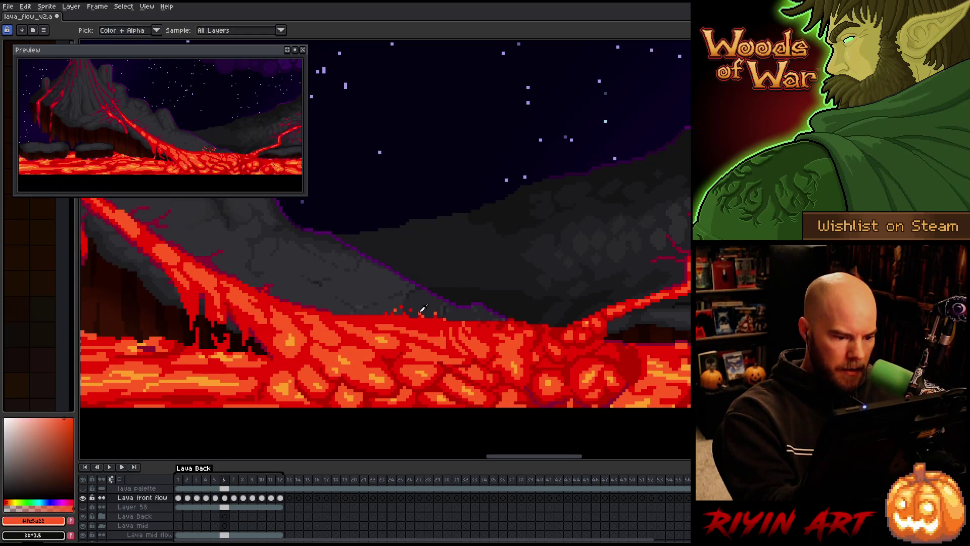
{"action": "key", "text": "Right"}
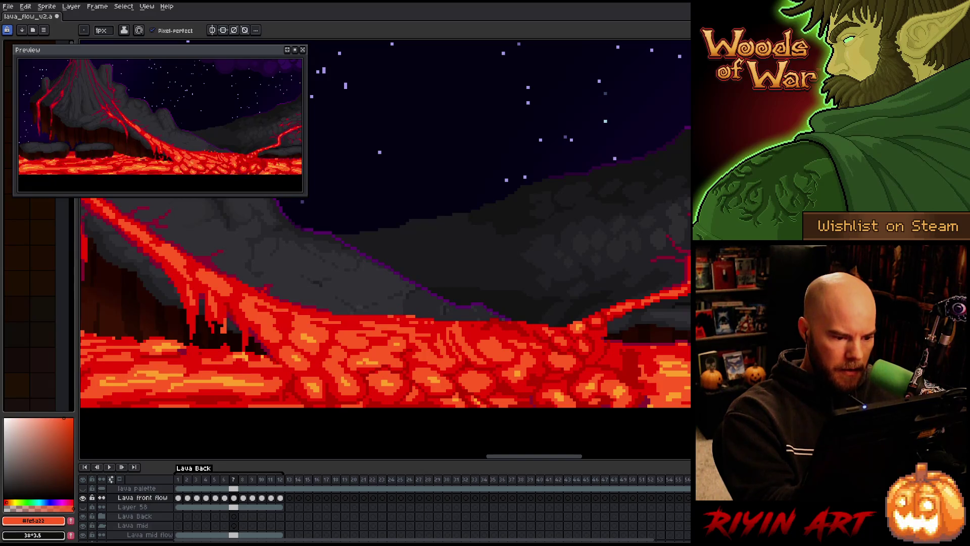
{"action": "key", "text": "ctrl+s"}
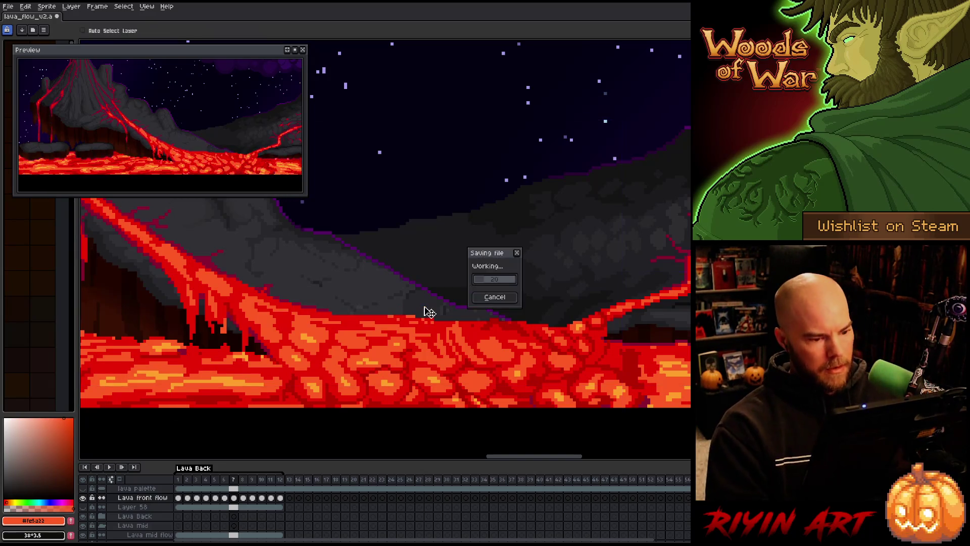
Step: Play the animation, zoom out over the volcanoes, then zoom in on the right volcano's lava stream
{"action": "key", "text": "Return"}
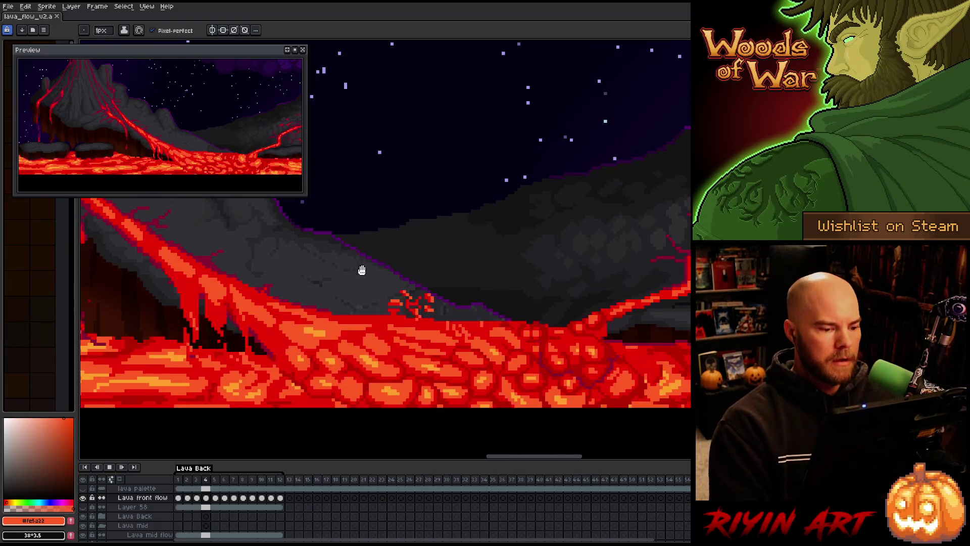
{"action": "scroll", "coordinate": [361, 298], "scroll_direction": "down", "scroll_amount": 2}
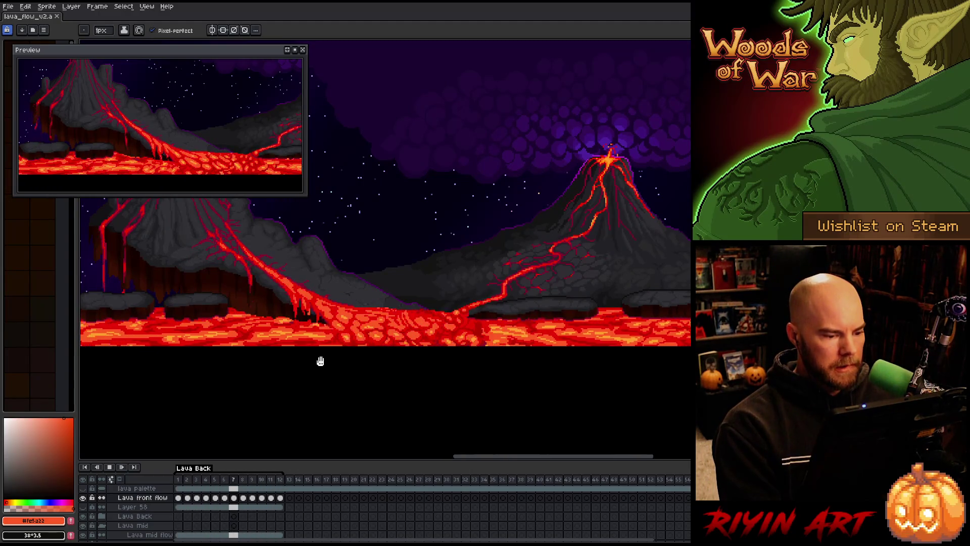
{"action": "scroll", "coordinate": [353, 324], "scroll_direction": "up", "scroll_amount": 1}
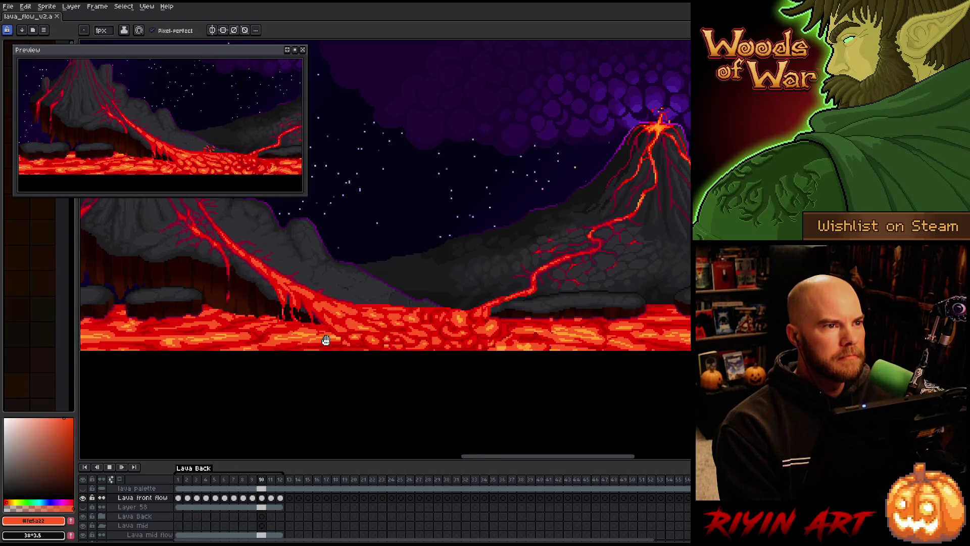
{"action": "scroll", "coordinate": [350, 332], "scroll_direction": "down", "scroll_amount": 2}
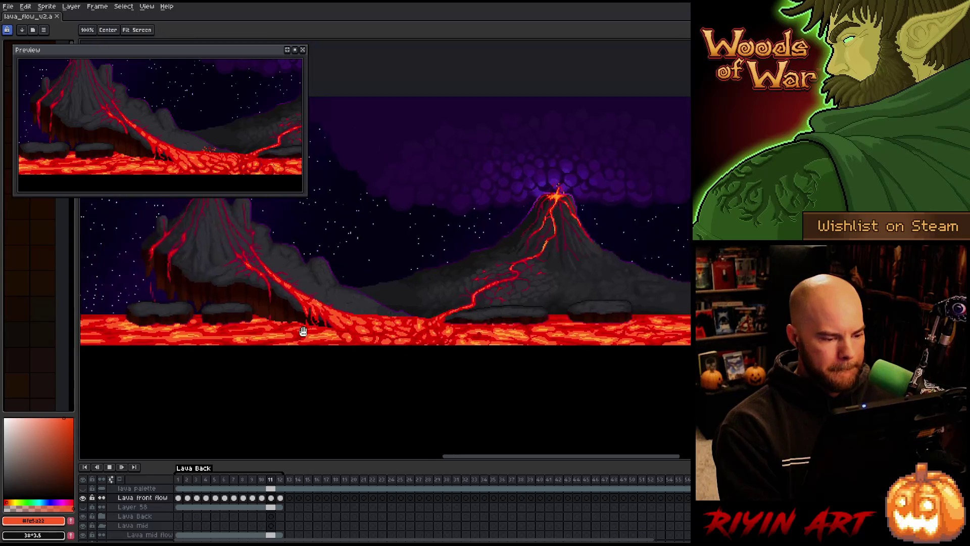
{"action": "mouse_move", "coordinate": [350, 333]}
{"action": "left_mouse_down"}
{"action": "mouse_move", "coordinate": [461, 344]}
{"action": "mouse_move", "coordinate": [435, 340]}
{"action": "left_mouse_up"}
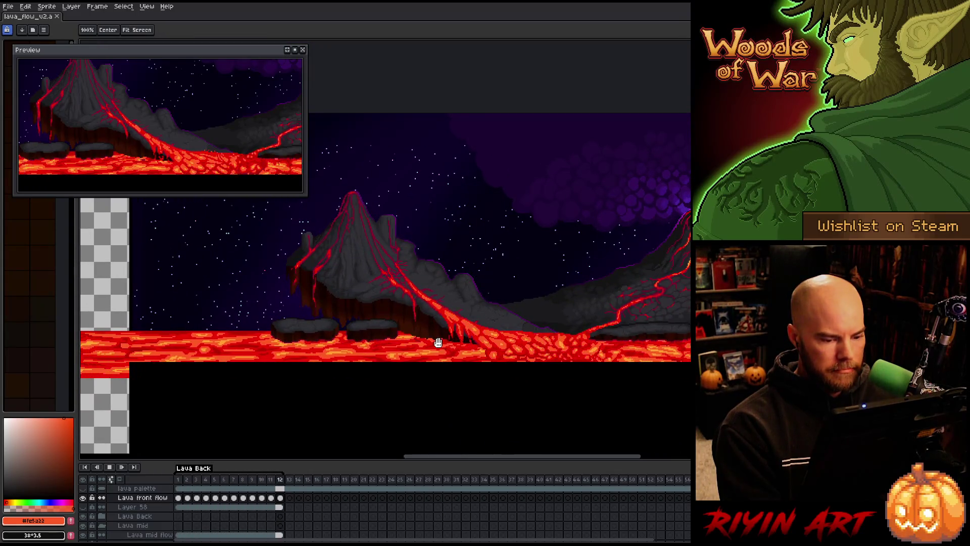
{"action": "key", "text": "b"}
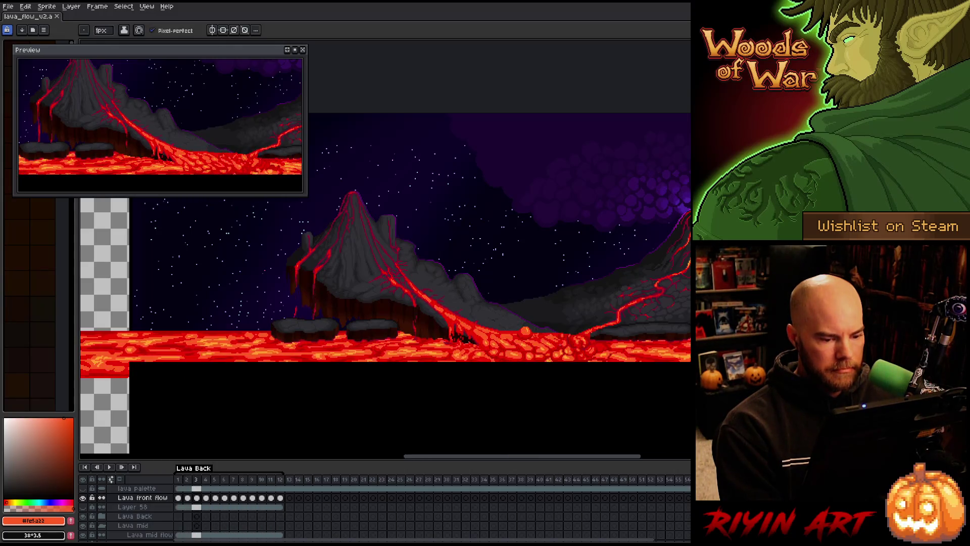
{"action": "left_click_drag", "start_coordinate": [545, 348], "coordinate": [389, 334]}
{"action": "scroll", "coordinate": [399, 324], "scroll_direction": "up", "scroll_amount": 3}
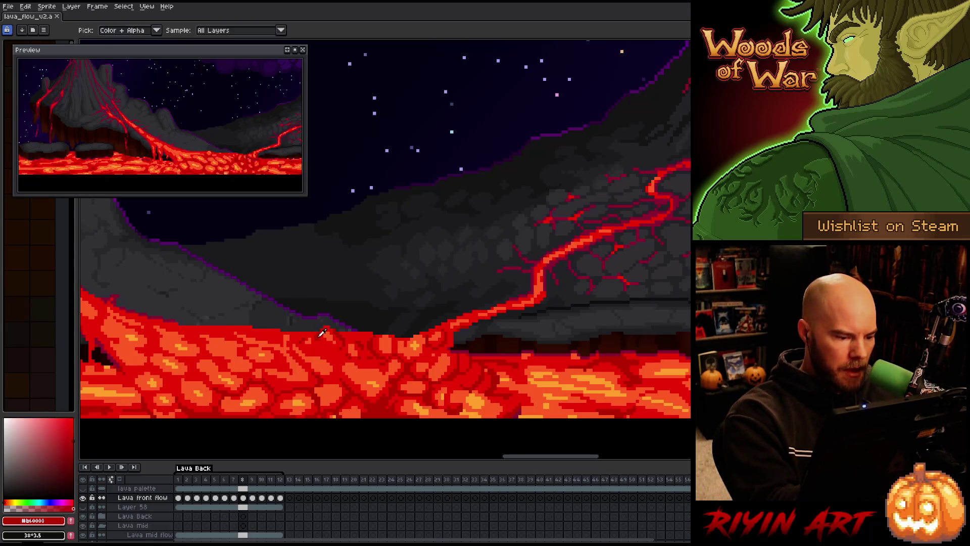
Step: Paint dark red #b60000 pixels on the lava edge at the mountain base, sampling #cb0404 and #fe5a22
{"action": "left_click", "coordinate": [102, 31]}
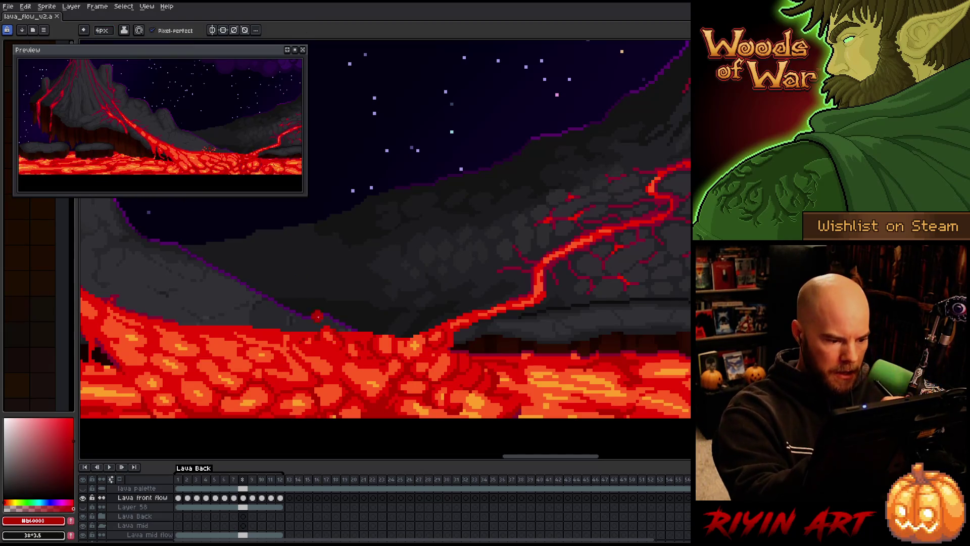
{"action": "left_click", "coordinate": [321, 344]}
{"action": "left_click", "coordinate": [331, 346]}
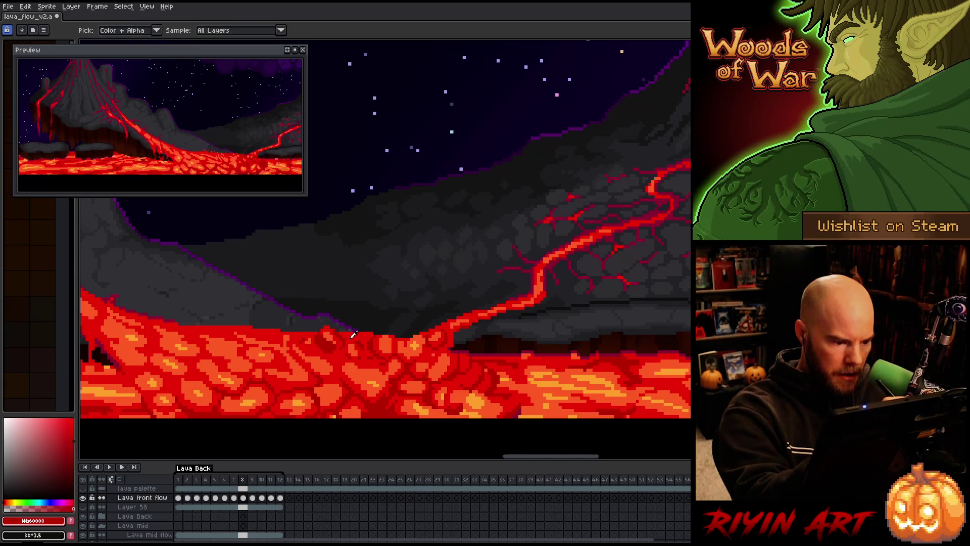
{"action": "left_click", "coordinate": [323, 338], "text": "alt"}
{"action": "left_click", "coordinate": [356, 347], "text": "alt"}
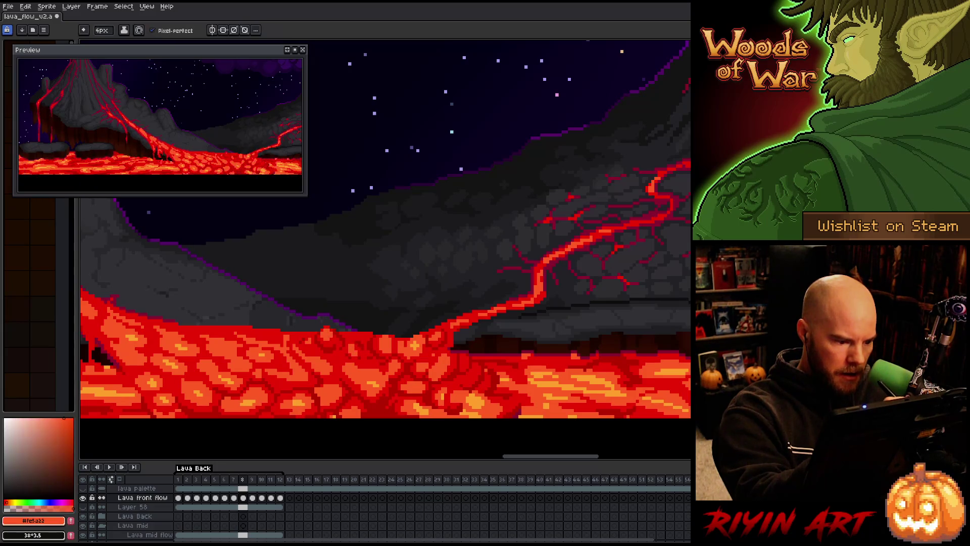
{"action": "left_click", "coordinate": [348, 354], "text": "alt"}
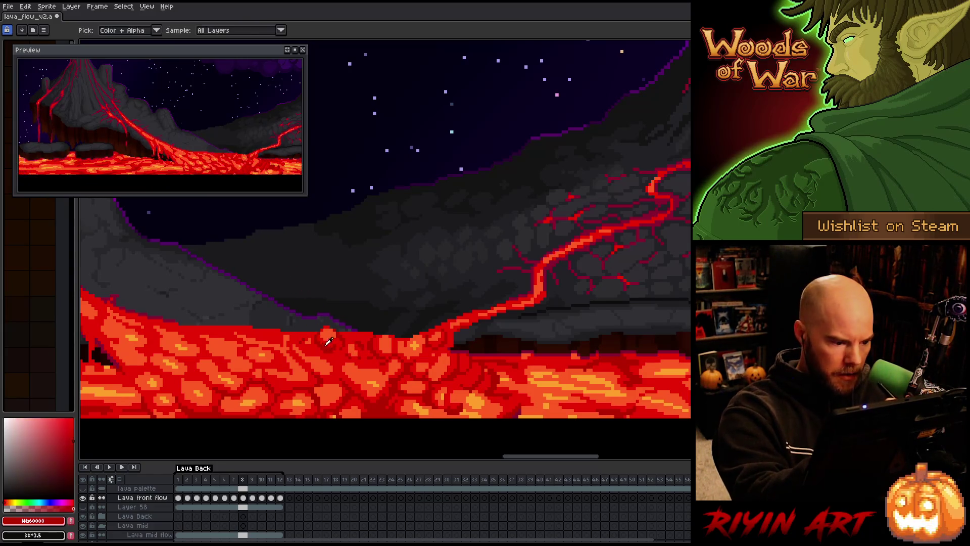
Step: On frame 9, repaint the lava edge with dark and brighter red strokes and an orange blob
{"action": "key", "text": "period"}
{"action": "mouse_move", "coordinate": [333, 351]}
{"action": "left_mouse_down"}
{"action": "mouse_move", "coordinate": [317, 346]}
{"action": "mouse_move", "coordinate": [338, 336]}
{"action": "left_mouse_up"}
{"action": "left_click", "coordinate": [337, 336], "text": "alt"}
{"action": "left_click", "coordinate": [356, 345], "text": "alt"}
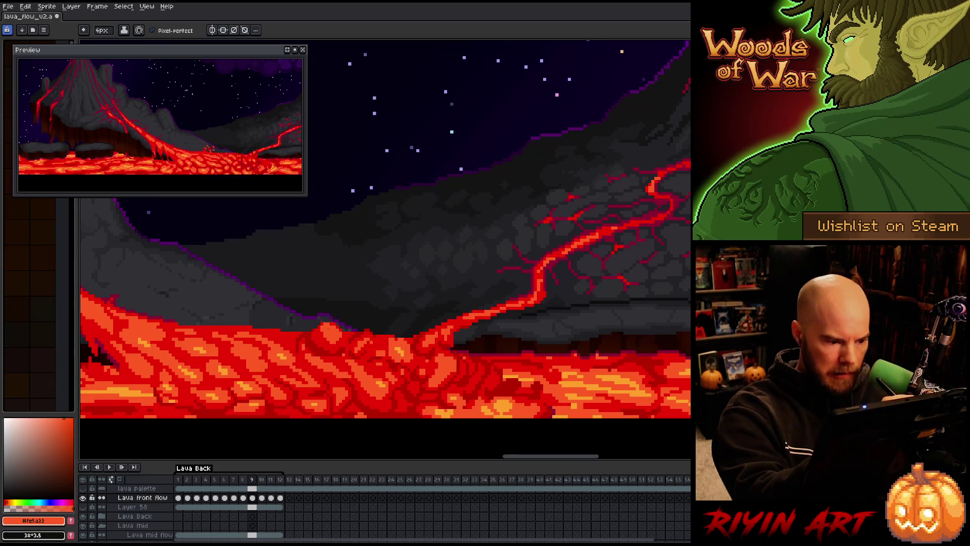
{"action": "left_click", "coordinate": [329, 321], "text": "alt"}
Step: Rework the lava edge on frame 10 with orange #fe5a22 and red #cb0404, moving on to frame 12
{"action": "key", "text": "Right"}
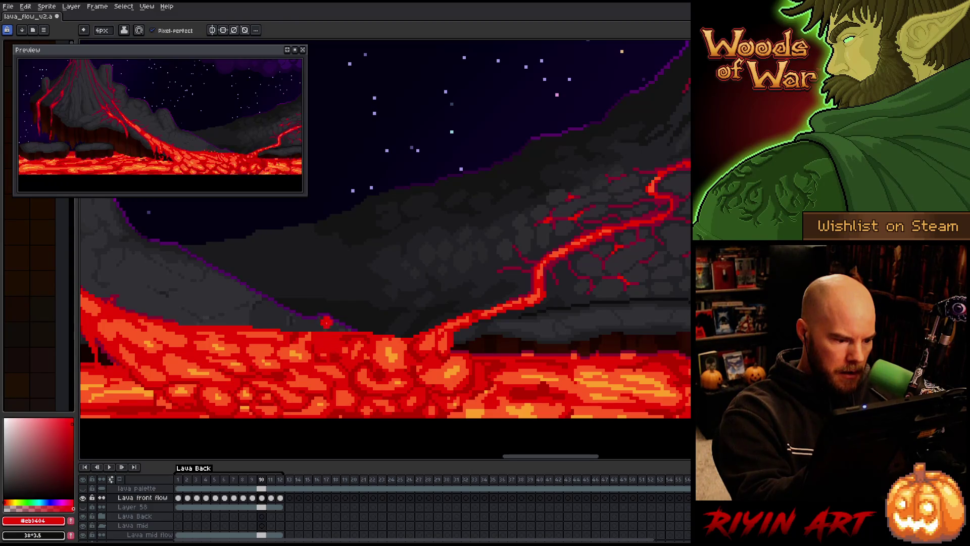
{"action": "left_click", "coordinate": [304, 335], "text": "alt"}
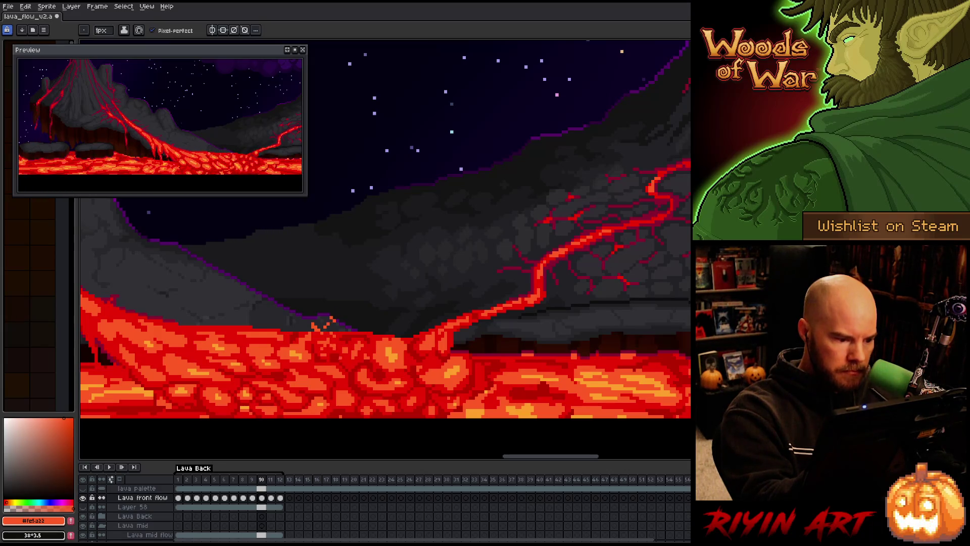
{"action": "left_click", "coordinate": [327, 325], "text": "alt"}
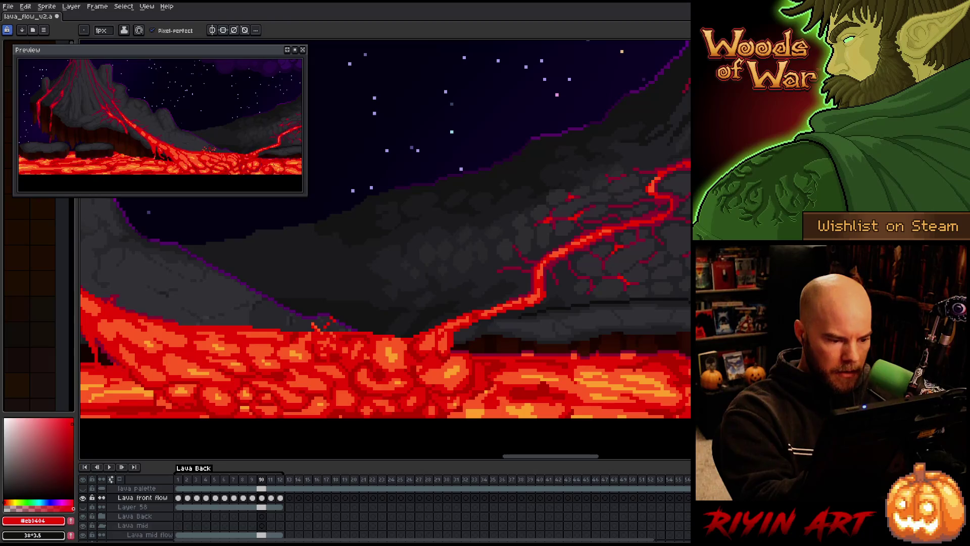
{"action": "left_click", "coordinate": [322, 334], "text": "alt"}
{"action": "key", "text": "period"}
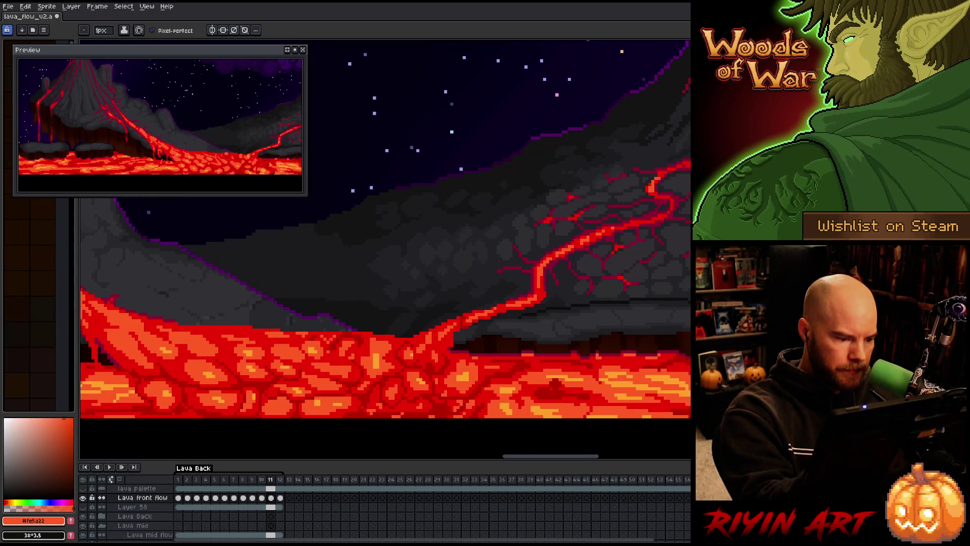
{"action": "key", "text": "period"}
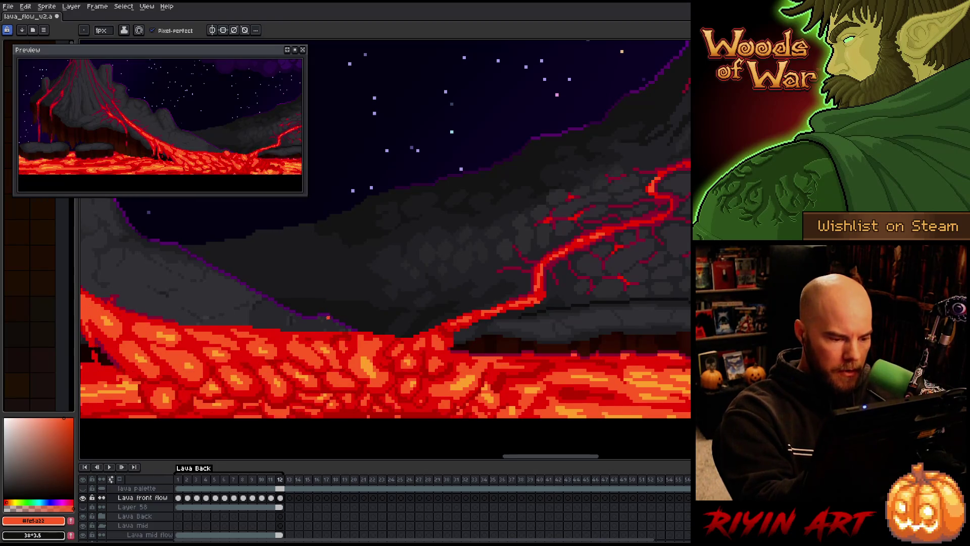
Step: Play the animation to check it, then touch up frame 11's edge in dark red and orange
{"action": "key", "text": "Return"}
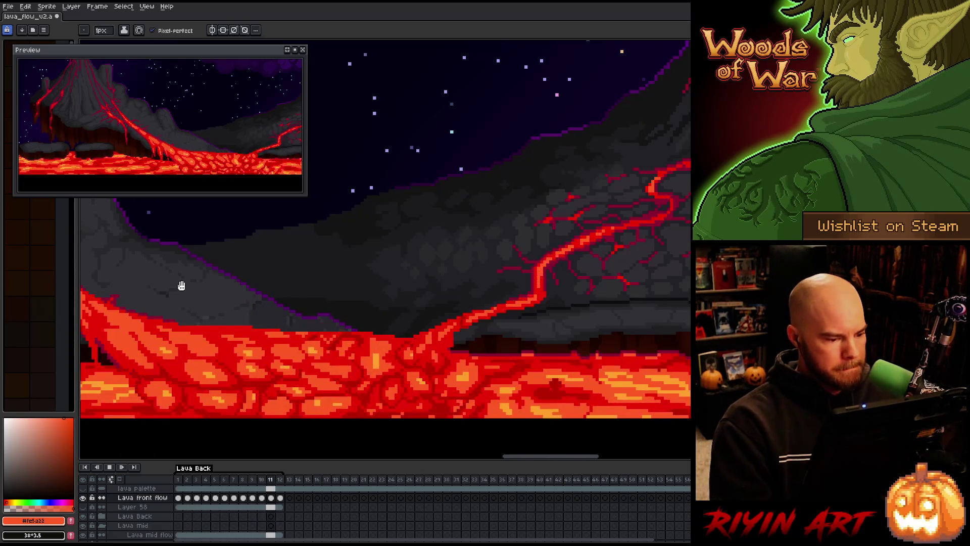
{"action": "key", "text": "Return"}
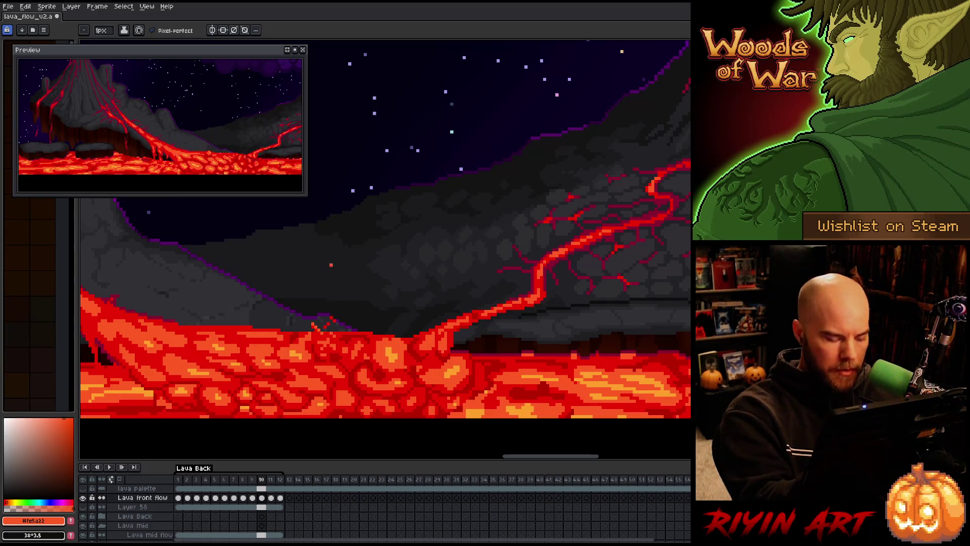
{"action": "key", "text": "period"}
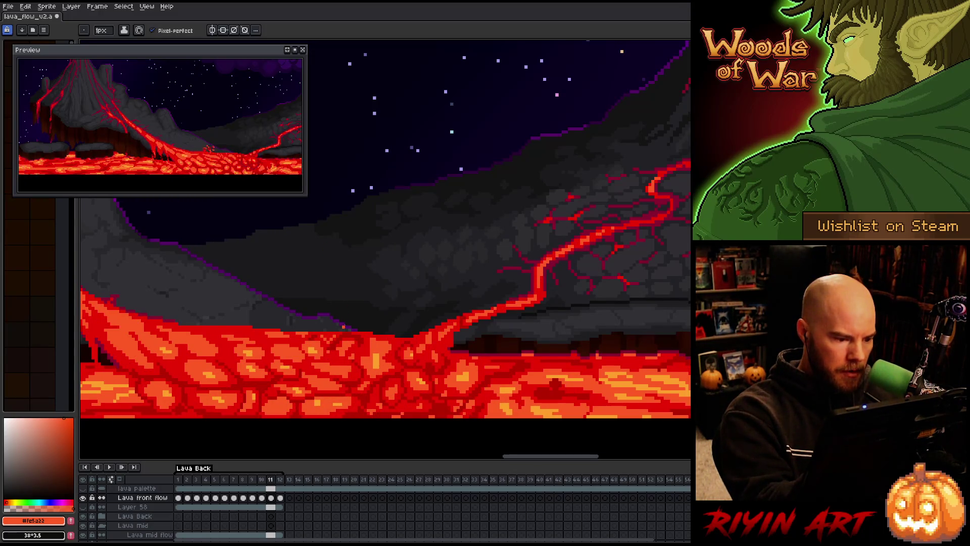
{"action": "left_click", "coordinate": [343, 324], "text": "alt"}
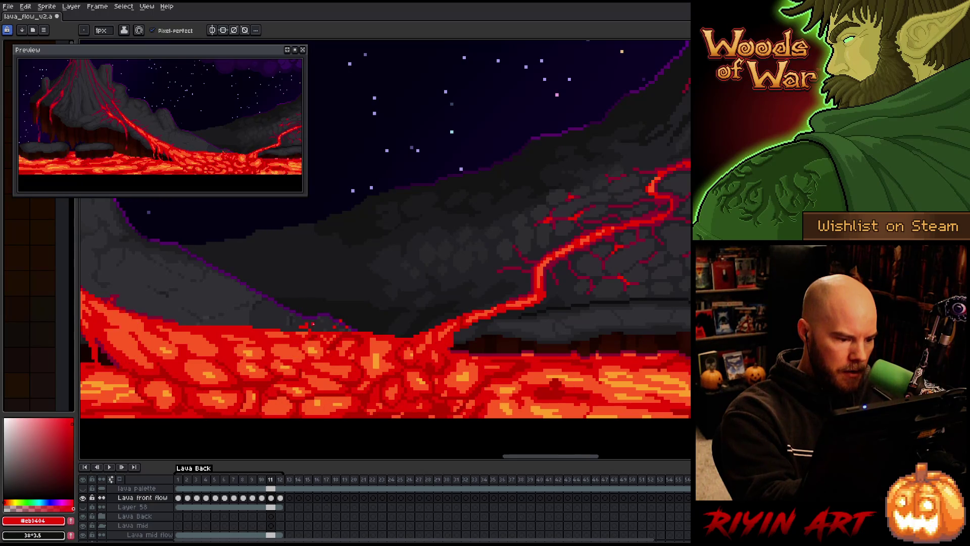
{"action": "key", "text": "e"}
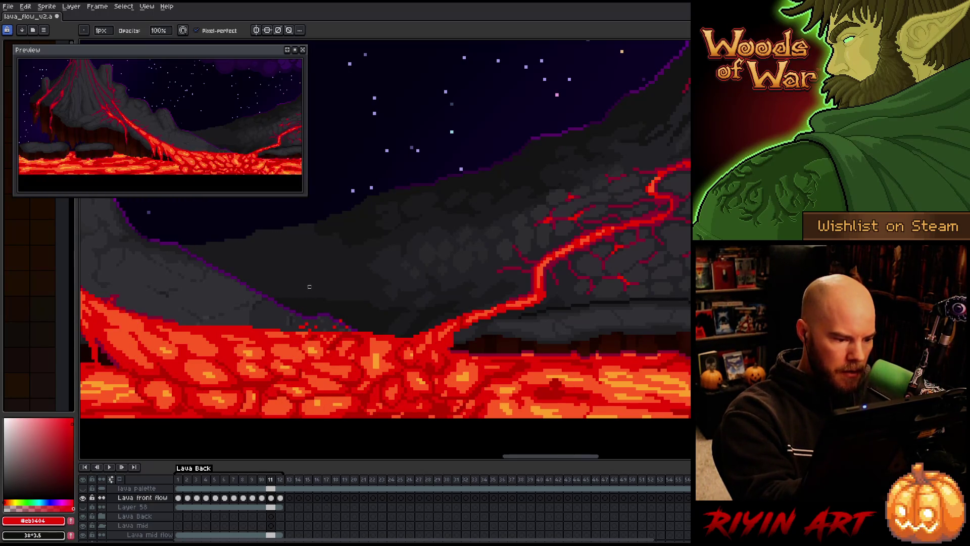
{"action": "key", "text": "b"}
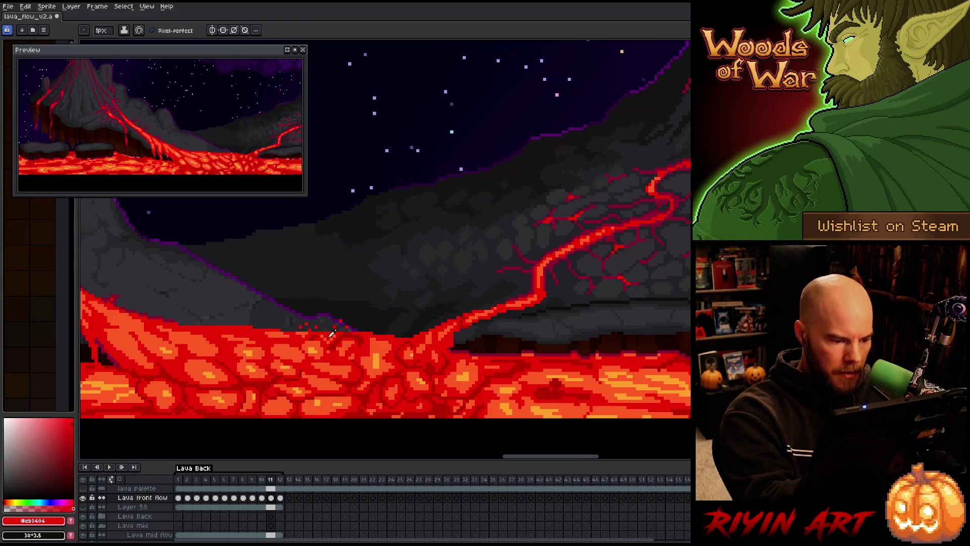
{"action": "left_click", "coordinate": [332, 331], "text": "alt"}
Step: Compare frames 10 to 12 and save the file
{"action": "key", "text": "Left"}
{"action": "key", "text": "Right"}
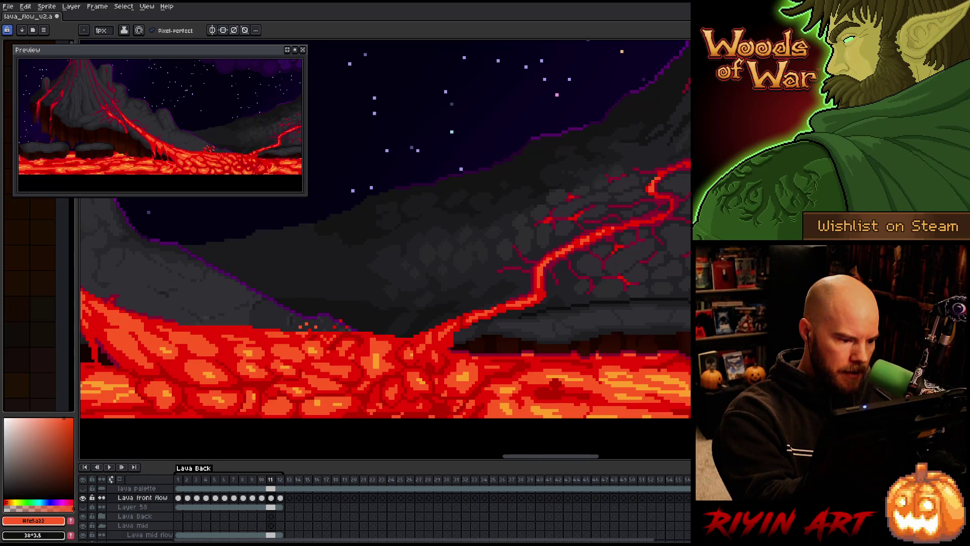
{"action": "key", "text": "Right"}
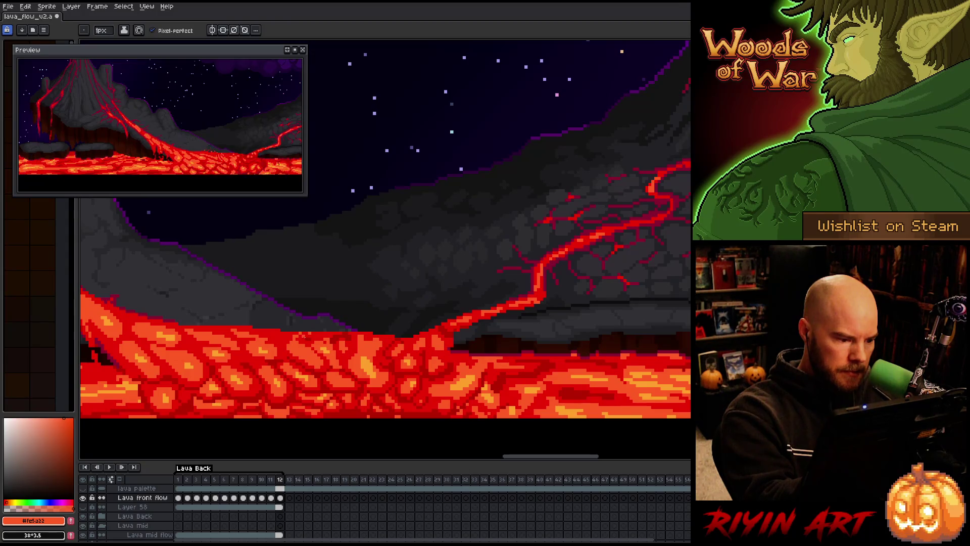
{"action": "key", "text": "Left"}
{"action": "key", "text": "Right"}
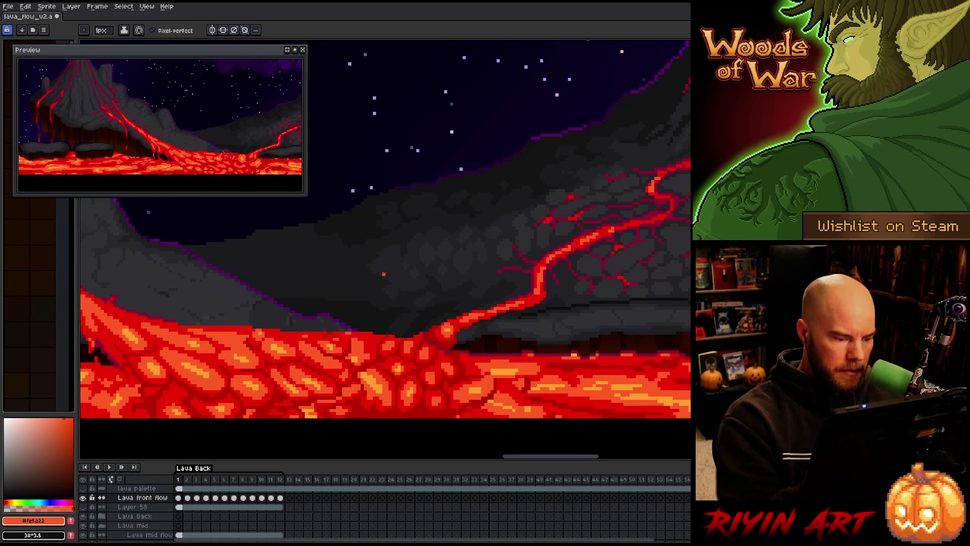
{"action": "key", "text": "ctrl+s"}
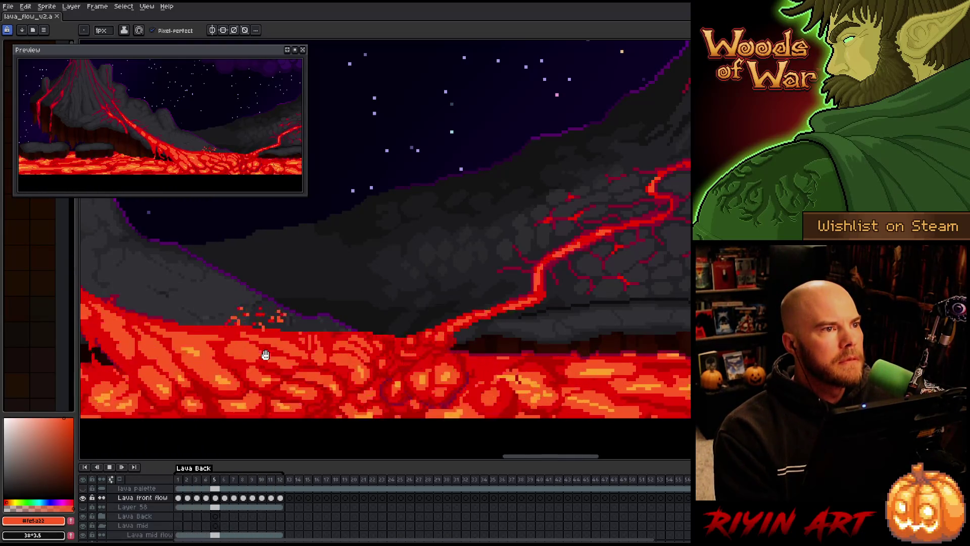
Step: Zoom and pan around the left volcano while the lava animation plays
{"action": "scroll", "coordinate": [314, 353], "scroll_direction": "down", "scroll_amount": 3}
{"action": "scroll", "coordinate": [417, 386], "scroll_direction": "up", "scroll_amount": 2}
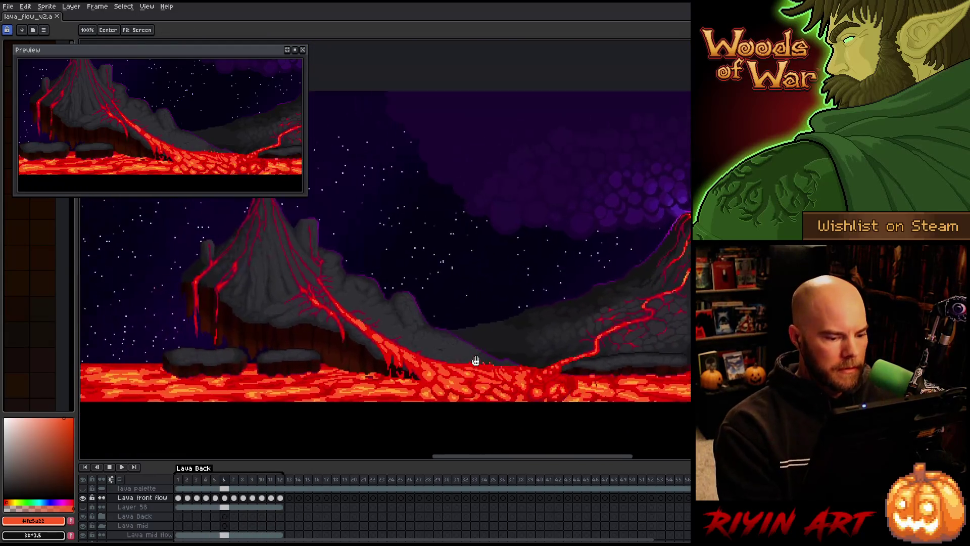
{"action": "scroll", "coordinate": [417, 385], "scroll_direction": "down", "scroll_amount": 1}
{"action": "scroll", "coordinate": [451, 405], "scroll_direction": "up", "scroll_amount": 2}
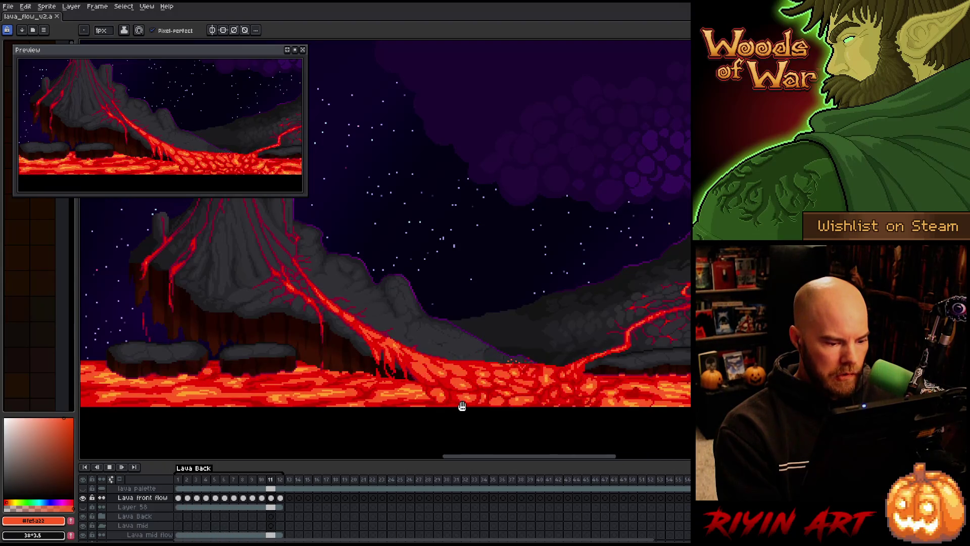
{"action": "scroll", "coordinate": [461, 384], "scroll_direction": "up", "scroll_amount": 4}
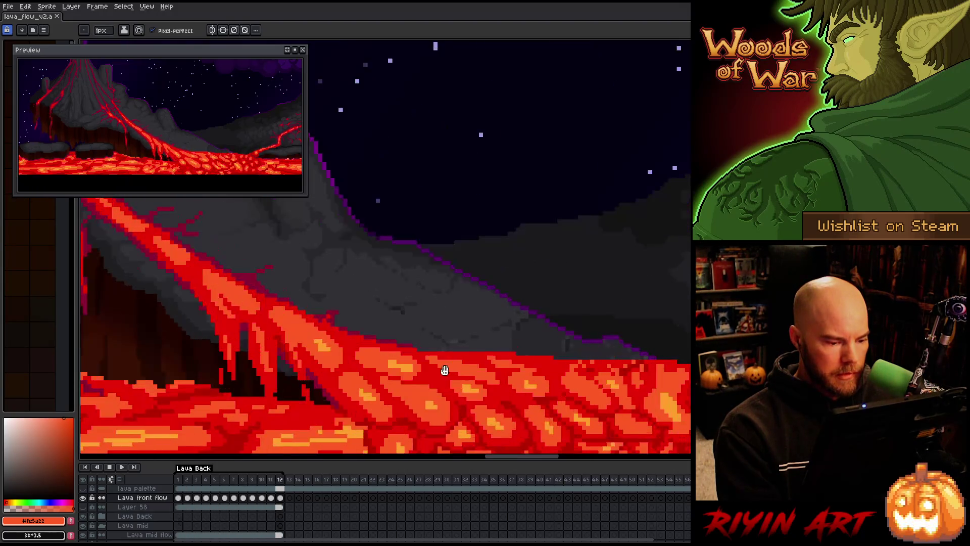
{"action": "scroll", "coordinate": [428, 312], "scroll_direction": "down", "scroll_amount": 3}
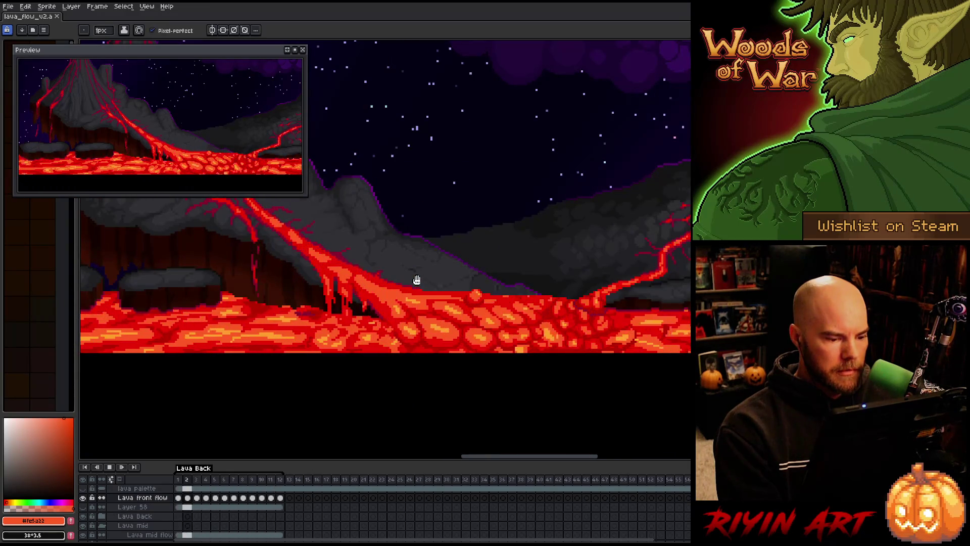
{"action": "scroll", "coordinate": [412, 258], "scroll_direction": "down", "scroll_amount": 2}
{"action": "left_click_drag", "start_coordinate": [412, 258], "coordinate": [503, 330]}
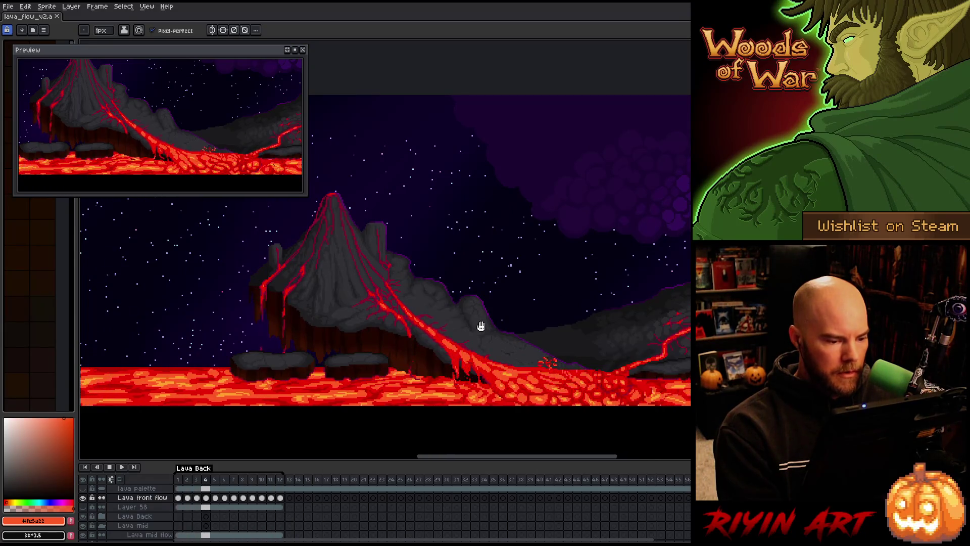
{"action": "mouse_move", "coordinate": [418, 279]}
{"action": "left_mouse_down"}
{"action": "mouse_move", "coordinate": [454, 304]}
{"action": "mouse_move", "coordinate": [448, 284]}
{"action": "mouse_move", "coordinate": [446, 303]}
{"action": "left_mouse_up"}
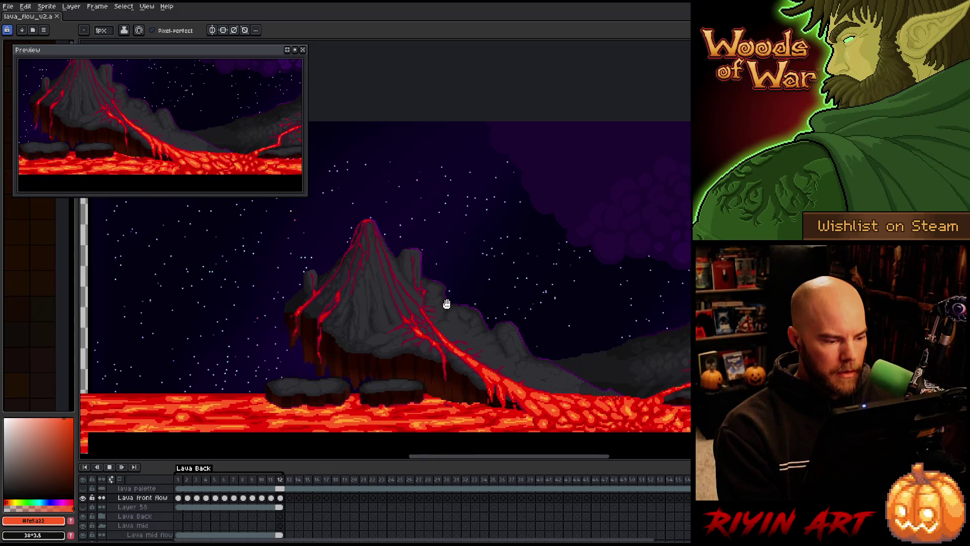
Step: Pan across the scene to the right volcano, then return to the pencil
{"action": "key", "text": "space"}
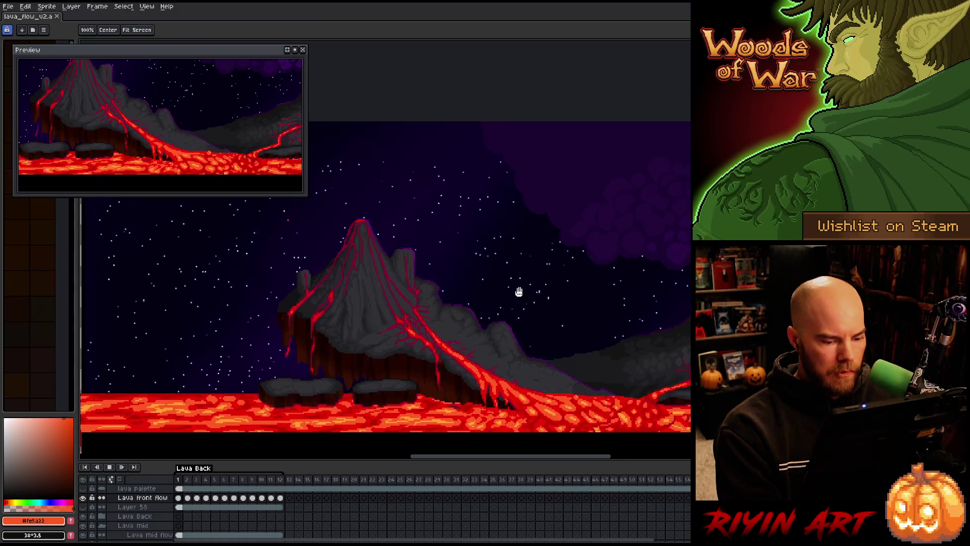
{"action": "left_click_drag", "start_coordinate": [518, 289], "coordinate": [368, 284]}
{"action": "left_click_drag", "start_coordinate": [491, 299], "coordinate": [414, 288]}
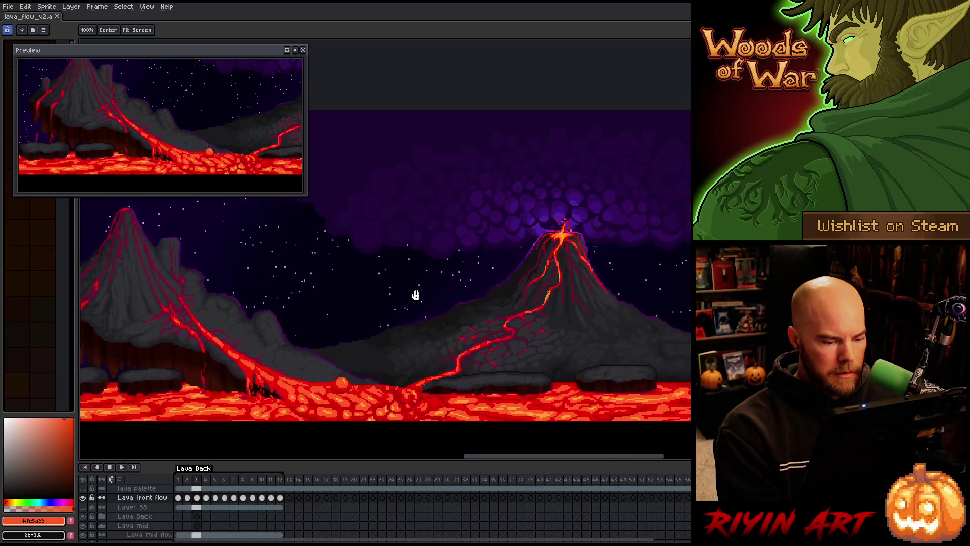
{"action": "mouse_move", "coordinate": [316, 309]}
{"action": "left_mouse_down"}
{"action": "mouse_move", "coordinate": [276, 300]}
{"action": "mouse_move", "coordinate": [415, 290]}
{"action": "left_mouse_up"}
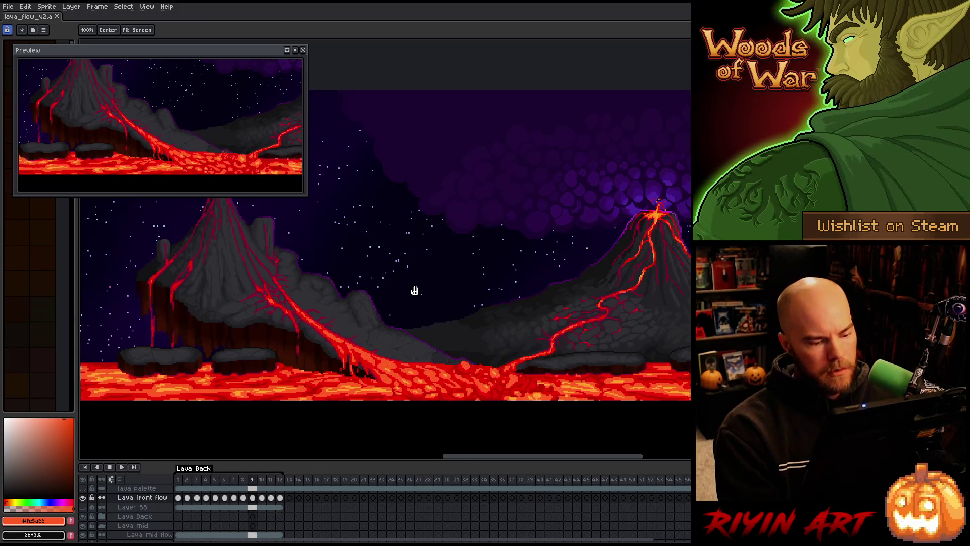
{"action": "key", "text": "b"}
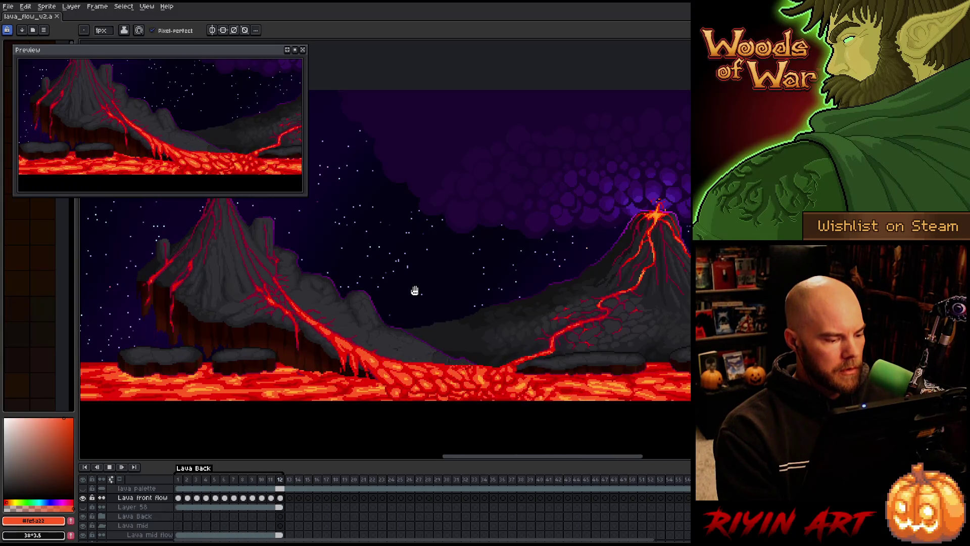
{"action": "scroll", "coordinate": [439, 307], "scroll_direction": "down", "scroll_amount": 3}
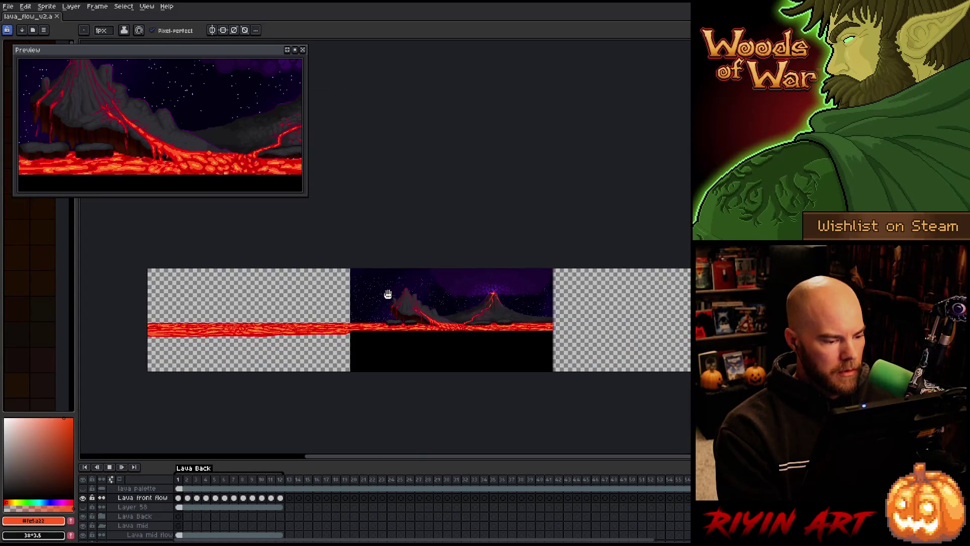
{"action": "scroll", "coordinate": [445, 321], "scroll_direction": "up", "scroll_amount": 5}
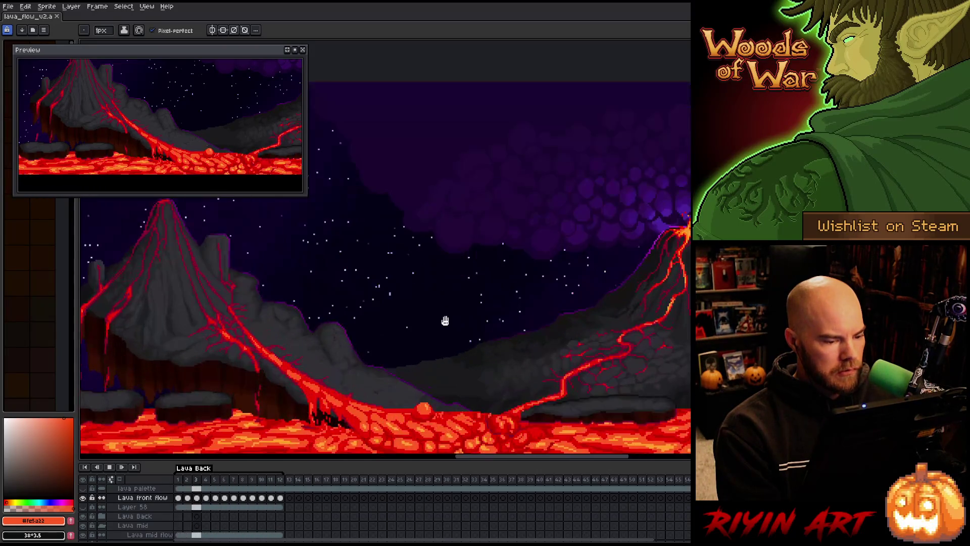
{"action": "scroll", "coordinate": [445, 321], "scroll_direction": "down", "scroll_amount": 1}
{"action": "right_click", "coordinate": [447, 323]}
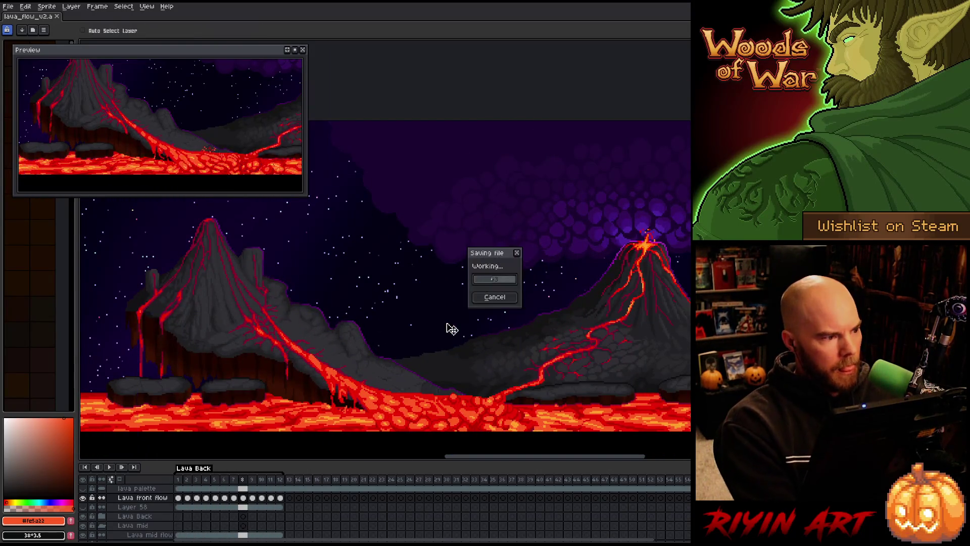
Step: Centre the right volcano in the view
{"action": "left_click", "coordinate": [485, 268]}
{"action": "mouse_move", "coordinate": [600, 326]}
{"action": "left_mouse_down"}
{"action": "mouse_move", "coordinate": [455, 318]}
{"action": "mouse_move", "coordinate": [413, 355]}
{"action": "left_mouse_up"}
{"action": "scroll", "coordinate": [152, 503], "scroll_direction": "up", "scroll_amount": 3}
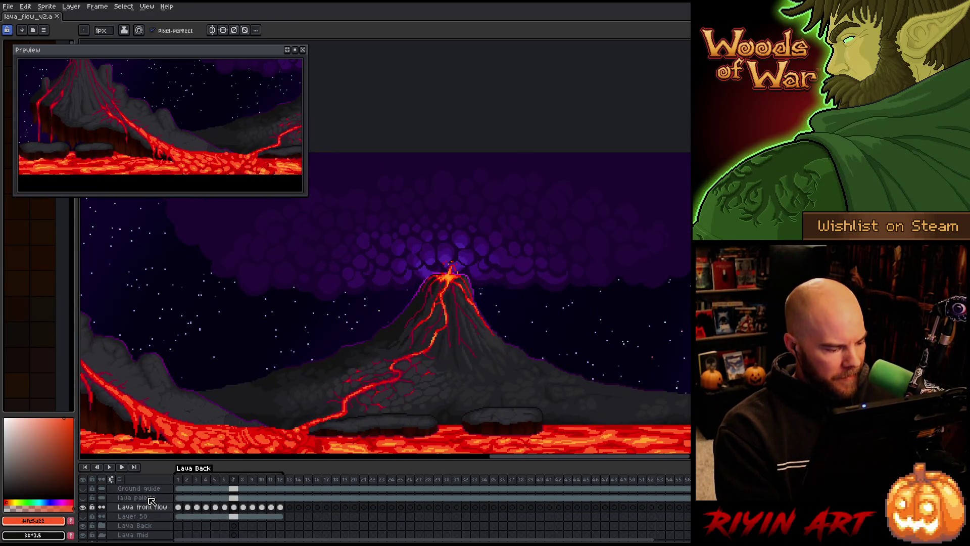
{"action": "scroll", "coordinate": [144, 510], "scroll_direction": "down", "scroll_amount": 3}
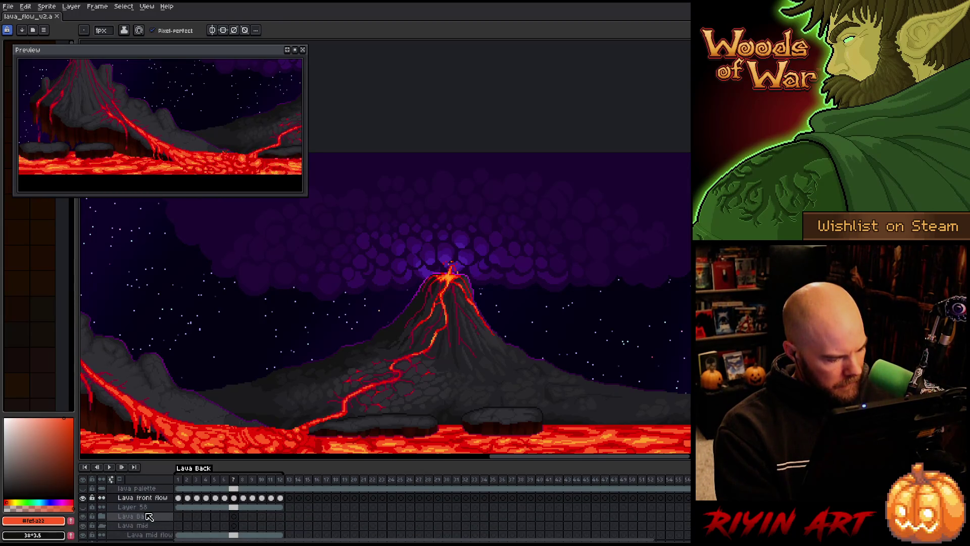
{"action": "scroll", "coordinate": [147, 516], "scroll_direction": "up", "scroll_amount": 1}
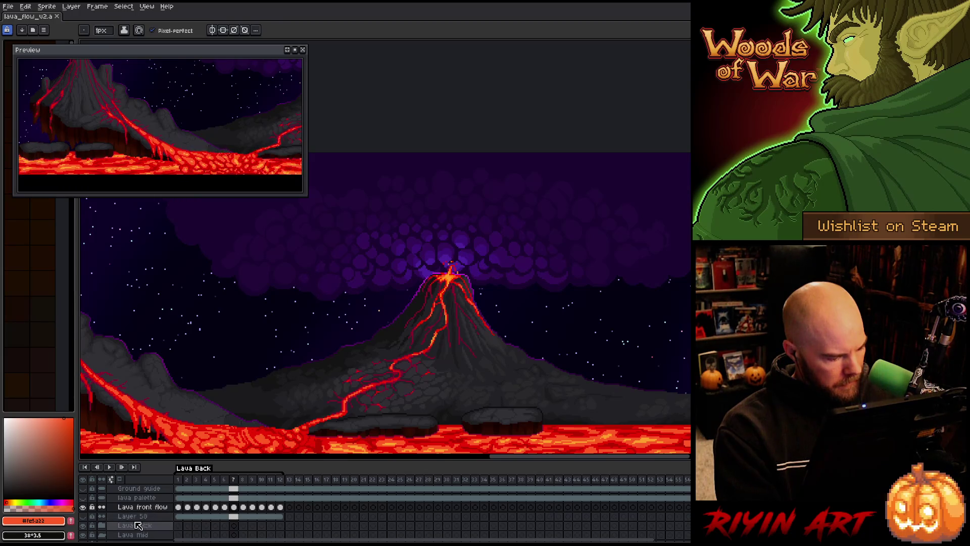
Step: Delete Layer 58 from the timeline
{"action": "left_click", "coordinate": [128, 516]}
{"action": "right_click", "coordinate": [129, 517]}
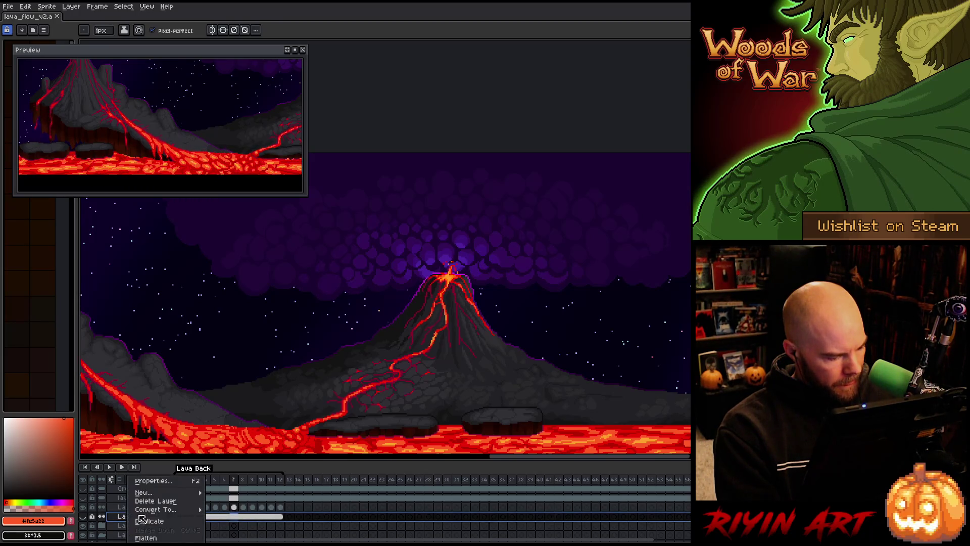
{"action": "left_click", "coordinate": [148, 509]}
Step: Select the Lava front flow layer and collapse the Lava mid group
{"action": "left_click", "coordinate": [143, 507]}
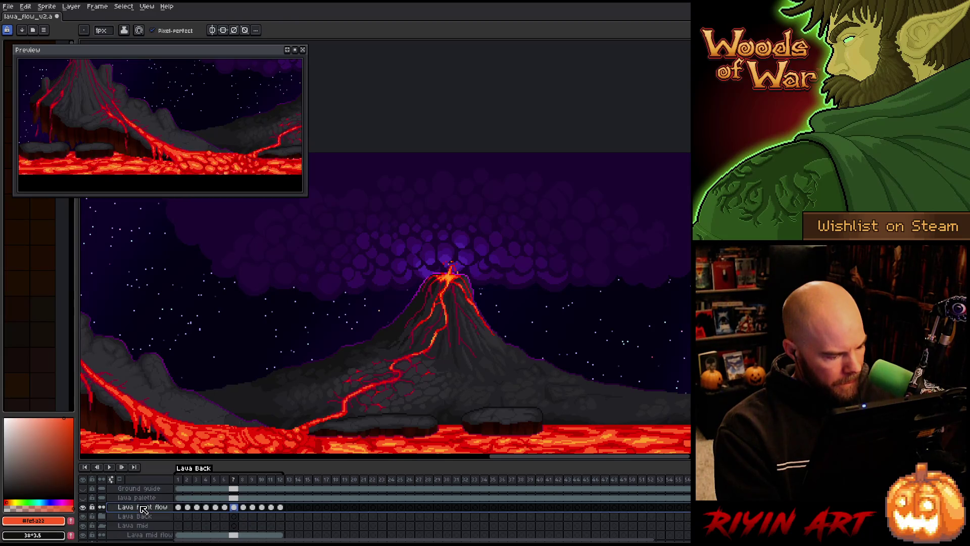
{"action": "scroll", "coordinate": [124, 508], "scroll_direction": "down", "scroll_amount": 2}
{"action": "scroll", "coordinate": [124, 507], "scroll_direction": "down", "scroll_amount": 5}
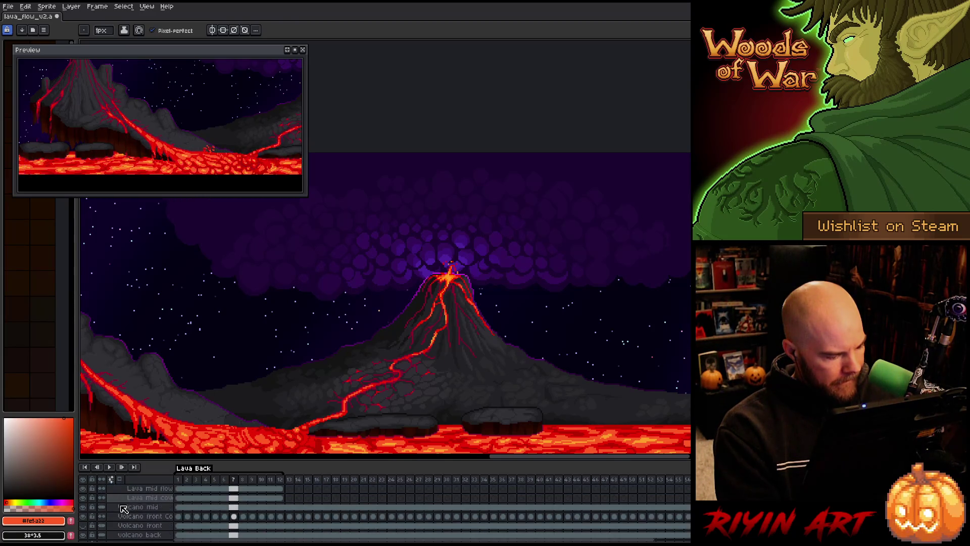
{"action": "scroll", "coordinate": [123, 511], "scroll_direction": "up", "scroll_amount": 1}
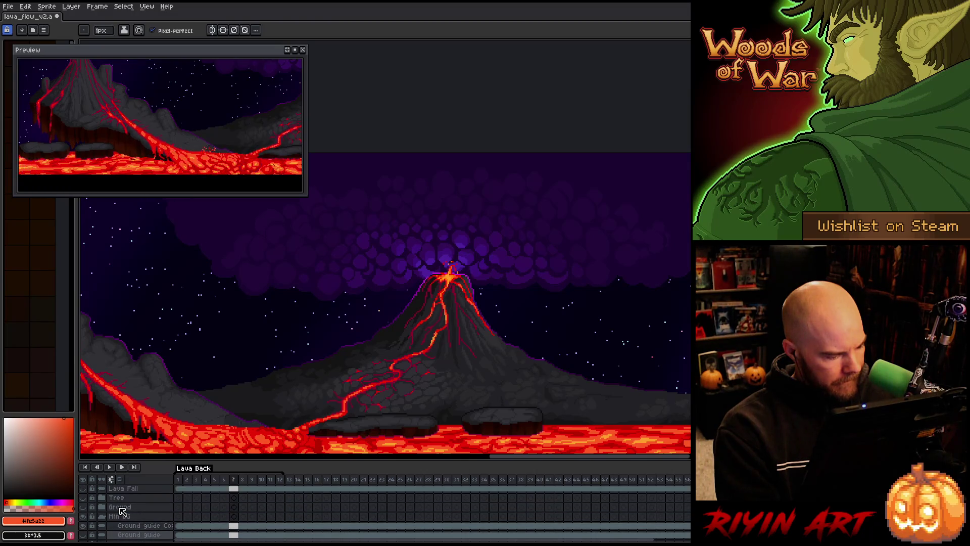
{"action": "scroll", "coordinate": [121, 513], "scroll_direction": "up", "scroll_amount": 5}
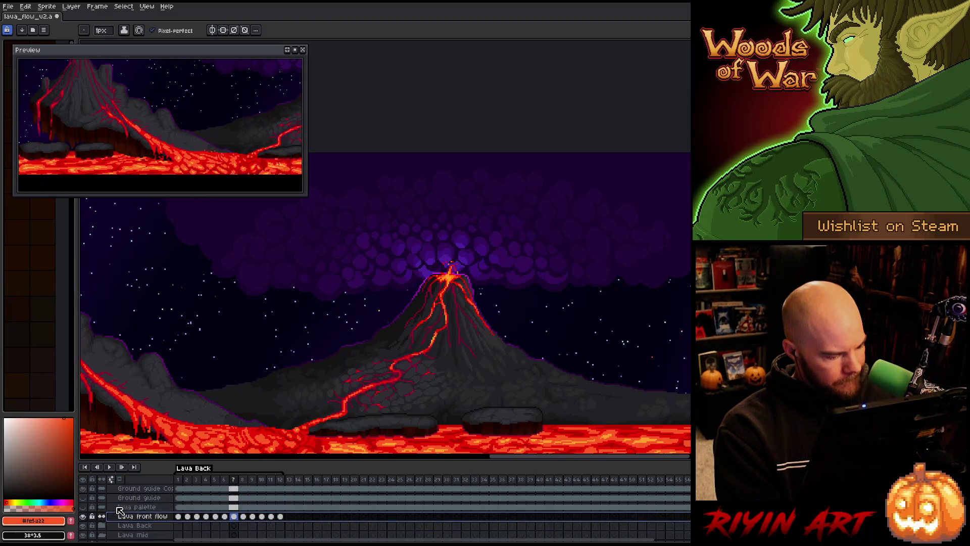
{"action": "scroll", "coordinate": [122, 521], "scroll_direction": "up", "scroll_amount": 3}
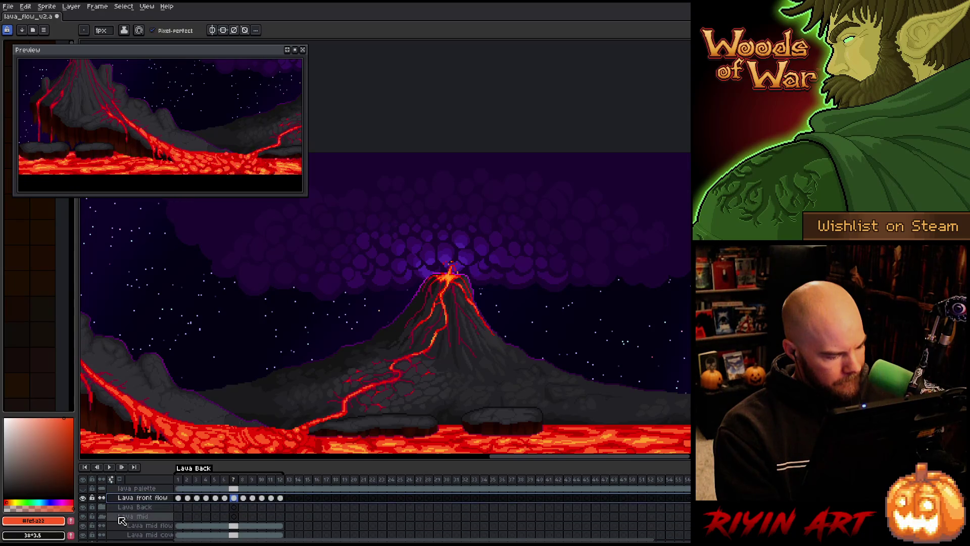
{"action": "left_click", "coordinate": [103, 516]}
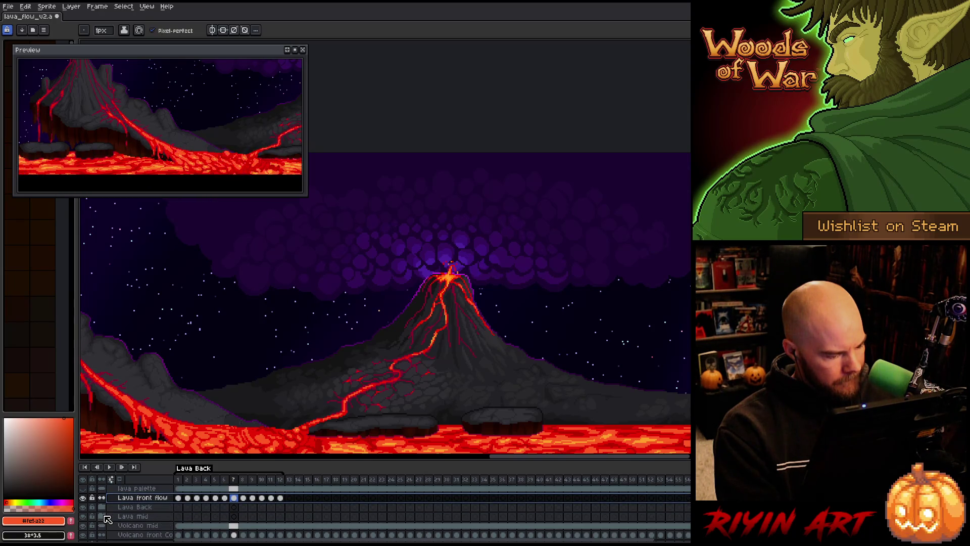
{"action": "scroll", "coordinate": [108, 517], "scroll_direction": "down", "scroll_amount": 5}
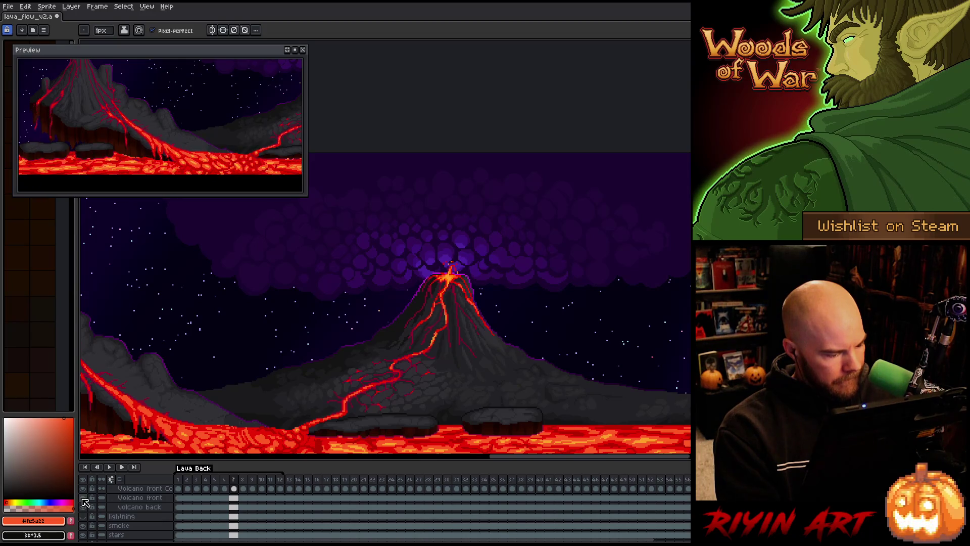
{"action": "scroll", "coordinate": [192, 379], "scroll_direction": "down", "scroll_amount": 3}
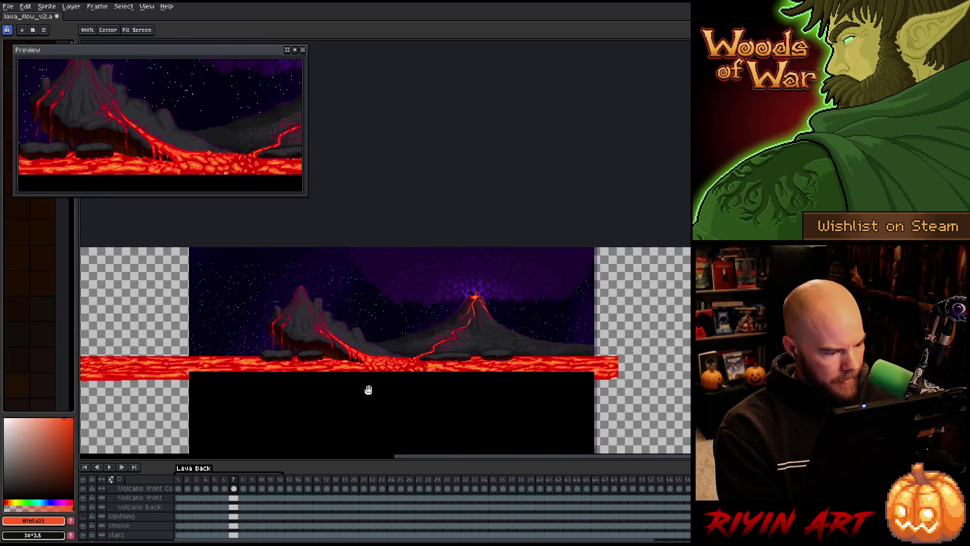
Step: Make the lightning layer visible and set it as the active layer
{"action": "scroll", "coordinate": [103, 508], "scroll_direction": "down", "scroll_amount": 2}
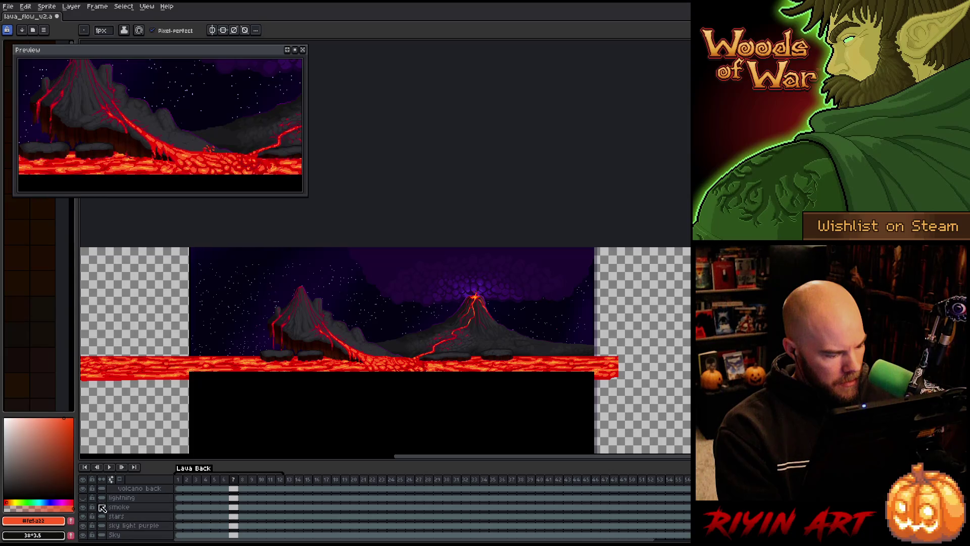
{"action": "left_click", "coordinate": [84, 499]}
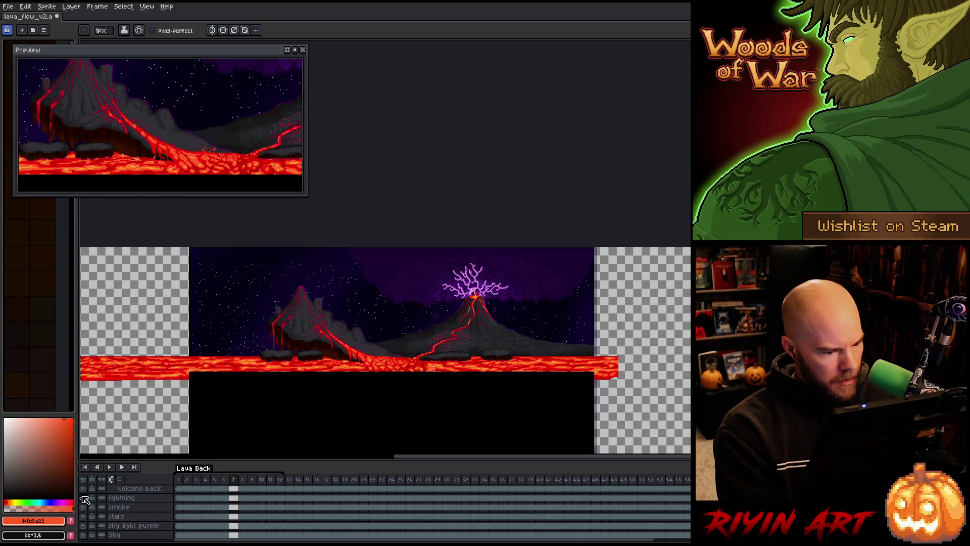
{"action": "scroll", "coordinate": [495, 283], "scroll_direction": "up", "scroll_amount": 3}
{"action": "scroll", "coordinate": [384, 328], "scroll_direction": "down", "scroll_amount": 1}
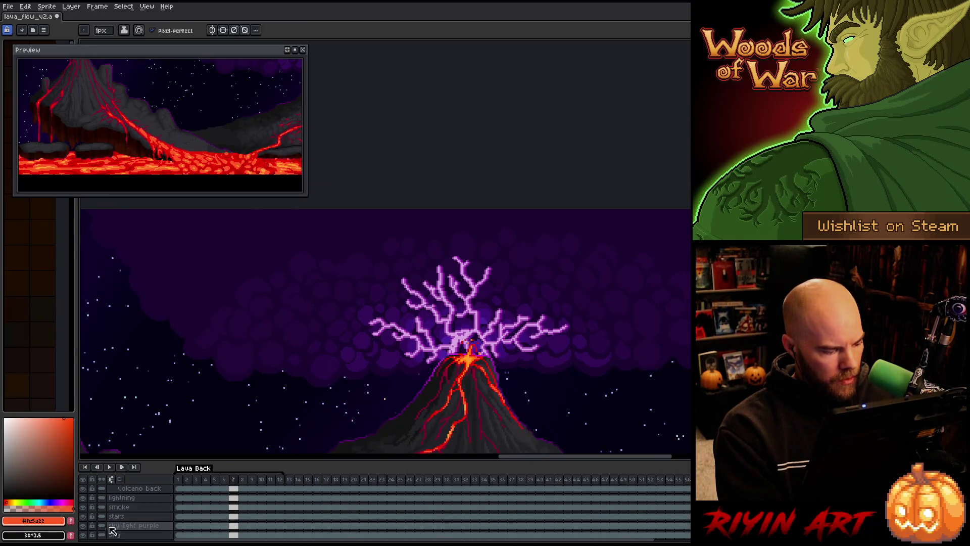
{"action": "left_click", "coordinate": [93, 499]}
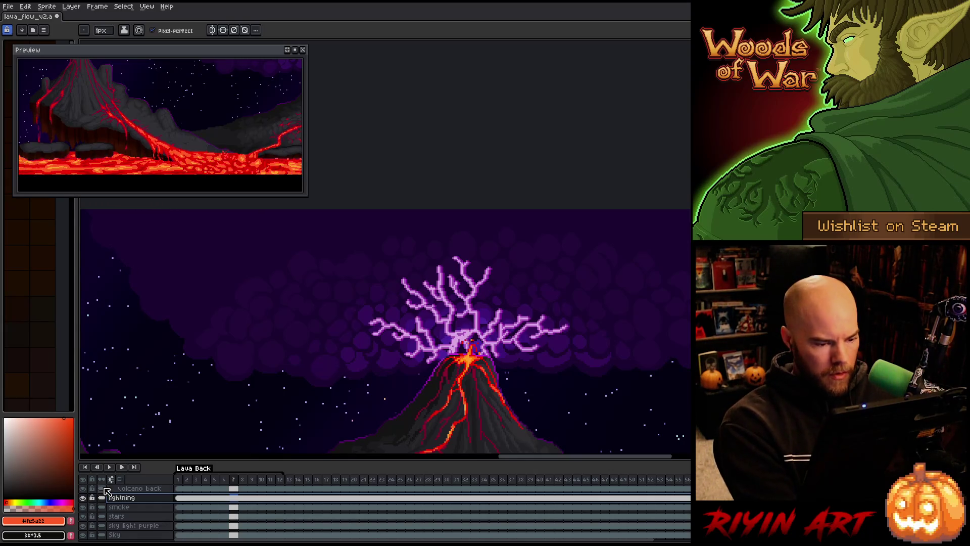
{"action": "scroll", "coordinate": [439, 344], "scroll_direction": "up", "scroll_amount": 3}
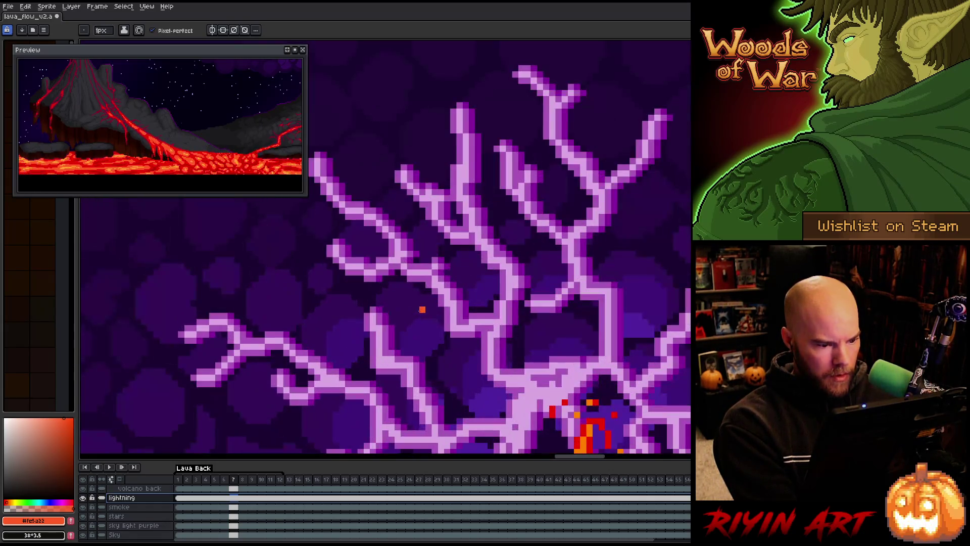
{"action": "scroll", "coordinate": [440, 344], "scroll_direction": "down", "scroll_amount": 1}
{"action": "key", "text": "shift+c"}
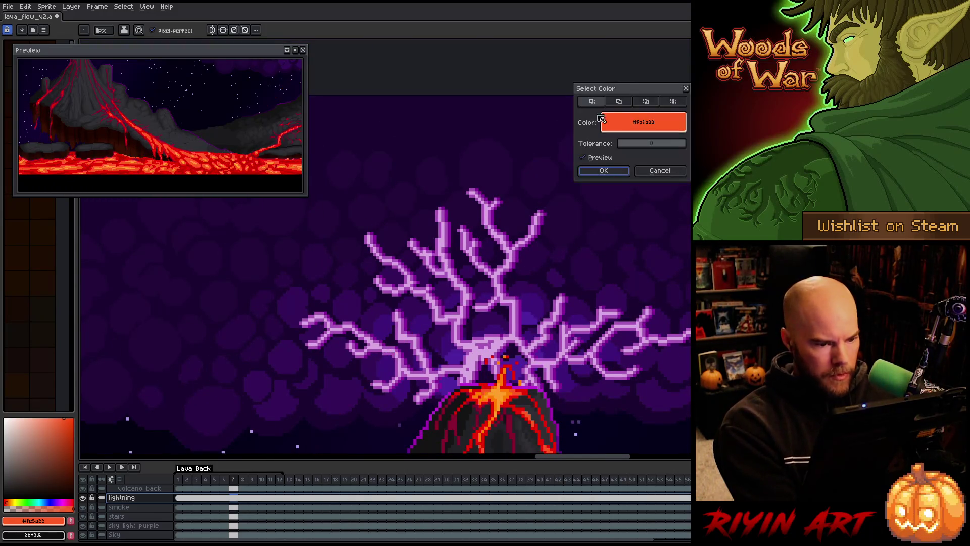
{"action": "left_click", "coordinate": [459, 198]}
{"action": "left_click", "coordinate": [471, 192]}
{"action": "left_click", "coordinate": [467, 195]}
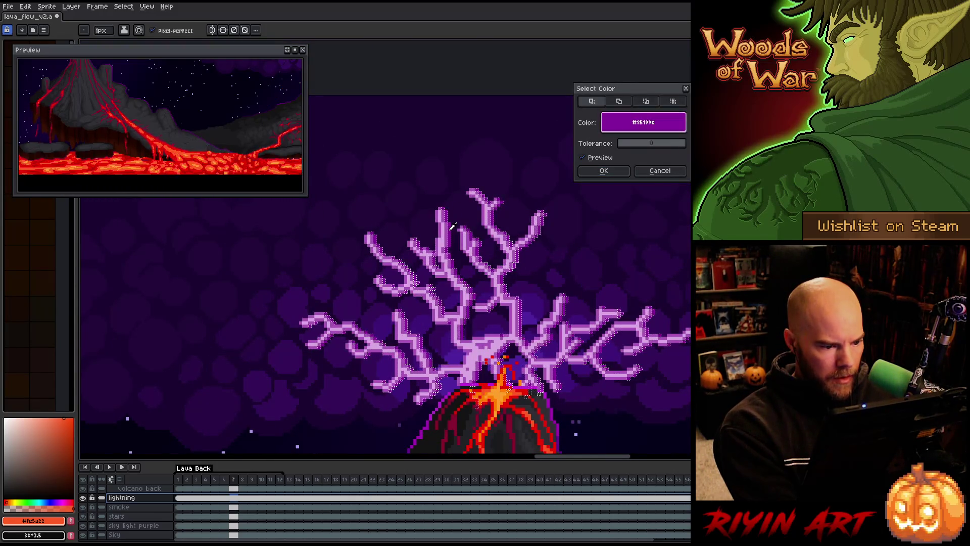
{"action": "left_click", "coordinate": [617, 173]}
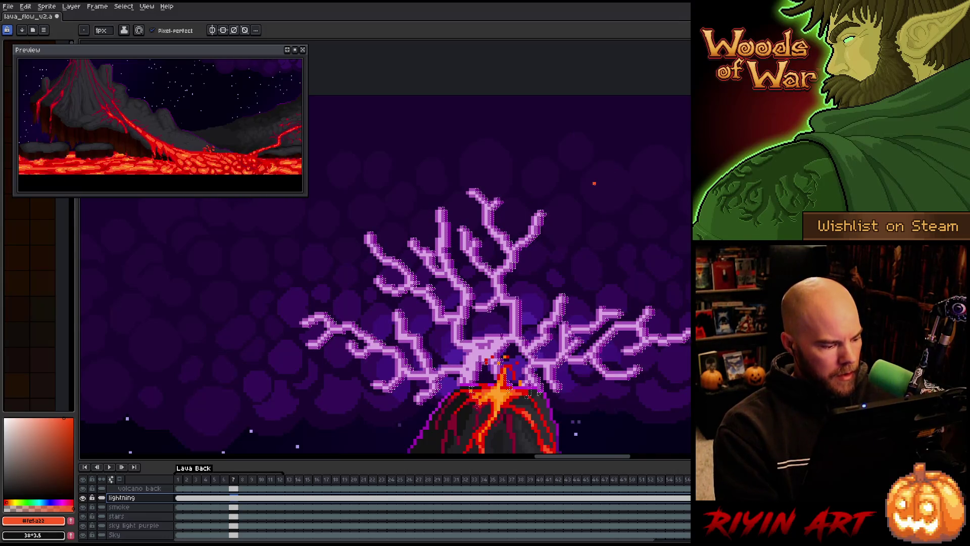
{"action": "key", "text": "ctrl+d"}
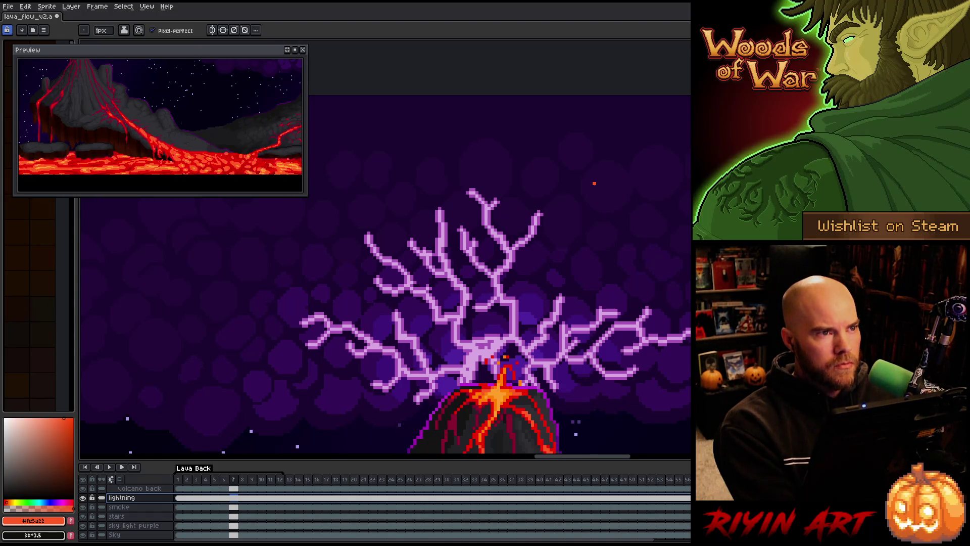
{"action": "scroll", "coordinate": [594, 184], "scroll_direction": "down", "scroll_amount": 3}
{"action": "scroll", "coordinate": [571, 230], "scroll_direction": "up", "scroll_amount": 3}
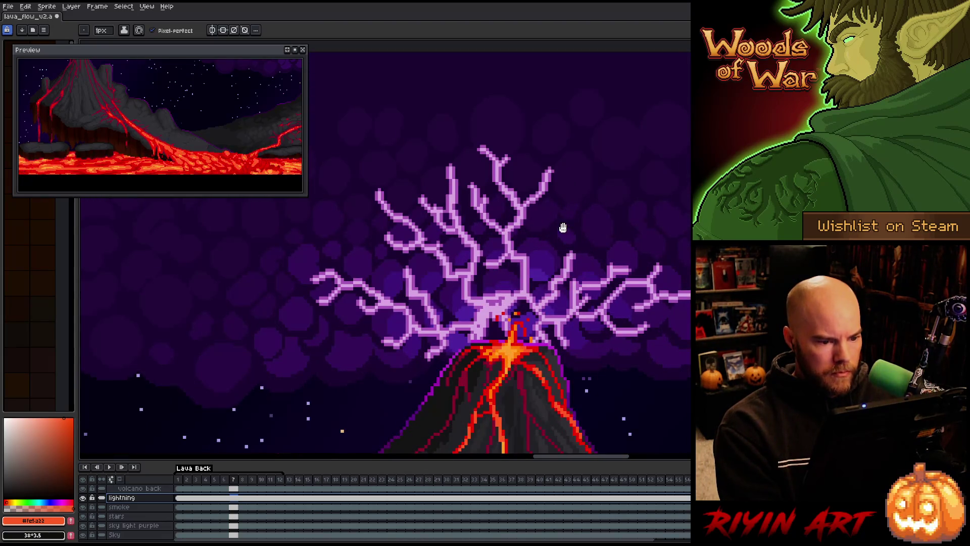
{"action": "left_click_drag", "start_coordinate": [563, 228], "coordinate": [441, 297]}
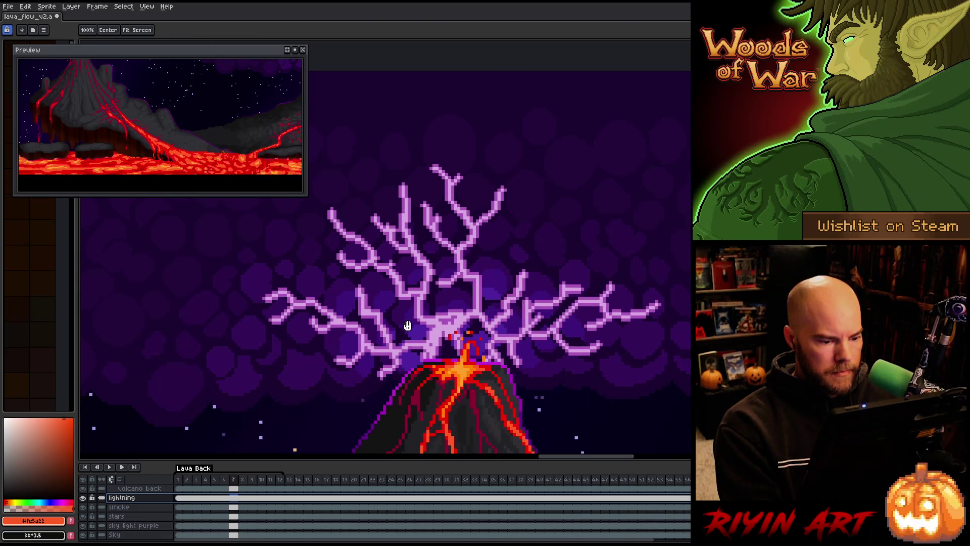
Step: Switch to the pencil and hide the lightning layer
{"action": "key", "text": "b"}
{"action": "scroll", "coordinate": [403, 313], "scroll_direction": "down", "scroll_amount": 1}
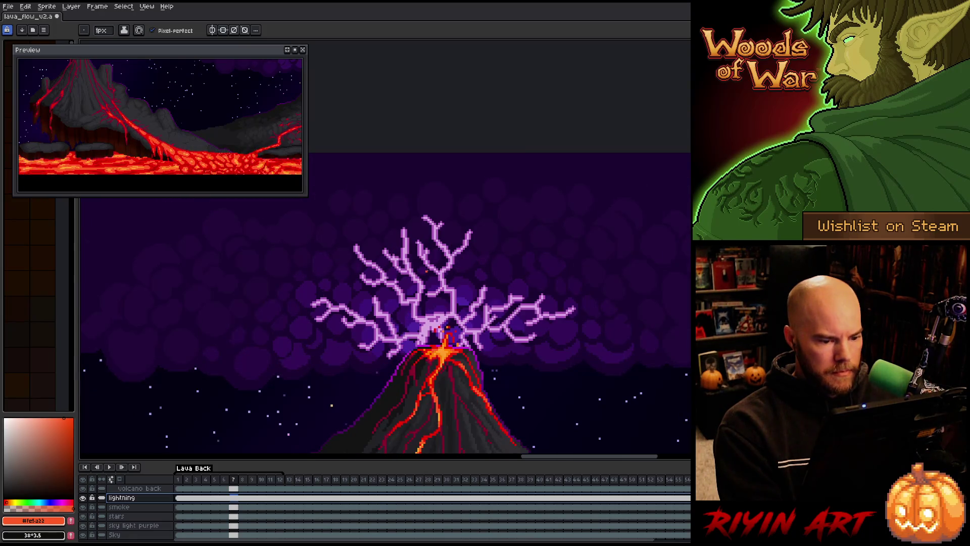
{"action": "scroll", "coordinate": [427, 272], "scroll_direction": "up", "scroll_amount": 1}
{"action": "left_click_drag", "start_coordinate": [406, 343], "coordinate": [424, 329]}
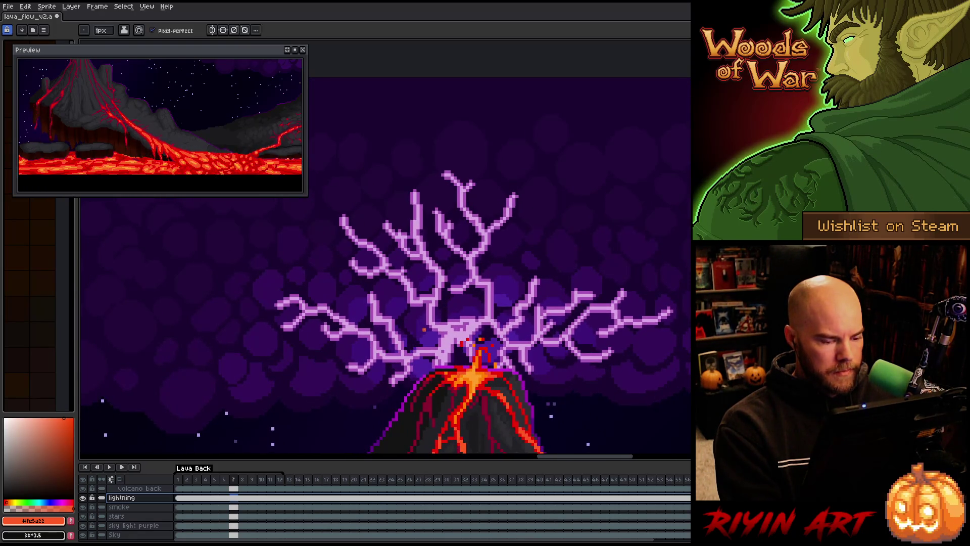
{"action": "left_click", "coordinate": [84, 498]}
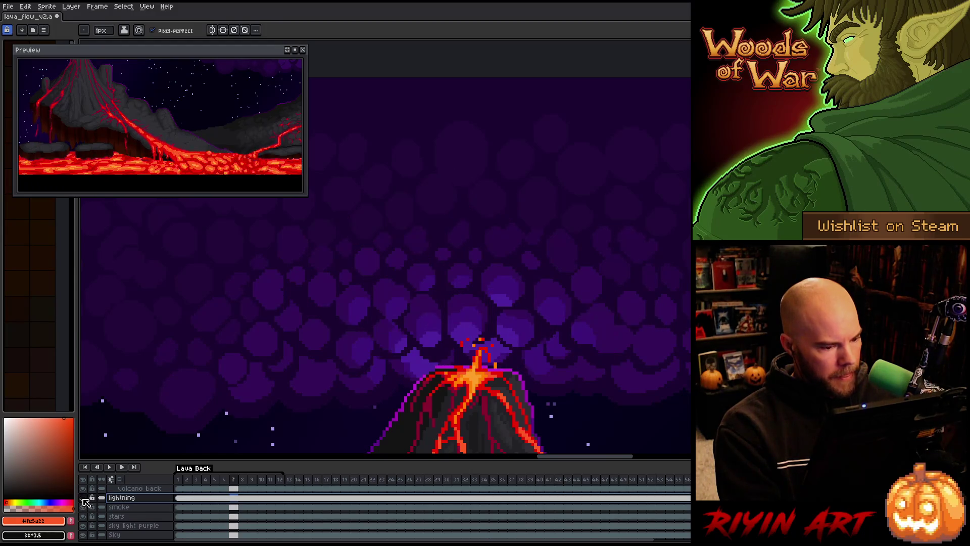
Step: Centre the volcano, select the smoke layer, and add a new layer above it
{"action": "scroll", "coordinate": [351, 323], "scroll_direction": "down", "scroll_amount": 1}
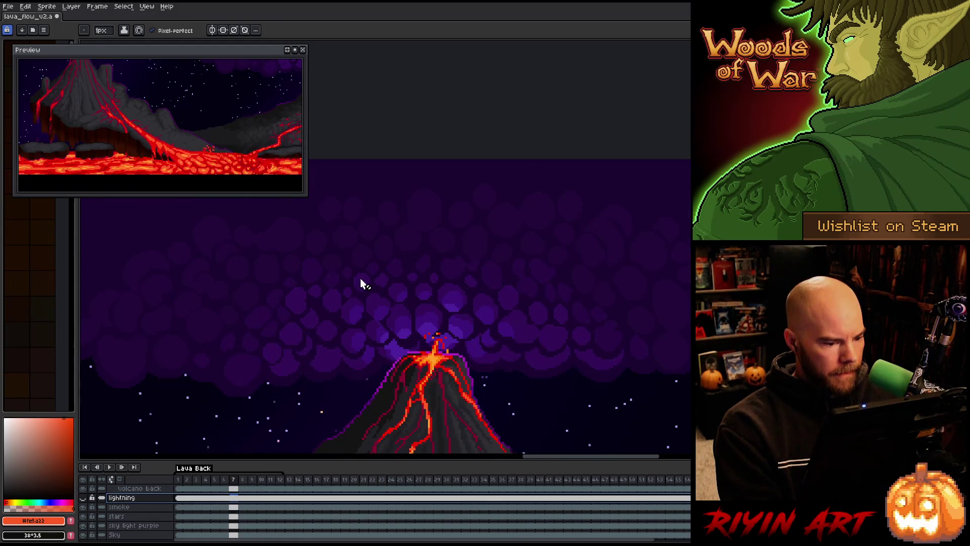
{"action": "left_click_drag", "start_coordinate": [360, 283], "coordinate": [433, 288]}
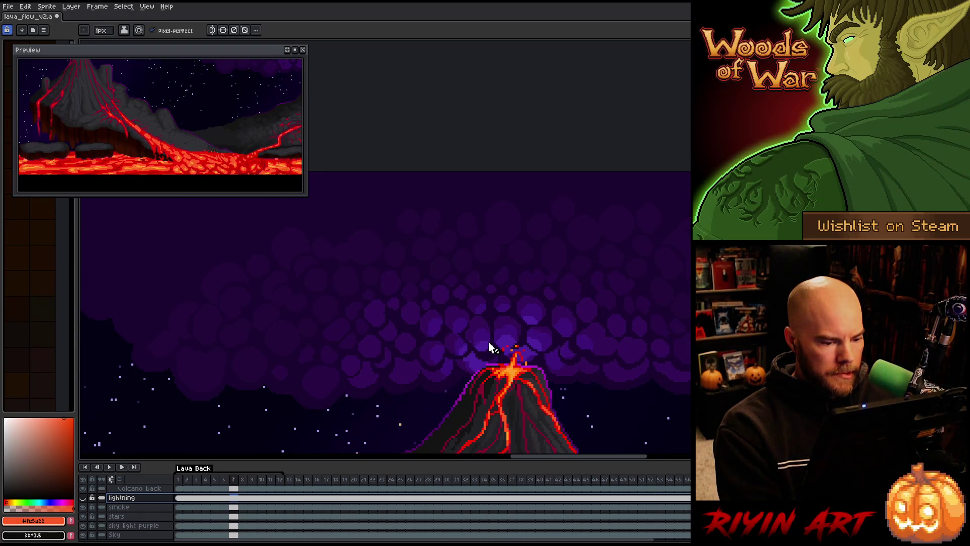
{"action": "scroll", "coordinate": [136, 510], "scroll_direction": "up", "scroll_amount": 1}
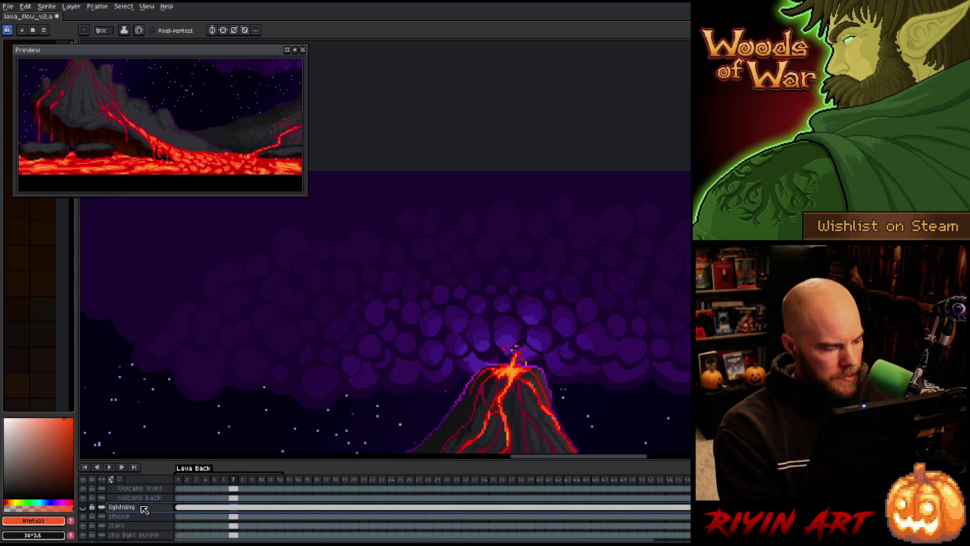
{"action": "left_click", "coordinate": [84, 517]}
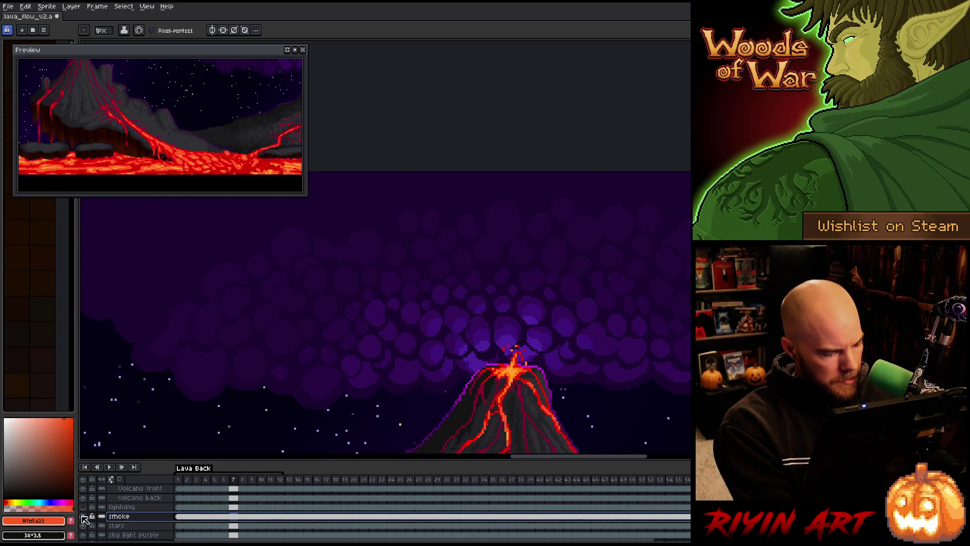
{"action": "key", "text": "shift+n"}
{"action": "double_click", "coordinate": [122, 516]}
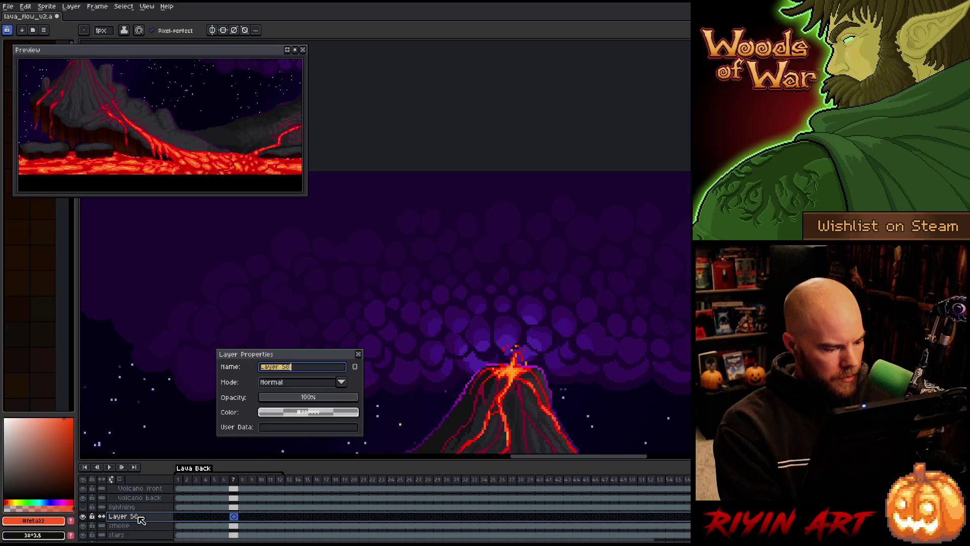
Step: Check the new layer's frames 1–25 and rename it 'smoke cover'
{"action": "left_click", "coordinate": [182, 517]}
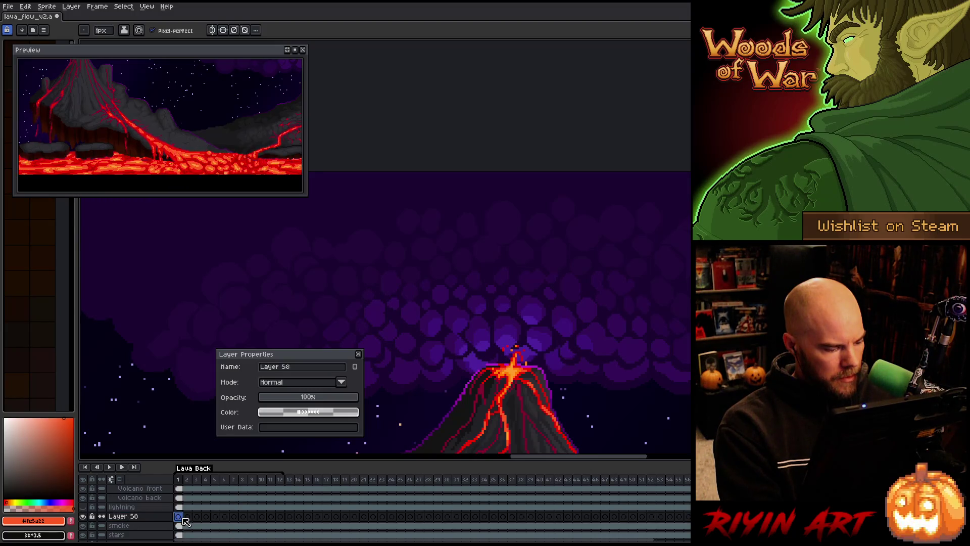
{"action": "left_click", "coordinate": [290, 515]}
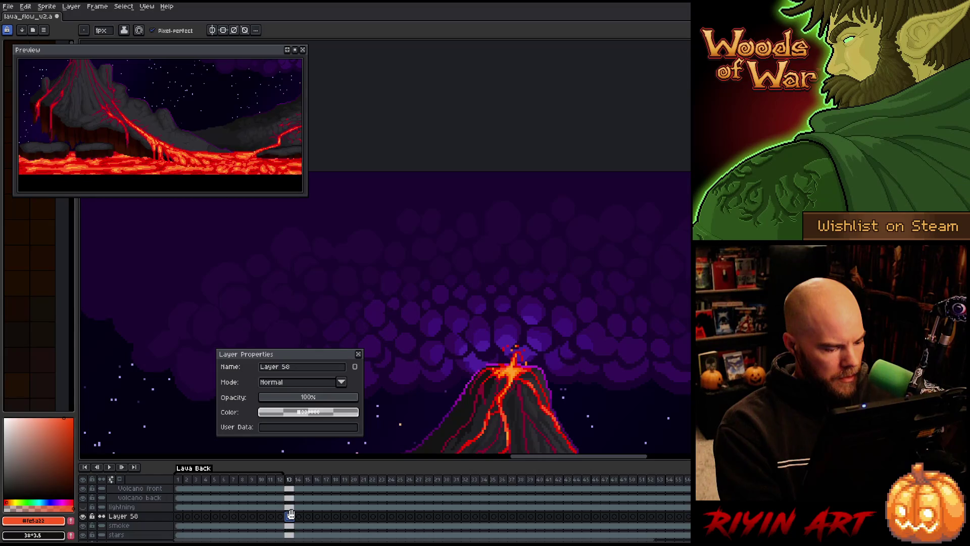
{"action": "left_click_drag", "start_coordinate": [295, 517], "coordinate": [400, 517]}
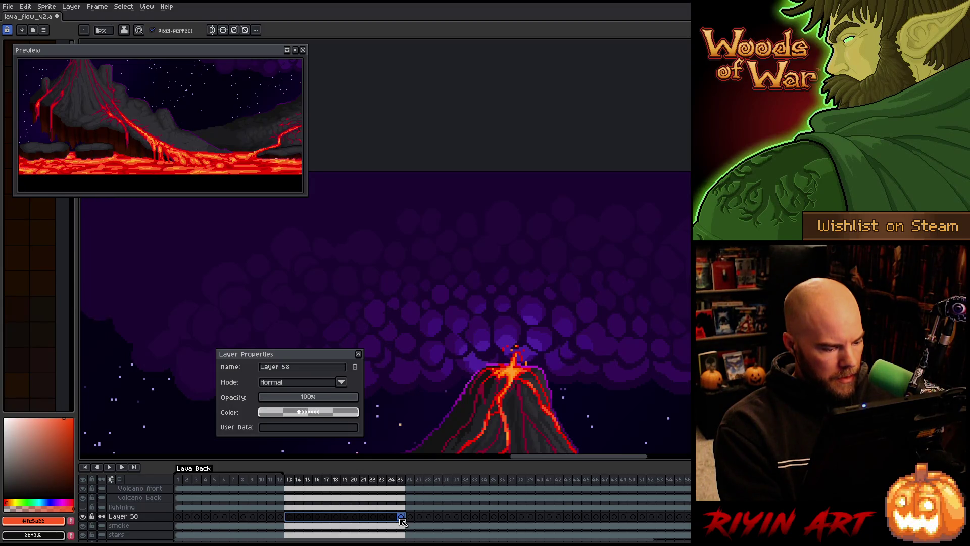
{"action": "left_click", "coordinate": [178, 516]}
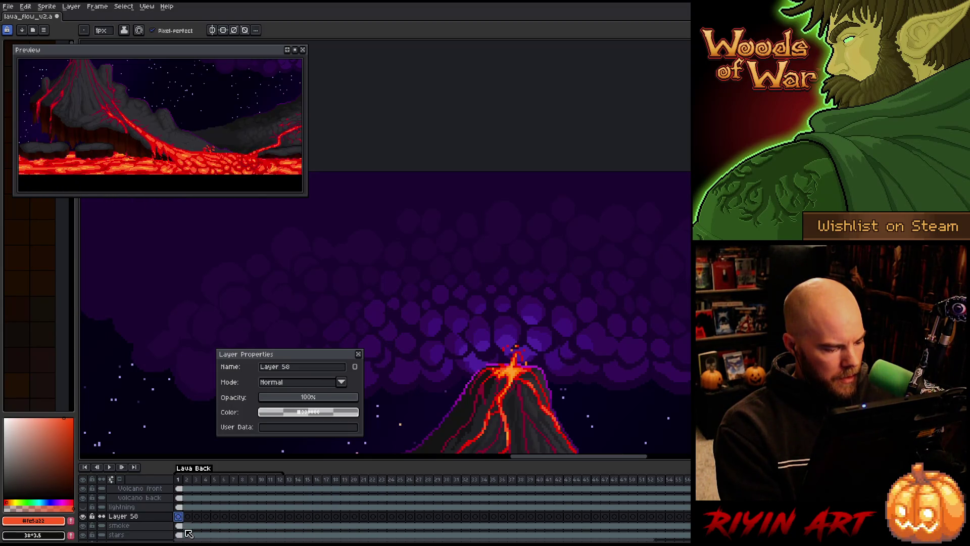
{"action": "double_click", "coordinate": [138, 518]}
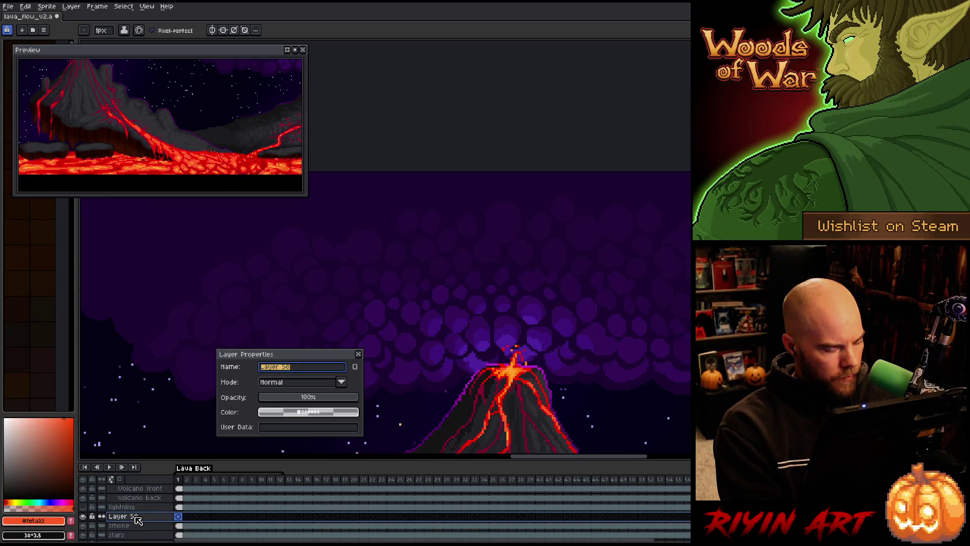
{"action": "type", "text": "cov"}
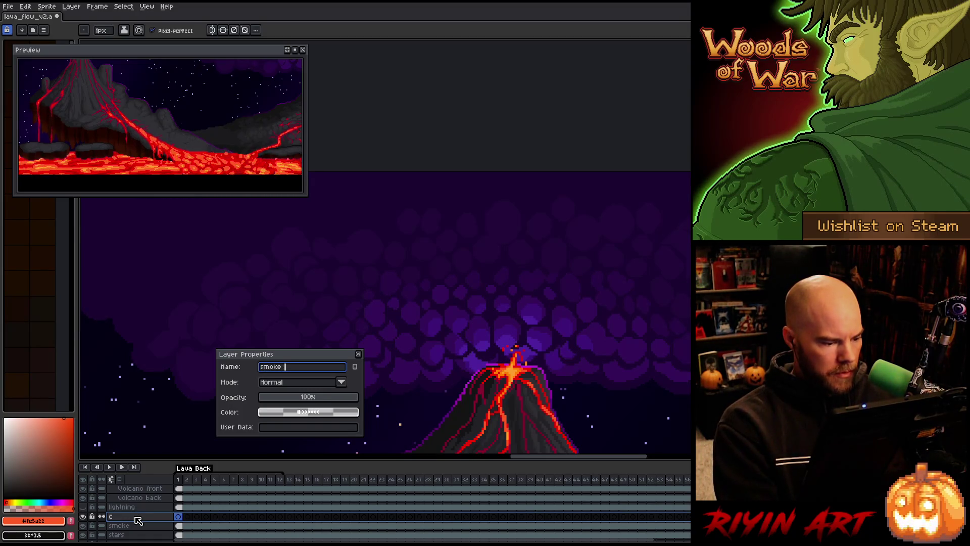
{"action": "type", "text": "er"}
{"action": "key", "text": "Return"}
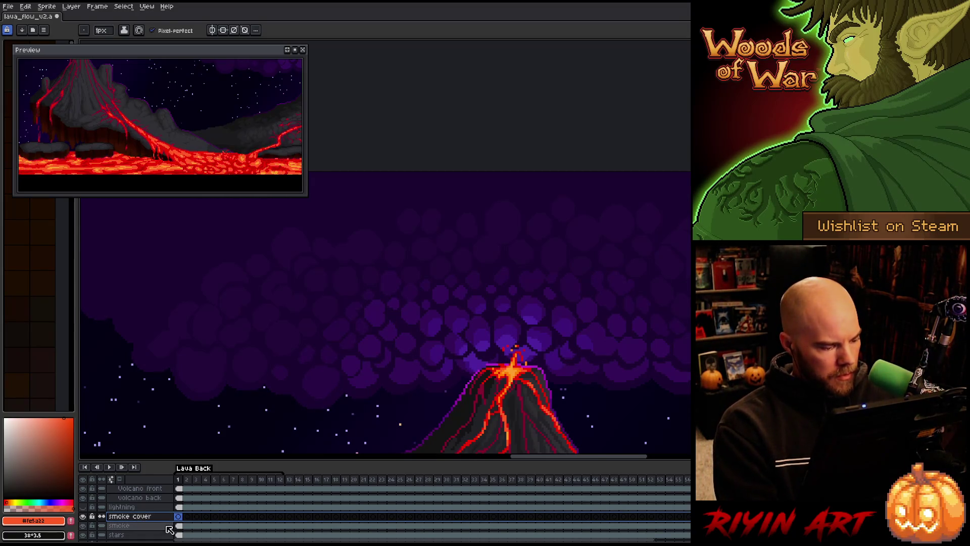
Step: Try a colour selection of the smoke purples, cancel it, then add a layer above smoke cover
{"action": "left_click", "coordinate": [179, 527]}
{"action": "key", "text": "shift+c"}
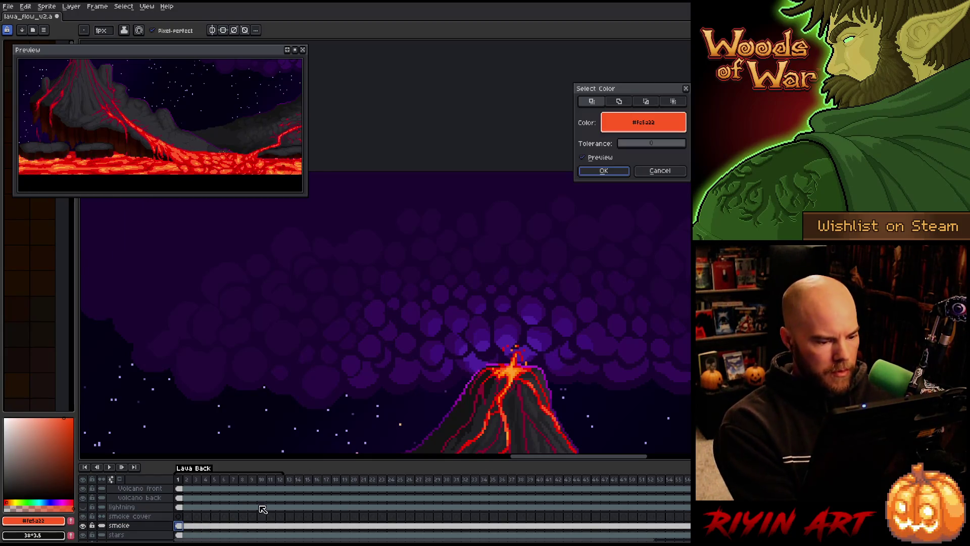
{"action": "left_click", "coordinate": [556, 281]}
{"action": "left_click", "coordinate": [540, 329]}
{"action": "left_click", "coordinate": [537, 340]}
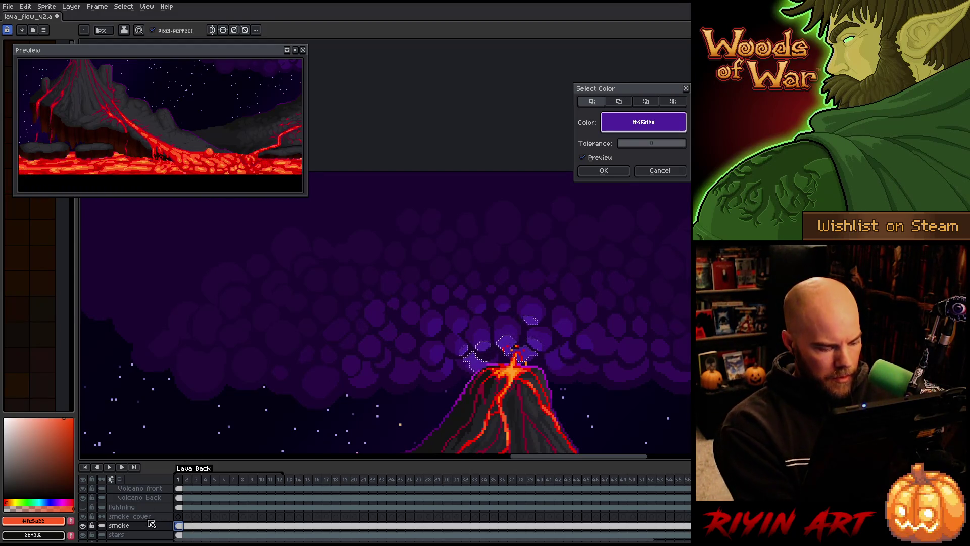
{"action": "key", "text": "Escape"}
{"action": "left_click", "coordinate": [127, 516]}
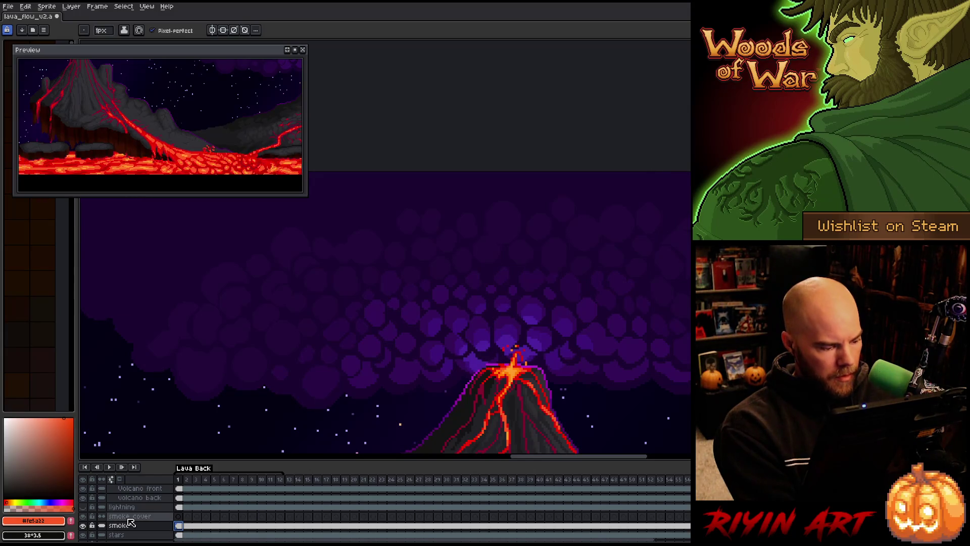
{"action": "key", "text": "shift+n"}
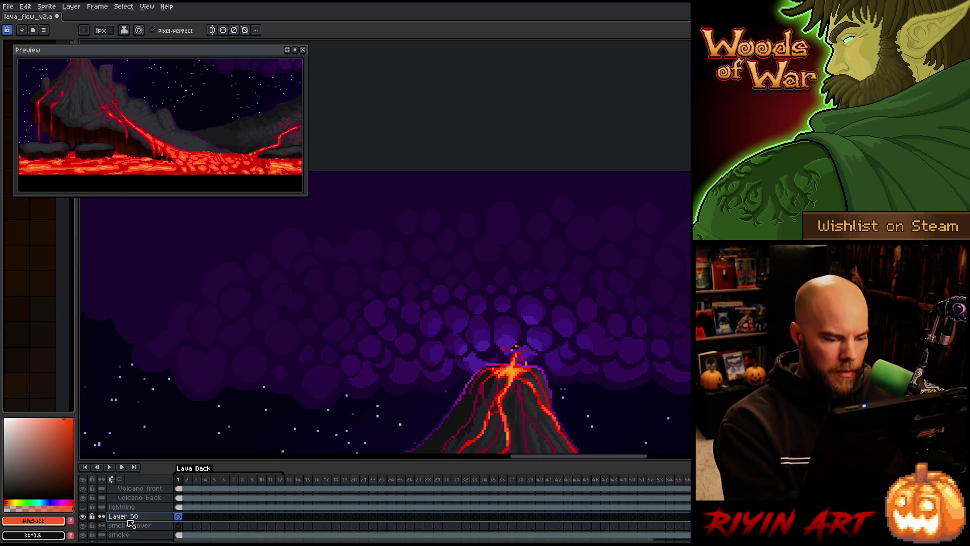
Step: Paint a purple blob at the lower left shaded with three smoke purples
{"action": "left_click", "coordinate": [123, 329], "text": "alt"}
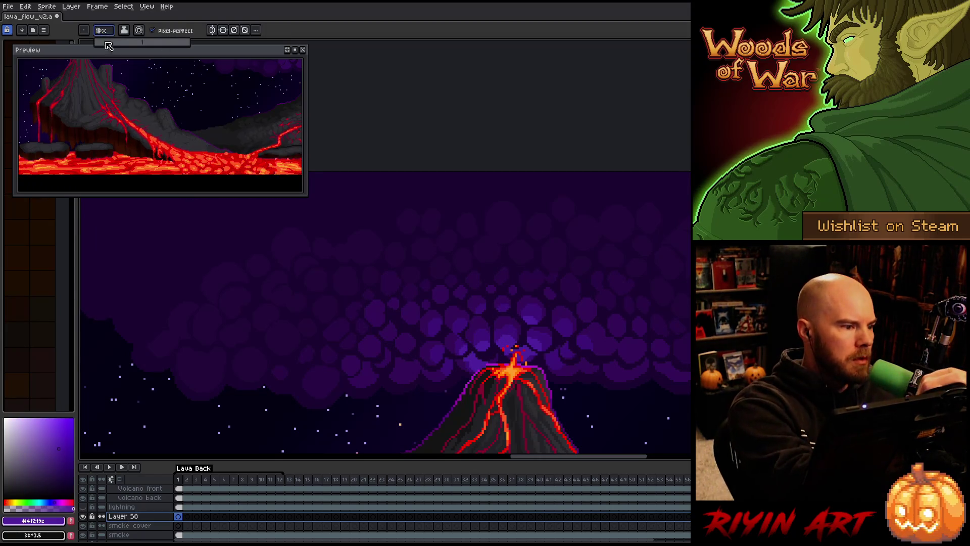
{"action": "left_click_drag", "start_coordinate": [341, 422], "coordinate": [363, 422]}
{"action": "left_click", "coordinate": [510, 325], "text": "alt"}
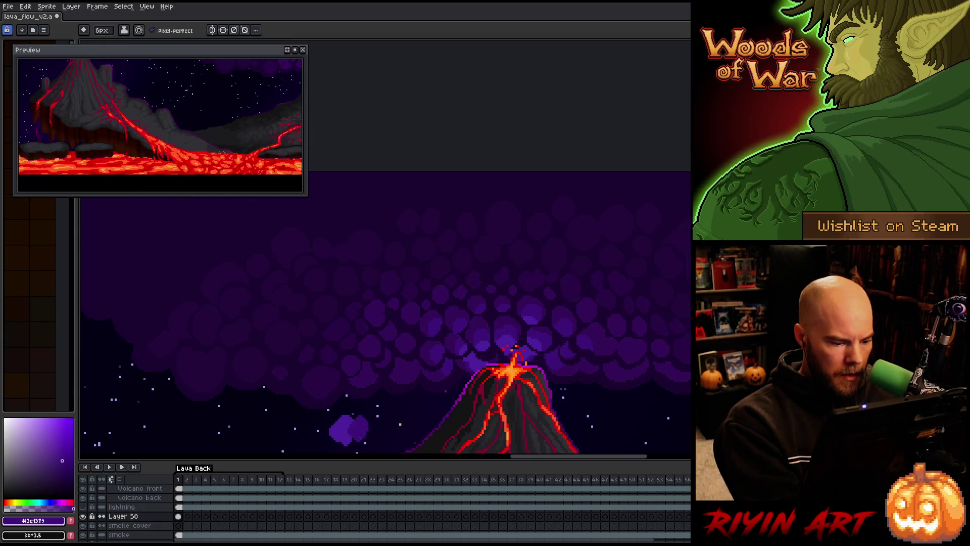
{"action": "left_click", "coordinate": [505, 321], "text": "alt"}
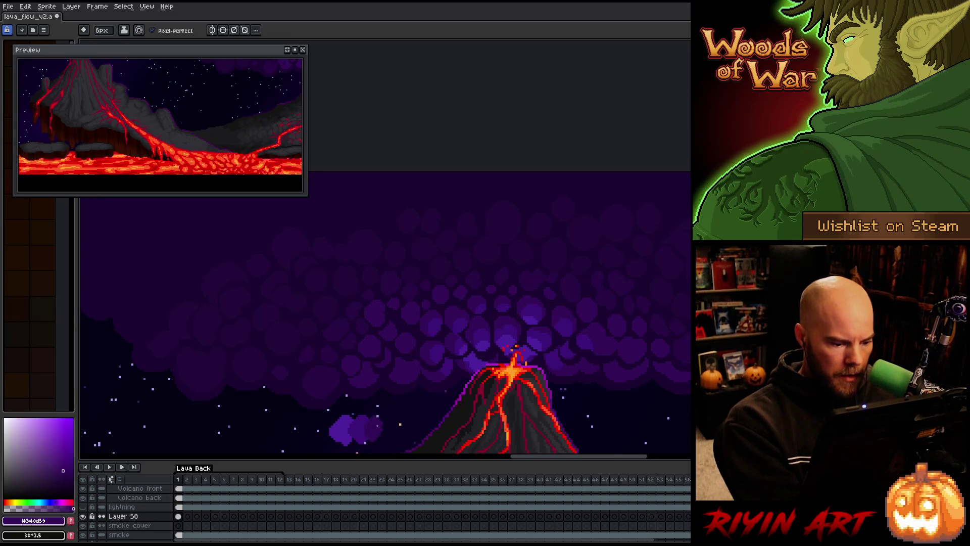
{"action": "key", "text": "alt"}
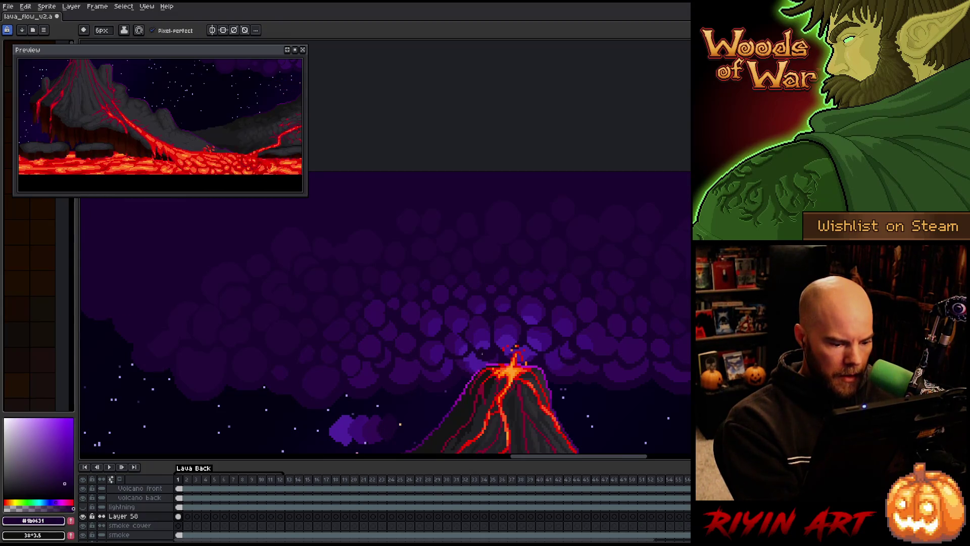
Step: Rename the new layer to 'smoke palette'
{"action": "double_click", "coordinate": [130, 519]}
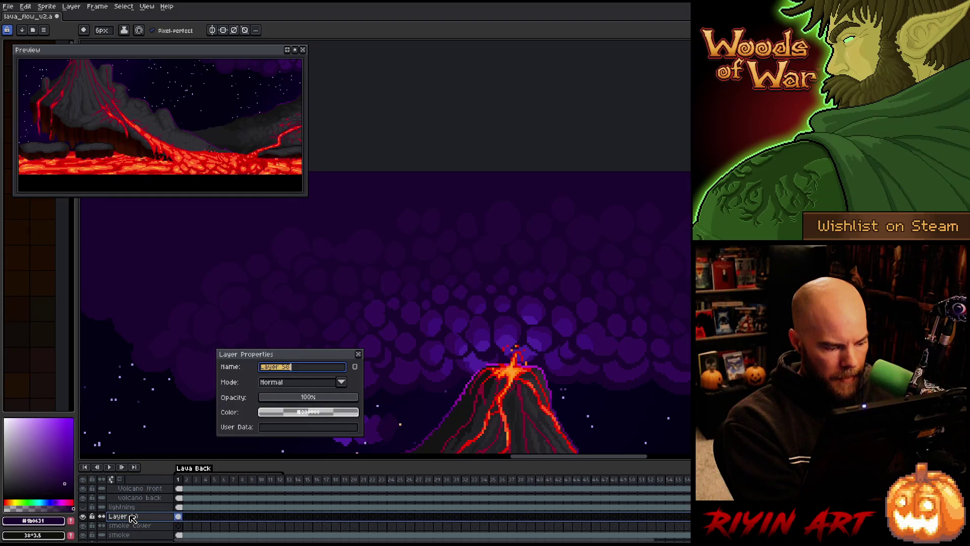
{"action": "type", "text": "smoke pale"}
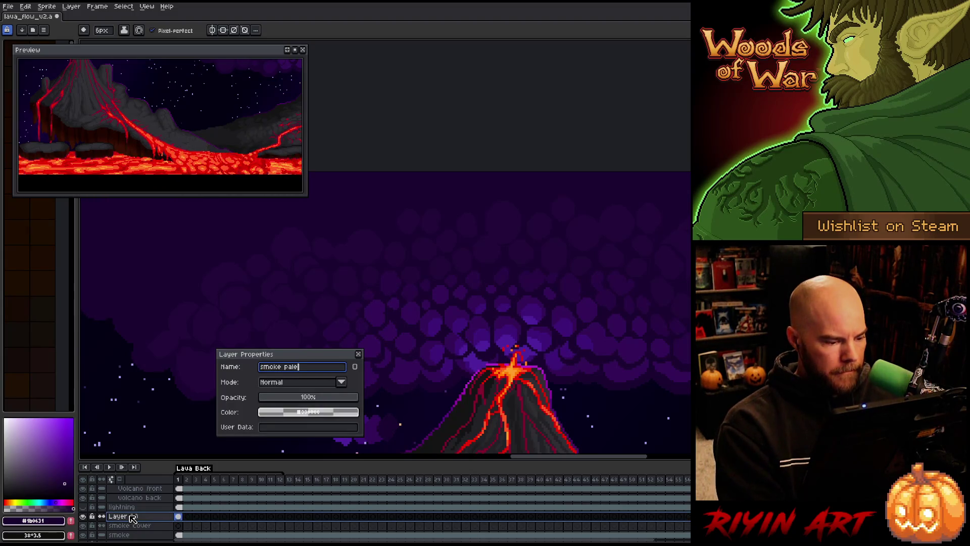
{"action": "key", "text": "BackSpace"}
{"action": "key", "text": "BackSpace"}
{"action": "key", "text": "Return"}
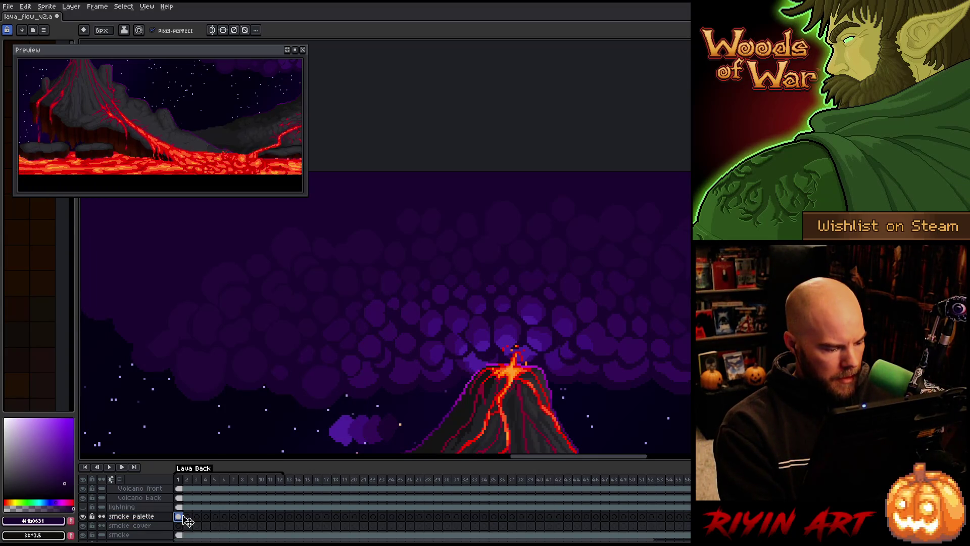
Step: Link the smoke palette cels across frames 1–12 and save the file
{"action": "left_click_drag", "start_coordinate": [187, 517], "coordinate": [282, 516]}
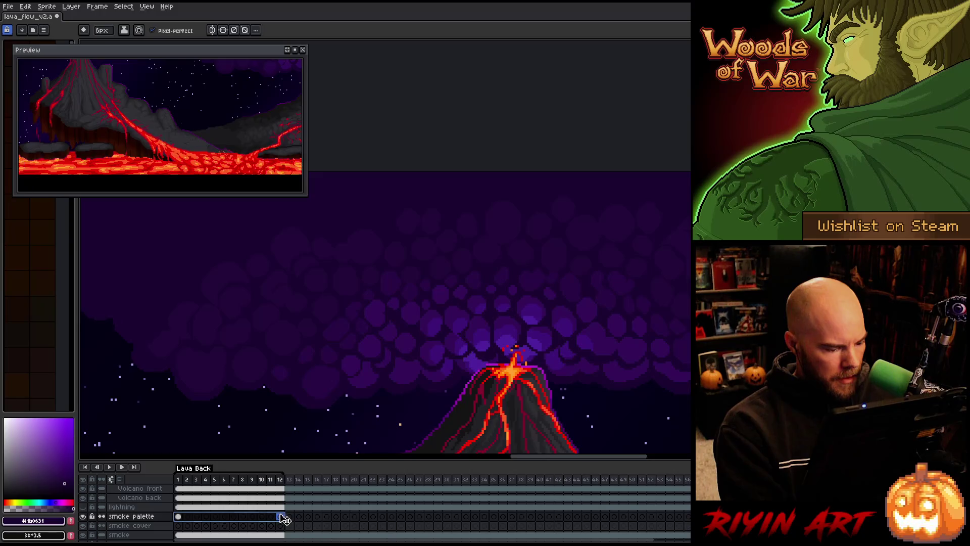
{"action": "right_click", "coordinate": [282, 517]}
{"action": "left_click", "coordinate": [292, 531]}
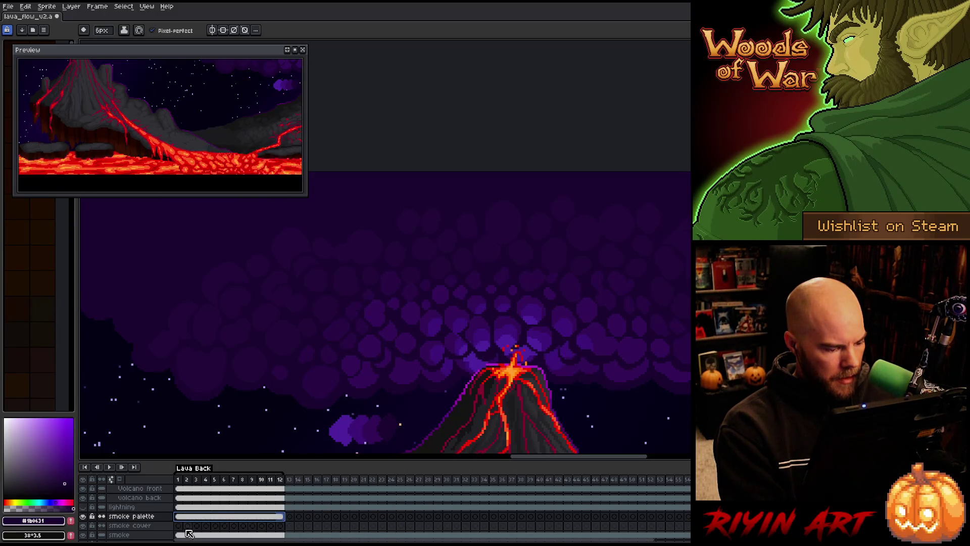
{"action": "key", "text": "ctrl+s"}
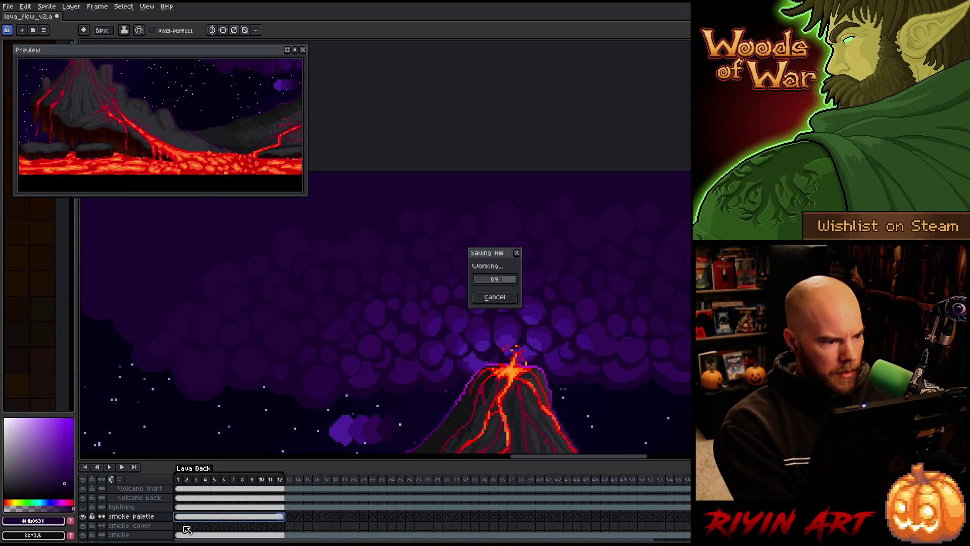
Step: Toggle the smoke cover layer to compare, then start a colour selection on the smoke layer
{"action": "left_click", "coordinate": [179, 525]}
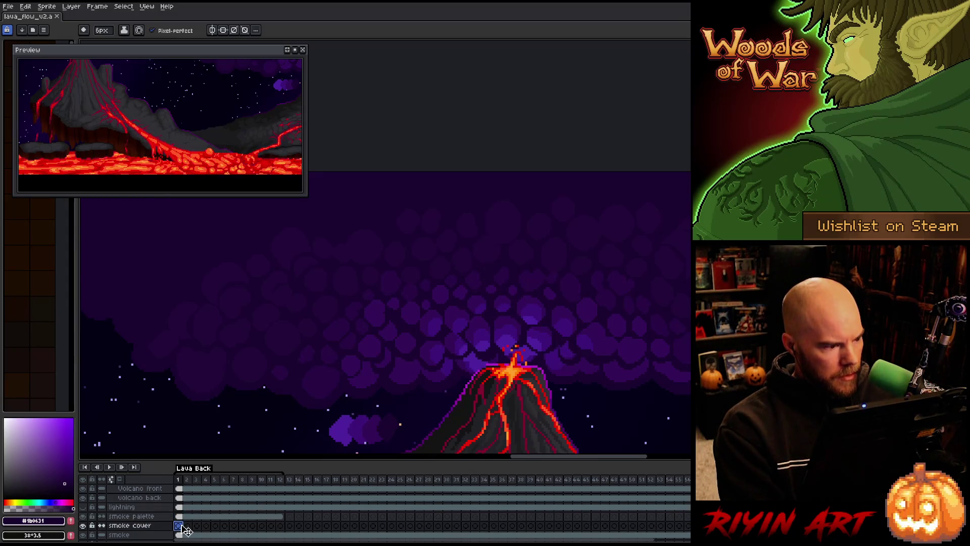
{"action": "scroll", "coordinate": [159, 122], "scroll_direction": "down", "scroll_amount": 3}
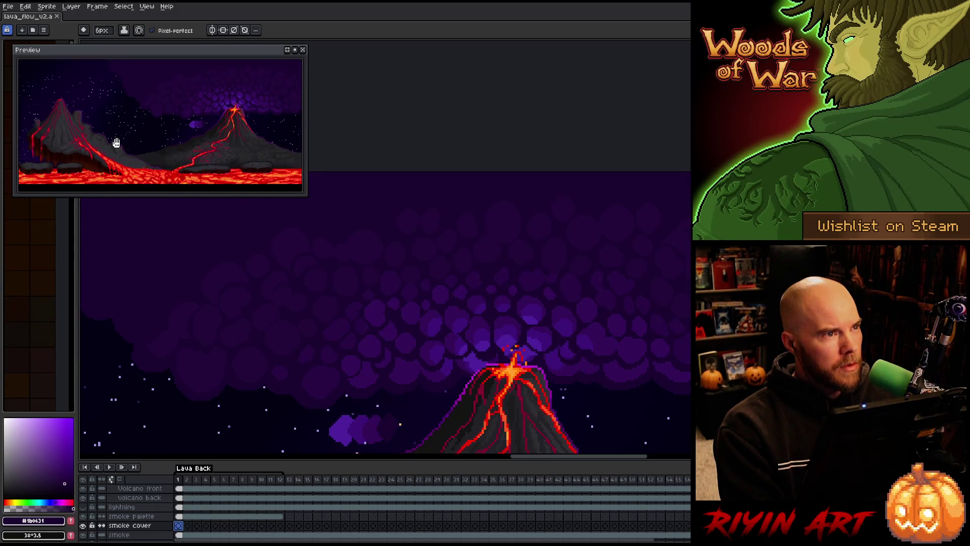
{"action": "left_click_drag", "start_coordinate": [117, 143], "coordinate": [122, 141]}
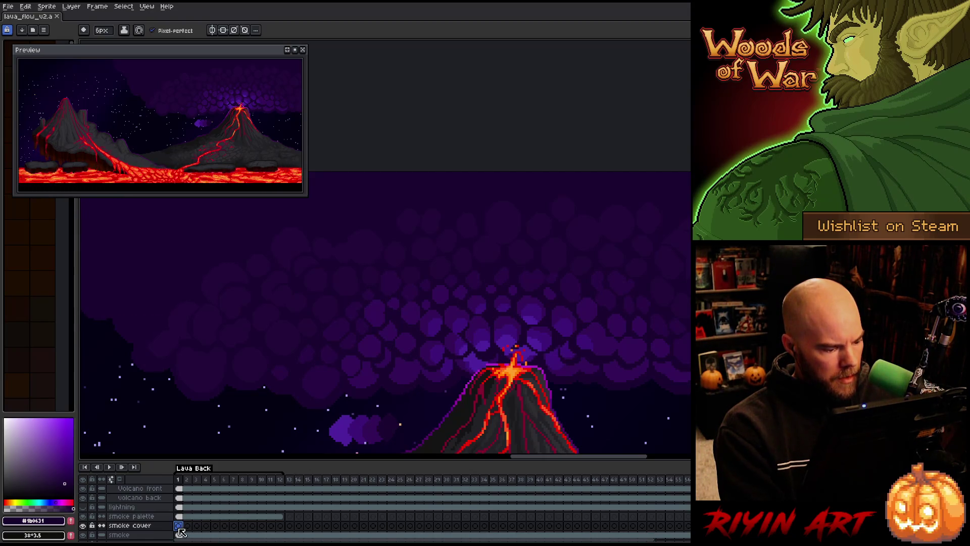
{"action": "left_click", "coordinate": [83, 526]}
{"action": "left_click", "coordinate": [84, 525]}
{"action": "left_click", "coordinate": [85, 525]}
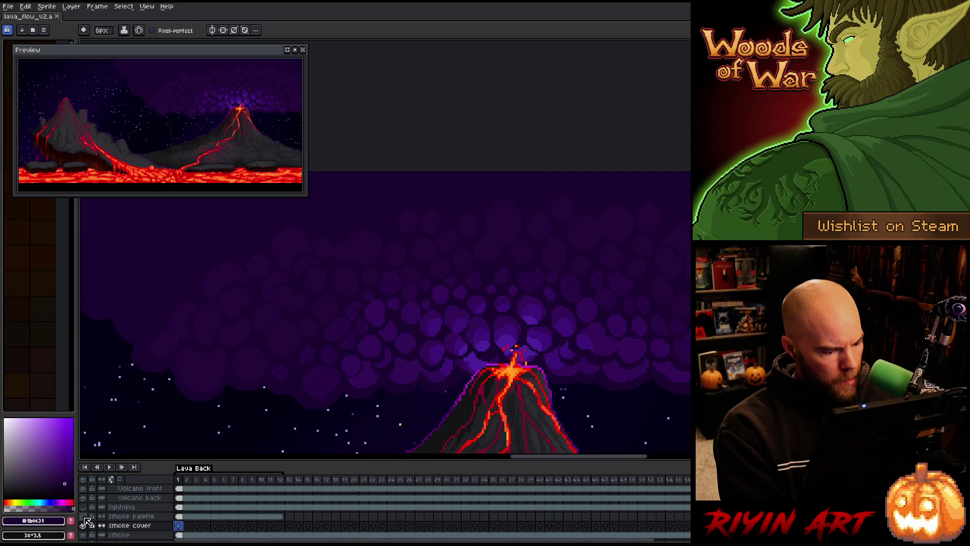
{"action": "left_click", "coordinate": [85, 524]}
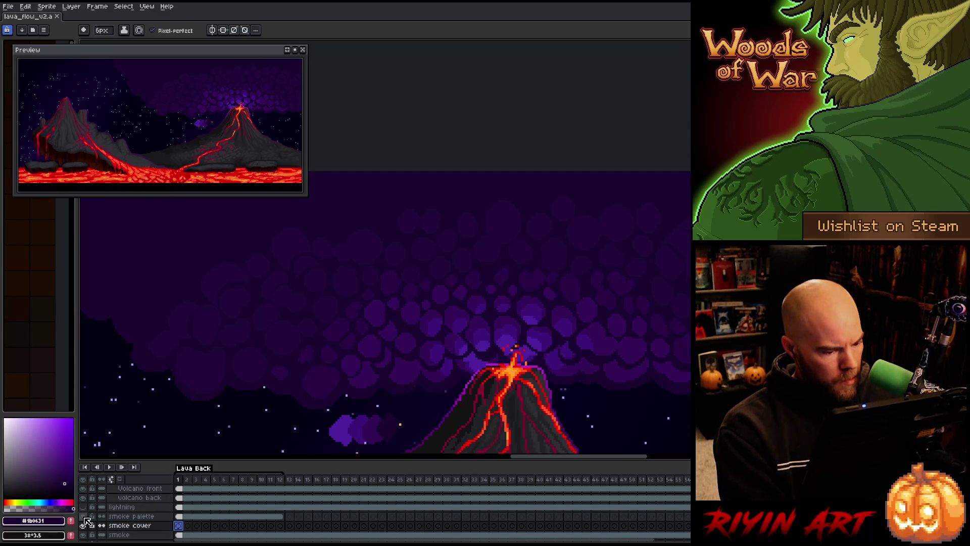
{"action": "left_click", "coordinate": [179, 535]}
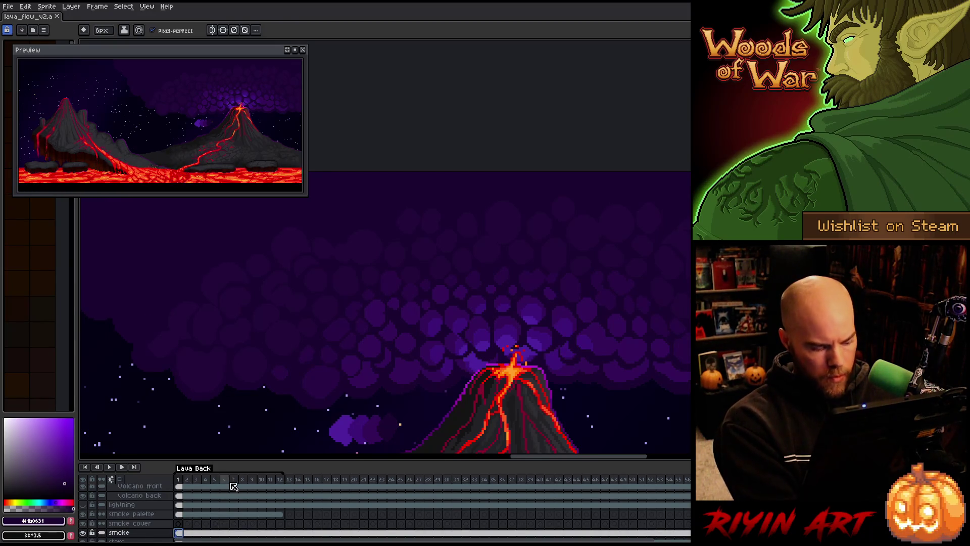
{"action": "key", "text": "shift+c"}
{"action": "left_click", "coordinate": [569, 223]}
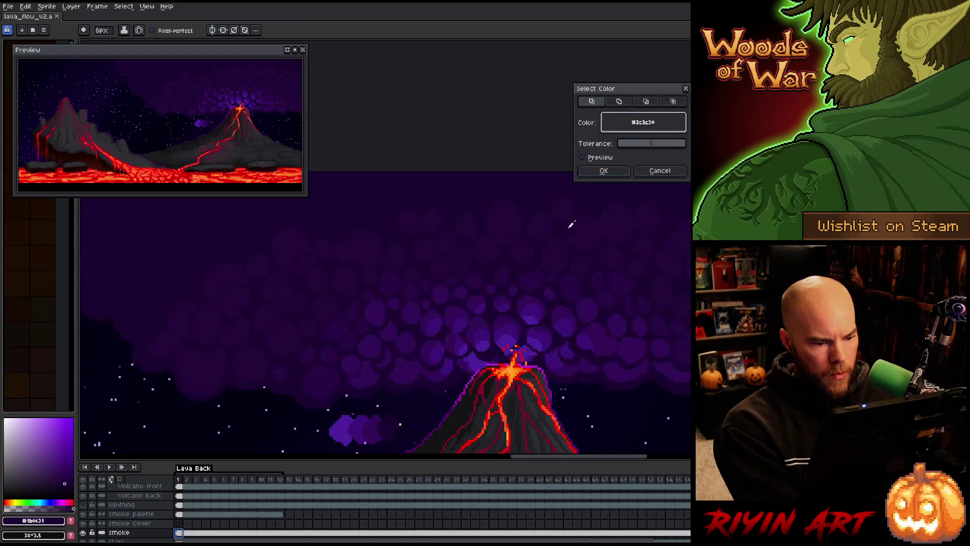
{"action": "left_click", "coordinate": [498, 327]}
{"action": "left_click", "coordinate": [489, 344]}
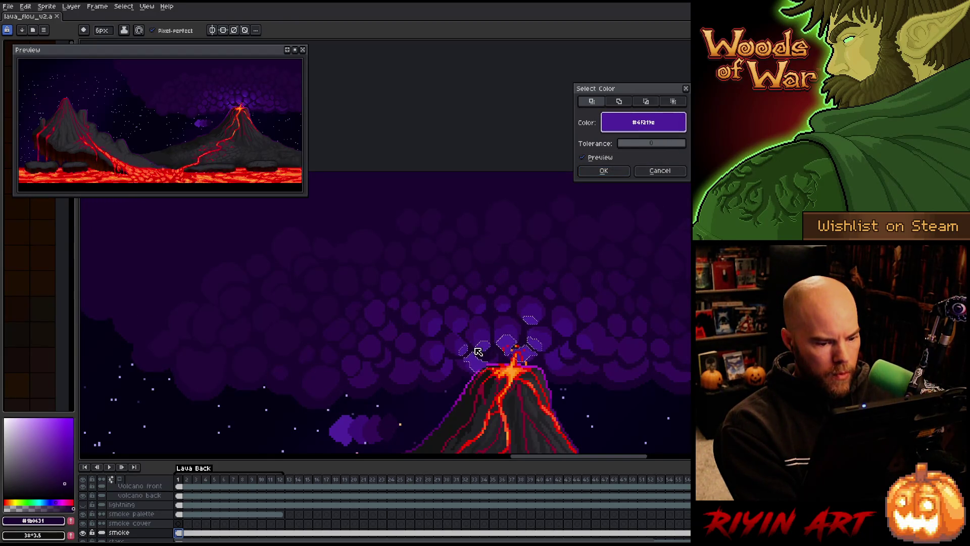
{"action": "left_click_drag", "start_coordinate": [620, 145], "coordinate": [635, 146]}
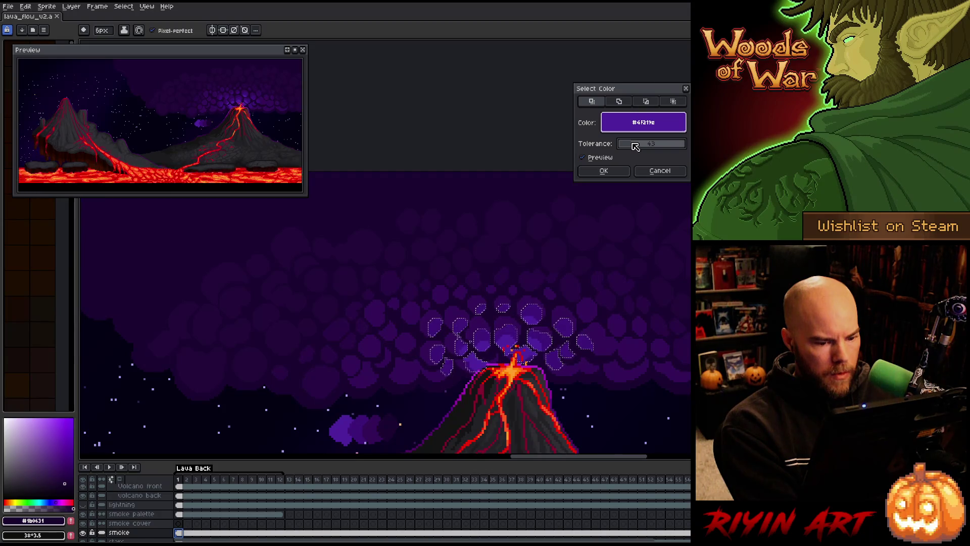
{"action": "left_click_drag", "start_coordinate": [635, 146], "coordinate": [642, 145]}
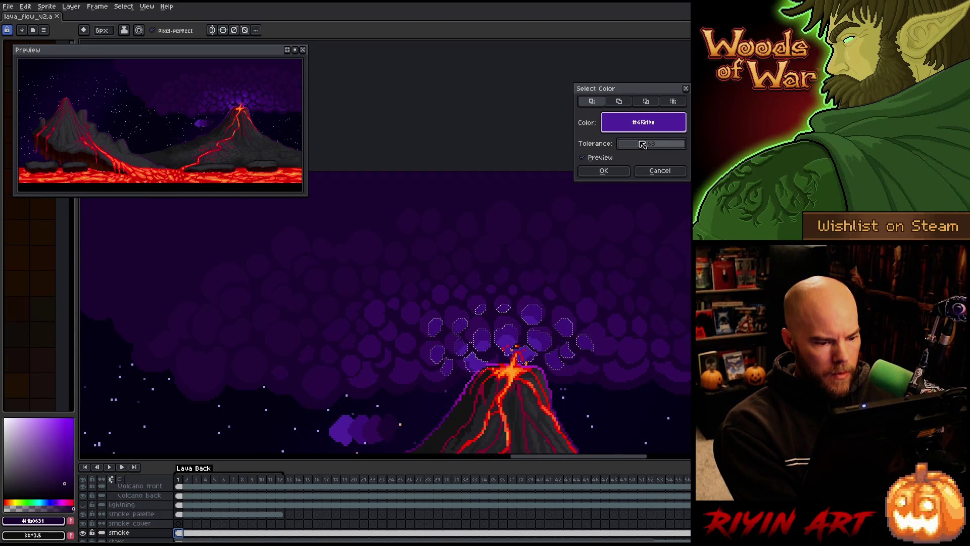
{"action": "left_click", "coordinate": [612, 173]}
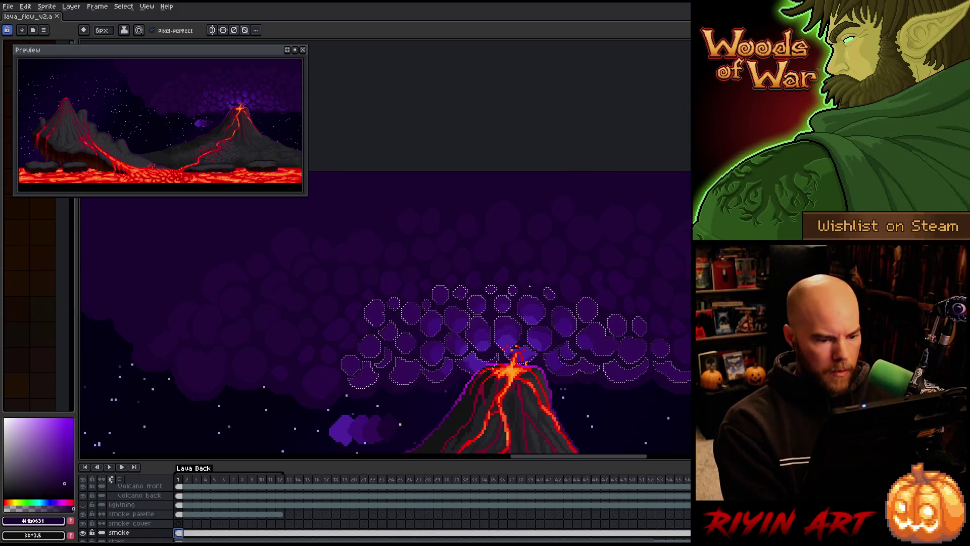
{"action": "key", "text": "i"}
{"action": "left_click", "coordinate": [534, 277]}
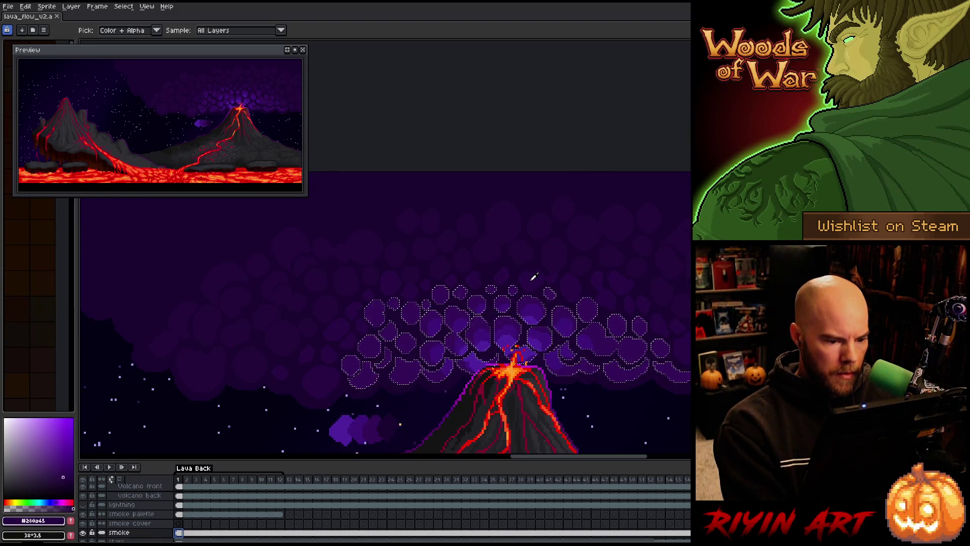
{"action": "left_click", "coordinate": [522, 251]}
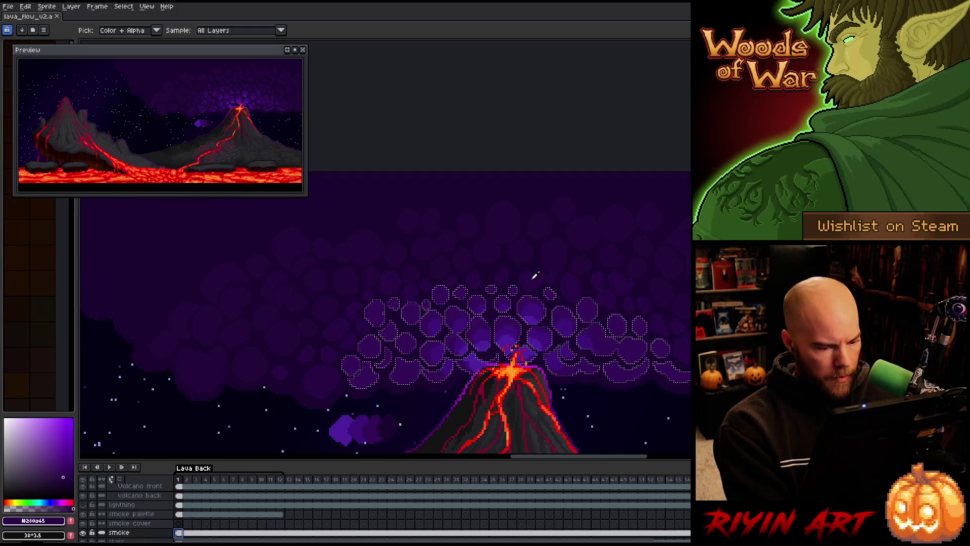
{"action": "key", "text": "g"}
{"action": "left_click", "coordinate": [530, 278]}
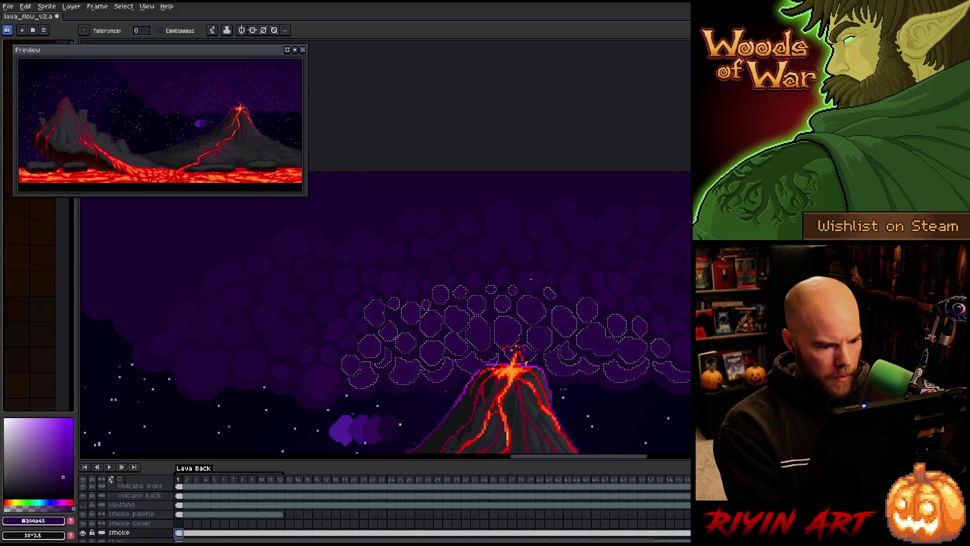
{"action": "key", "text": "ctrl+d"}
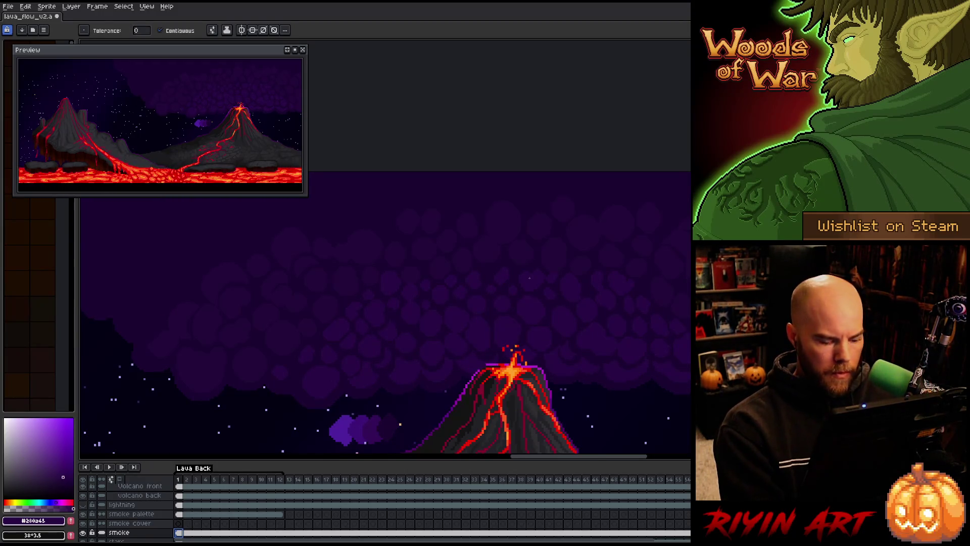
{"action": "key", "text": "i"}
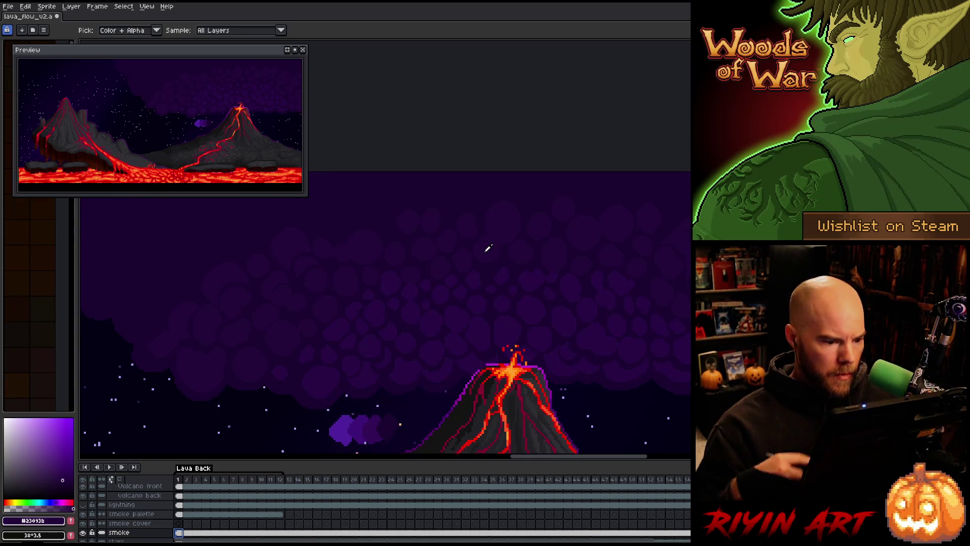
{"action": "left_click", "coordinate": [488, 248]}
{"action": "key", "text": "b"}
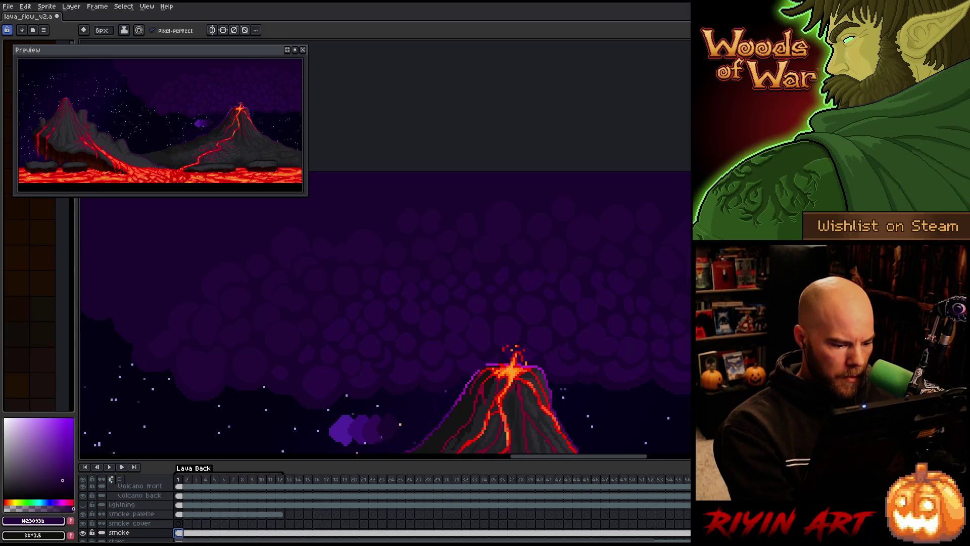
{"action": "key", "text": "Up"}
{"action": "key", "text": "Up"}
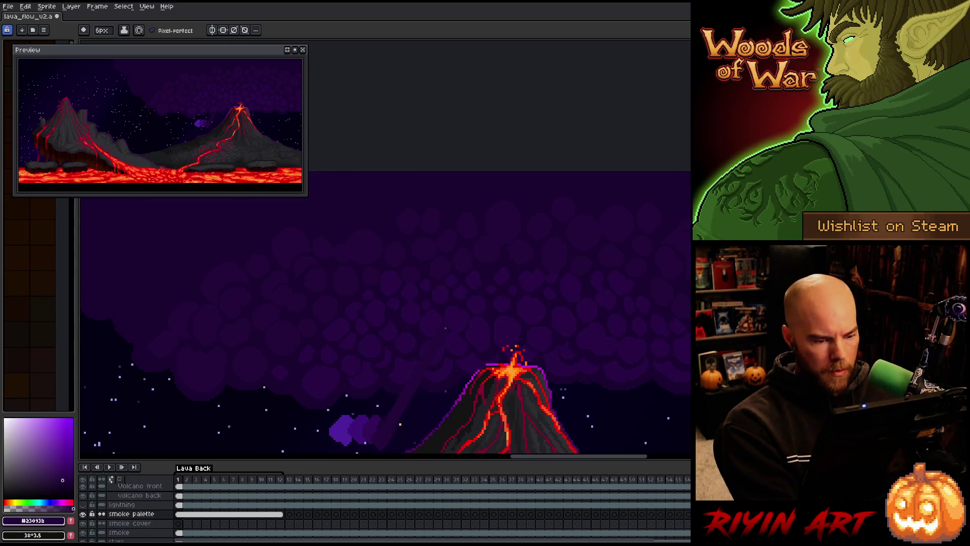
{"action": "key", "text": "shift+c"}
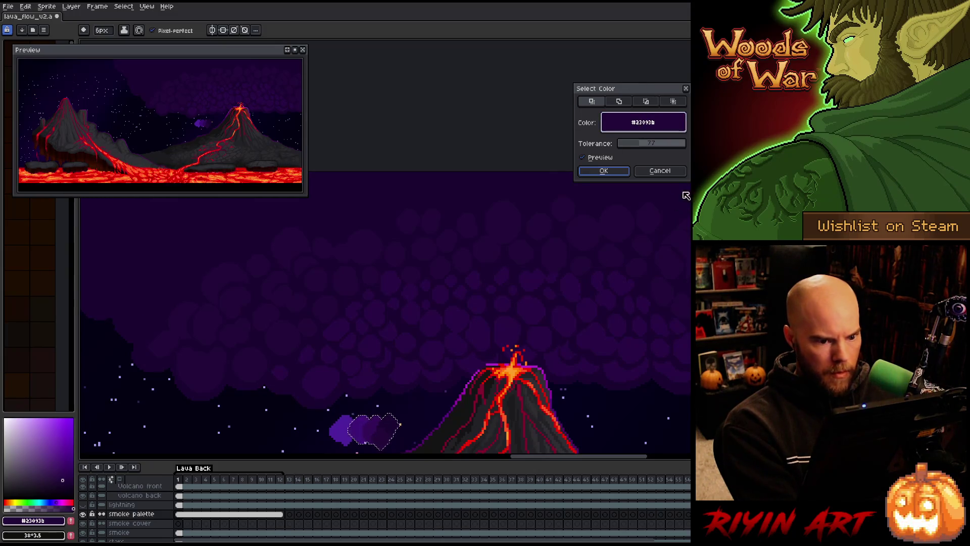
{"action": "left_click", "coordinate": [660, 170]}
{"action": "left_click", "coordinate": [143, 533]}
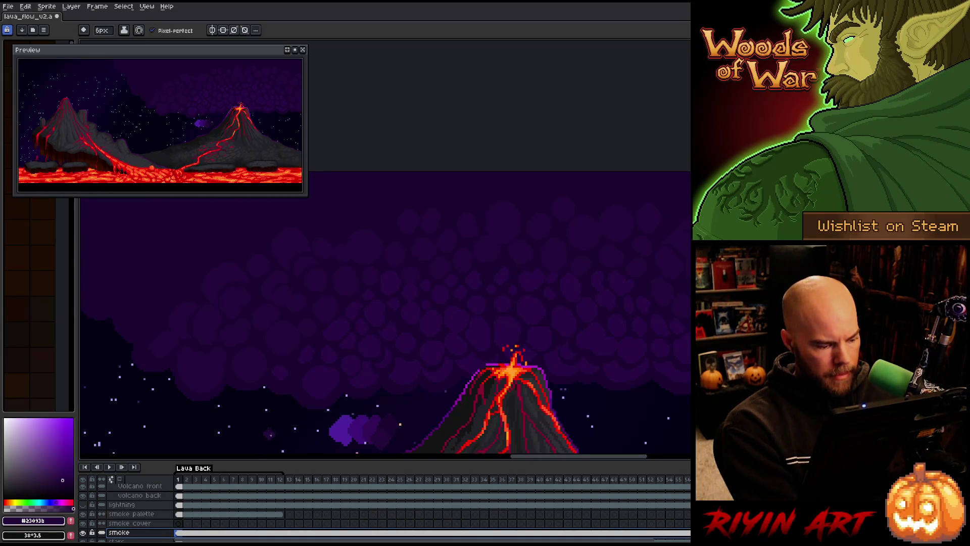
{"action": "key", "text": "shift+c"}
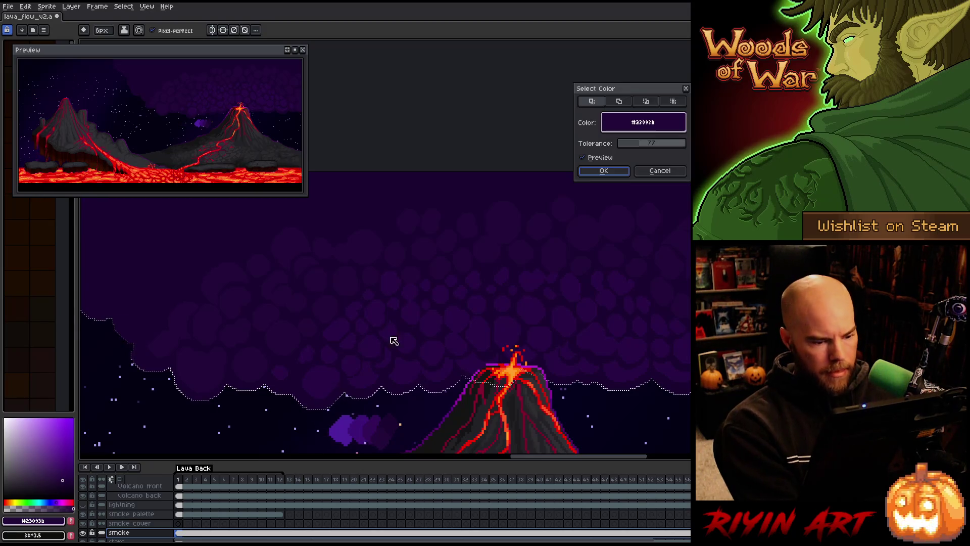
{"action": "left_click", "coordinate": [512, 329]}
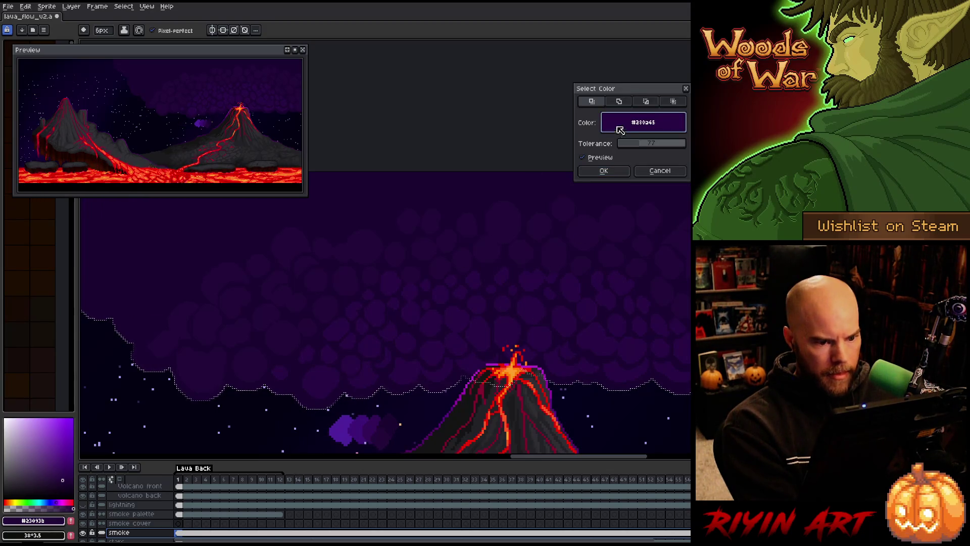
{"action": "left_click_drag", "start_coordinate": [634, 146], "coordinate": [621, 144]}
{"action": "left_click", "coordinate": [601, 170]}
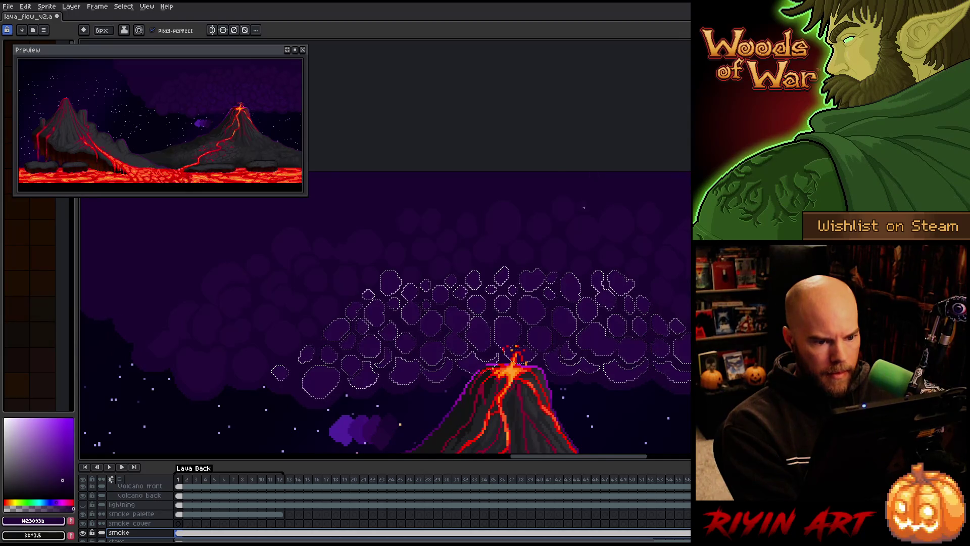
{"action": "key", "text": "i"}
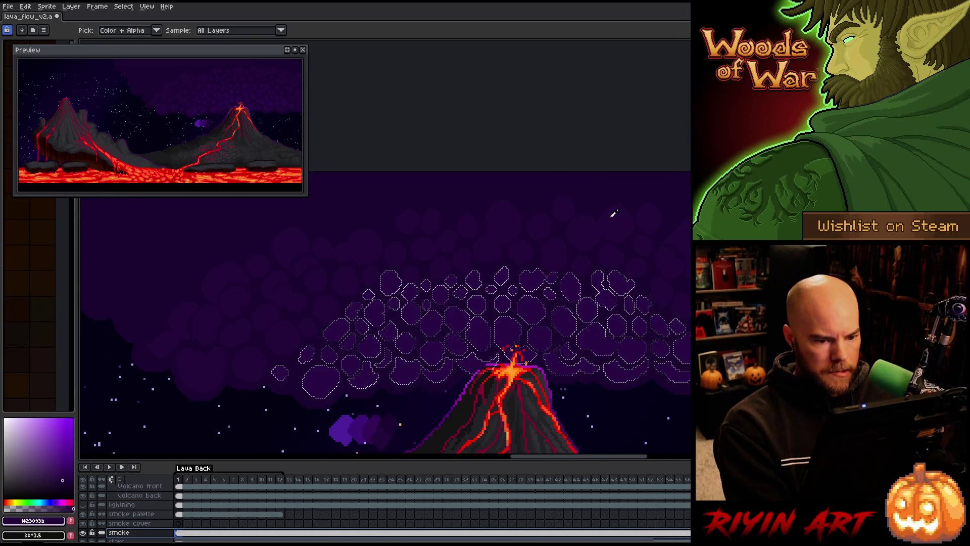
{"action": "left_click", "coordinate": [185, 535]}
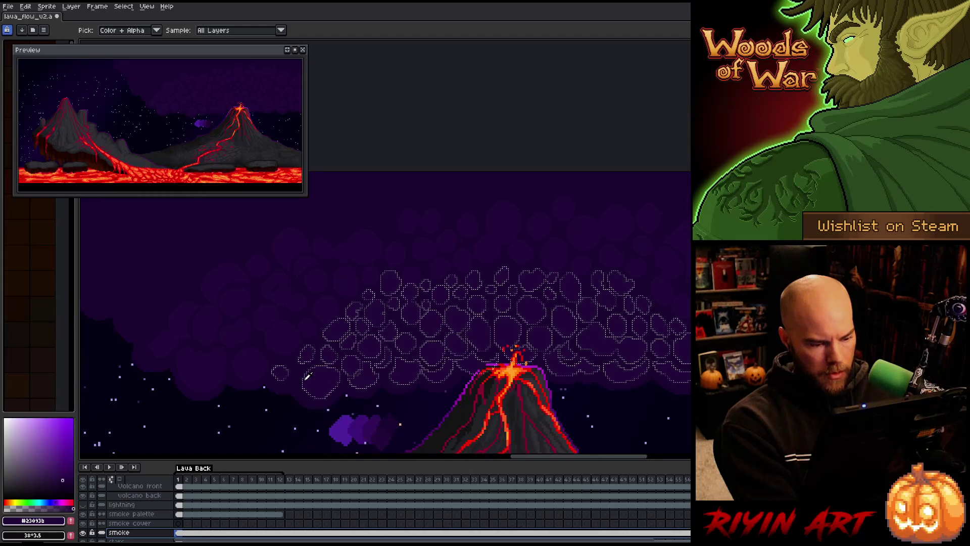
{"action": "key", "text": "shift+c"}
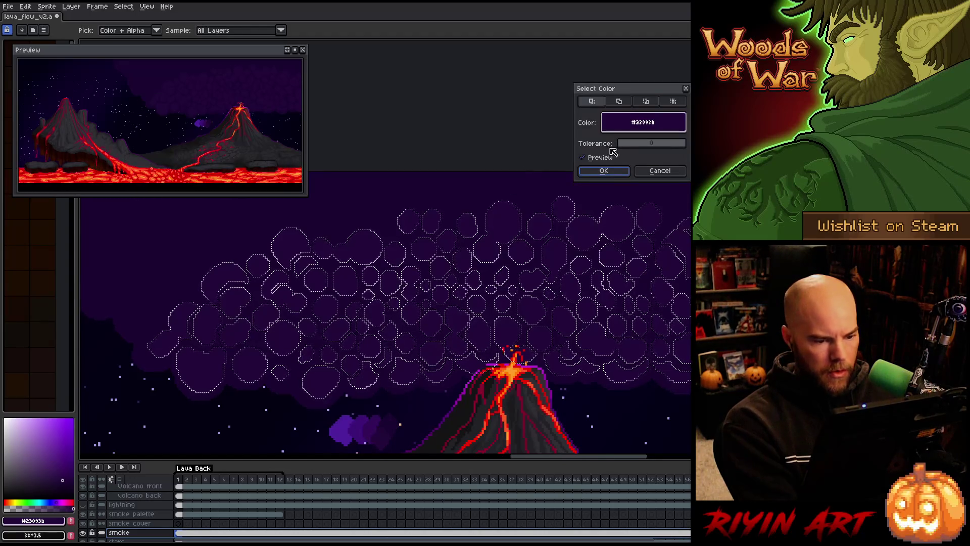
{"action": "left_click", "coordinate": [610, 173]}
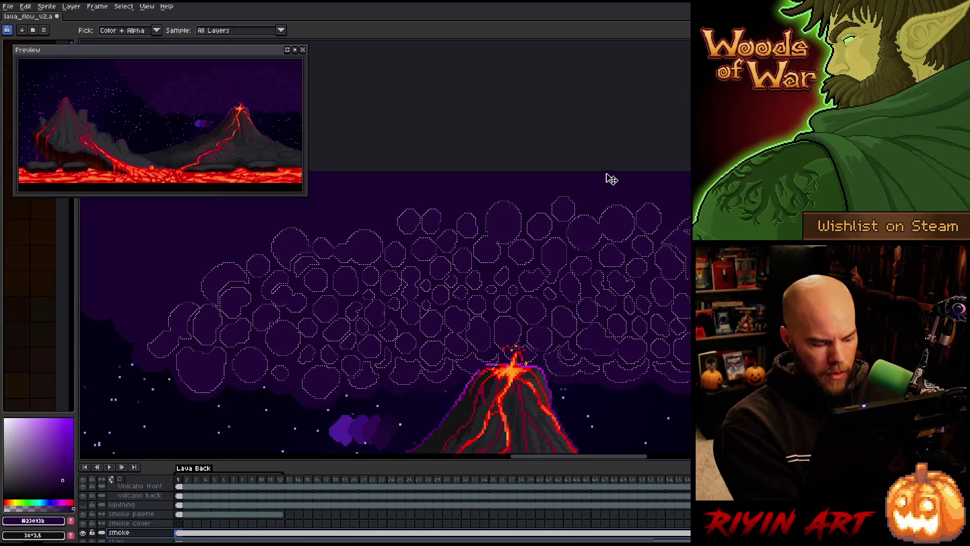
{"action": "key", "text": "v"}
{"action": "key", "text": "ctrl+d"}
{"action": "key", "text": "i"}
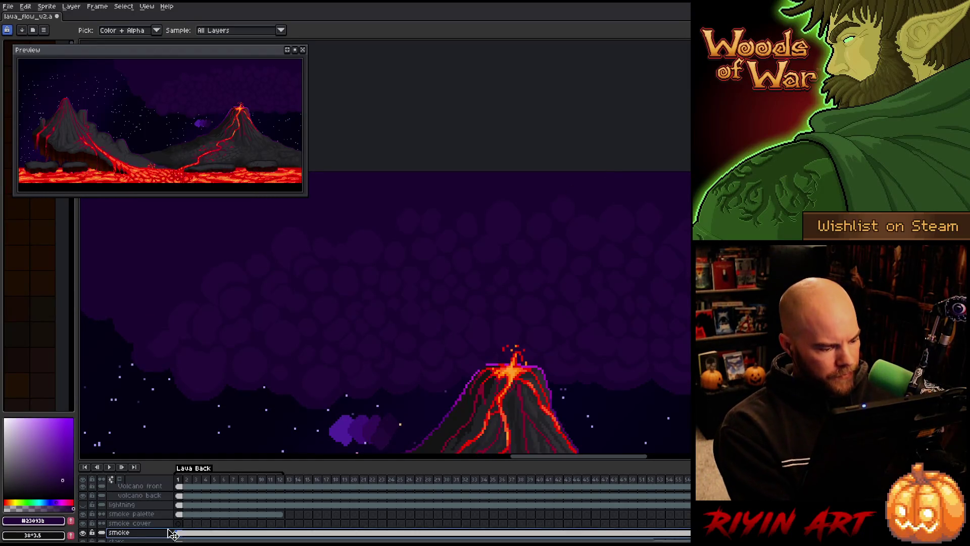
{"action": "left_click", "coordinate": [183, 524]}
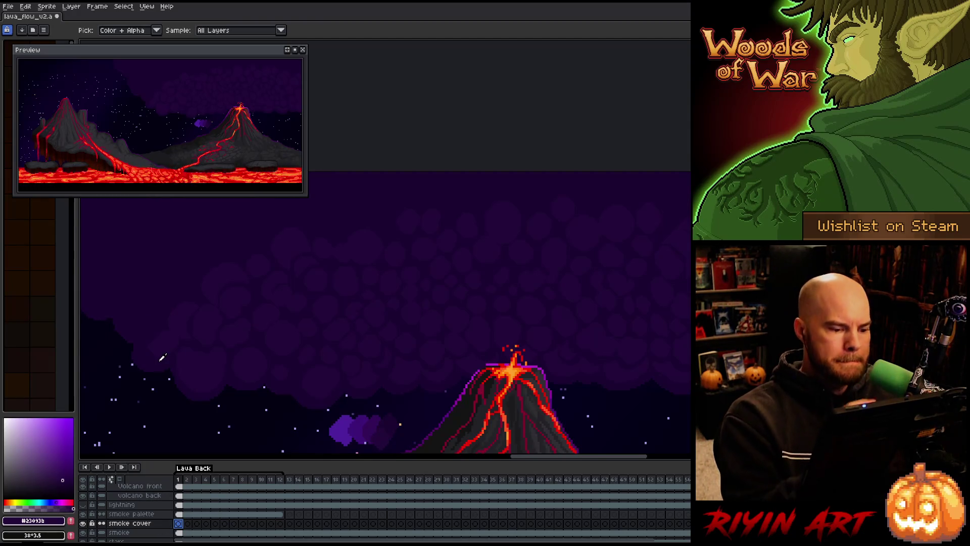
Step: Sample #340d59 from the cloud and paint a highlight stroke down the left smoke puff
{"action": "left_click", "coordinate": [158, 353]}
{"action": "key", "text": "b"}
{"action": "key", "text": "i"}
{"action": "left_click", "coordinate": [353, 426]}
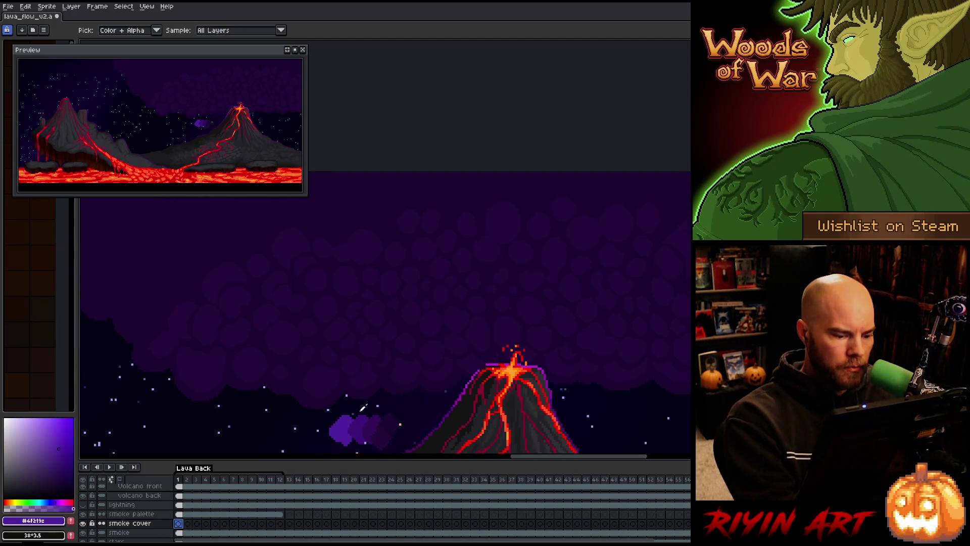
{"action": "left_click", "coordinate": [299, 336]}
{"action": "key", "text": "b"}
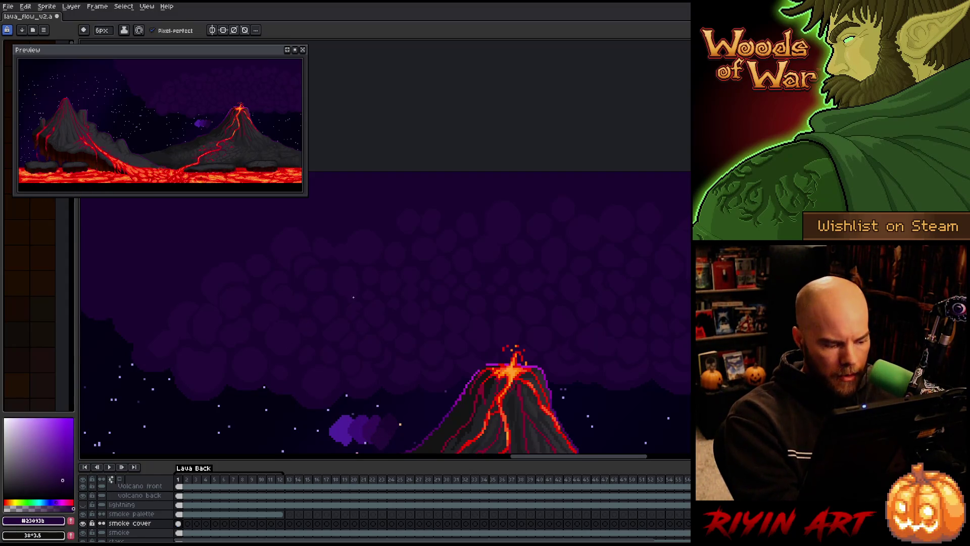
{"action": "key", "text": "i"}
{"action": "left_click", "coordinate": [368, 293]}
{"action": "key", "text": "b"}
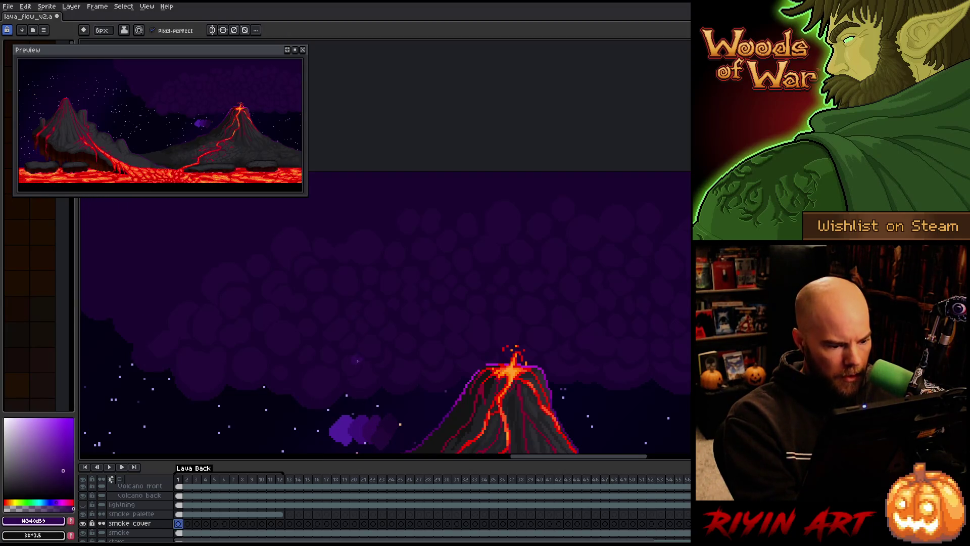
{"action": "left_click_drag", "start_coordinate": [369, 292], "coordinate": [360, 368]}
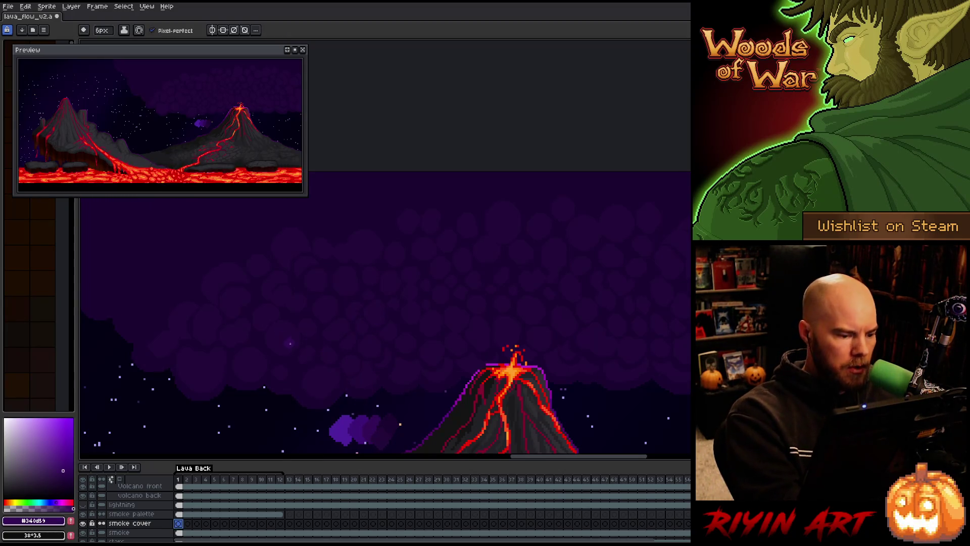
{"action": "left_click", "coordinate": [379, 427], "text": "alt"}
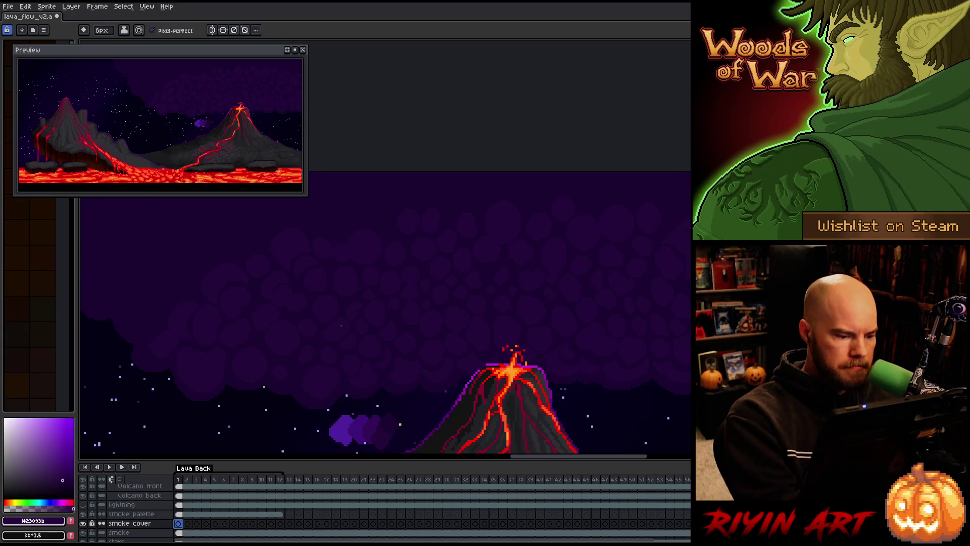
{"action": "left_click", "coordinate": [374, 387], "text": "alt"}
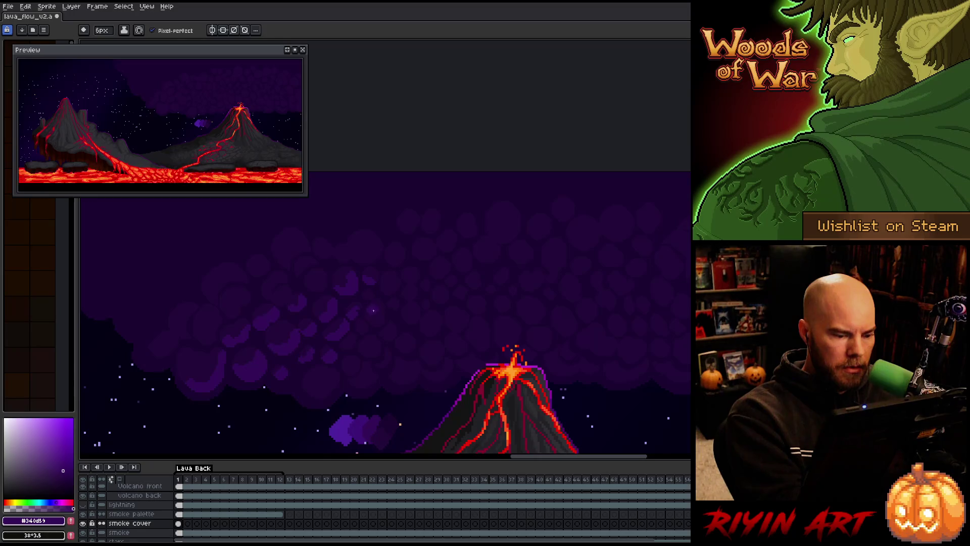
Step: Turn off Pixel-perfect and paint highlight arcs alternating #23093b and #340d59 on more puffs
{"action": "left_click", "coordinate": [349, 272], "text": "alt"}
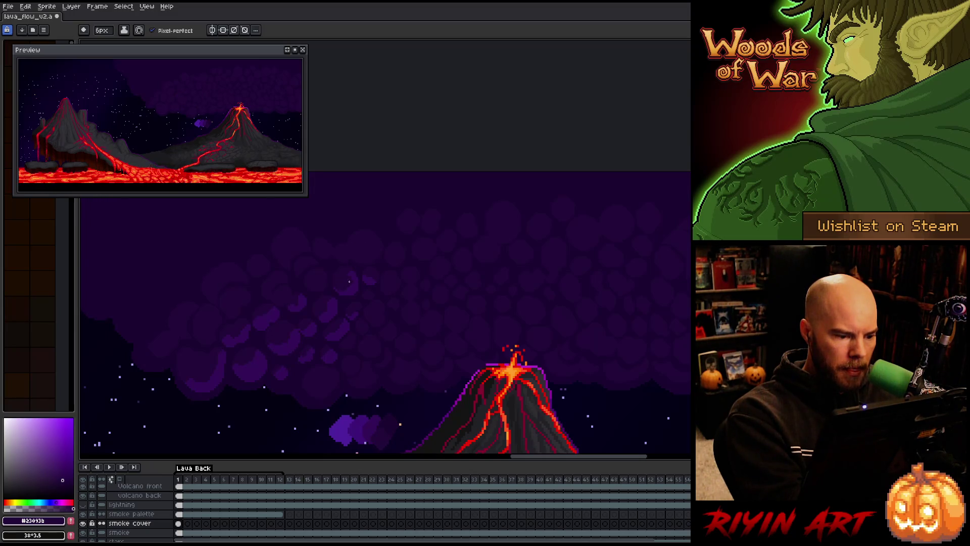
{"action": "left_click", "coordinate": [178, 31]}
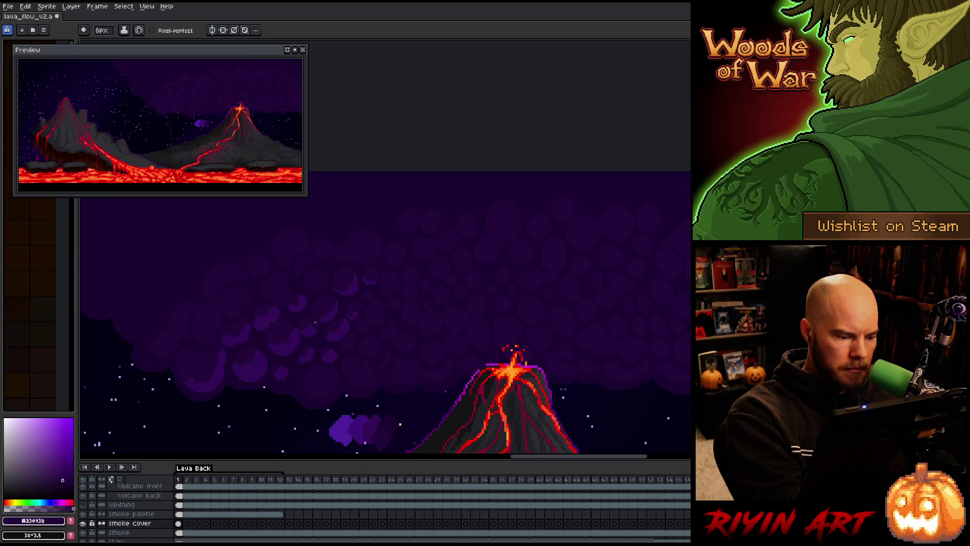
{"action": "left_click", "coordinate": [309, 328], "text": "alt"}
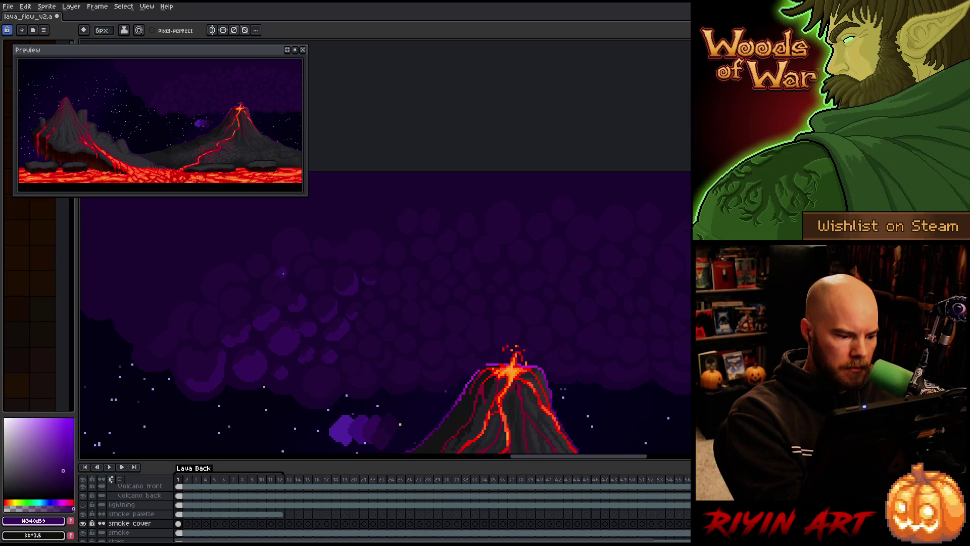
{"action": "left_click", "coordinate": [246, 347], "text": "alt"}
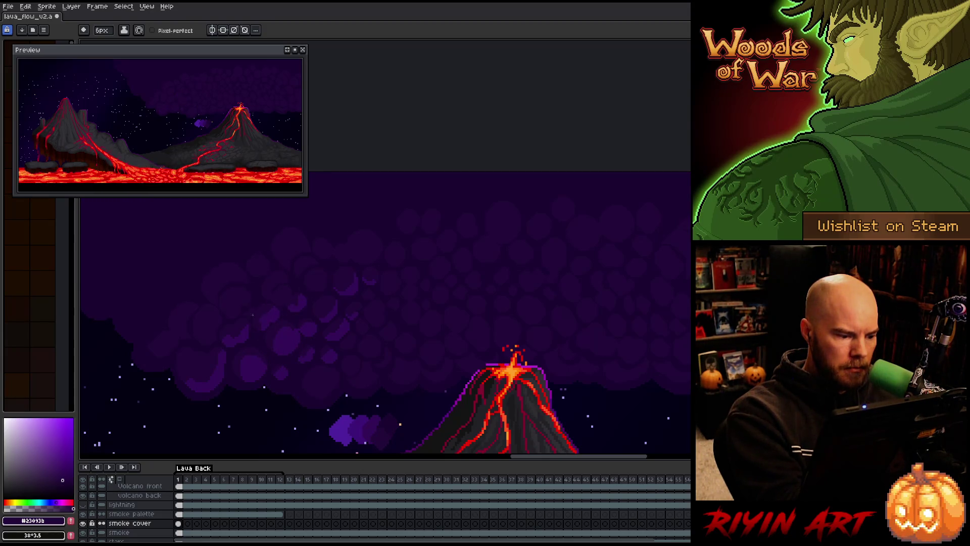
{"action": "left_click", "coordinate": [240, 335], "text": "alt"}
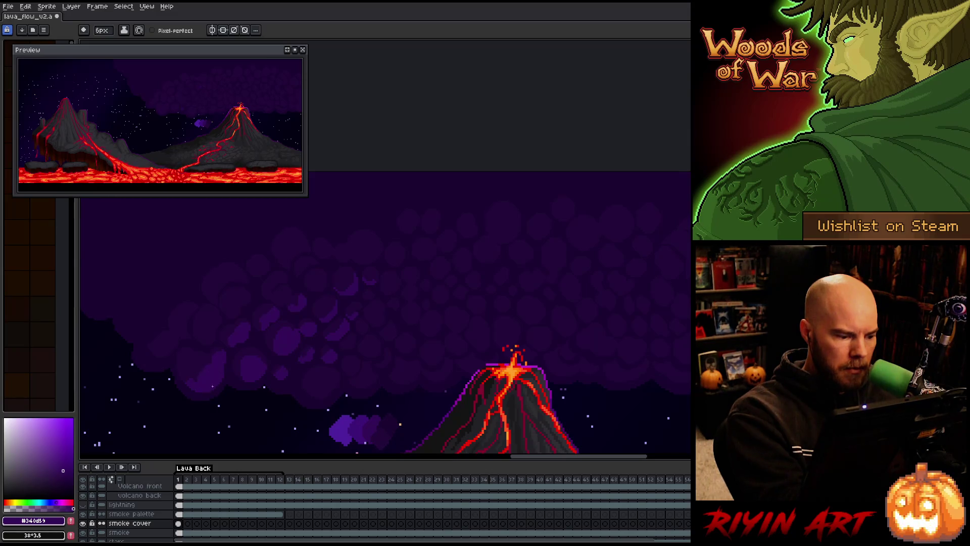
{"action": "left_click", "coordinate": [209, 387], "text": "alt"}
{"action": "left_click", "coordinate": [223, 312], "text": "alt"}
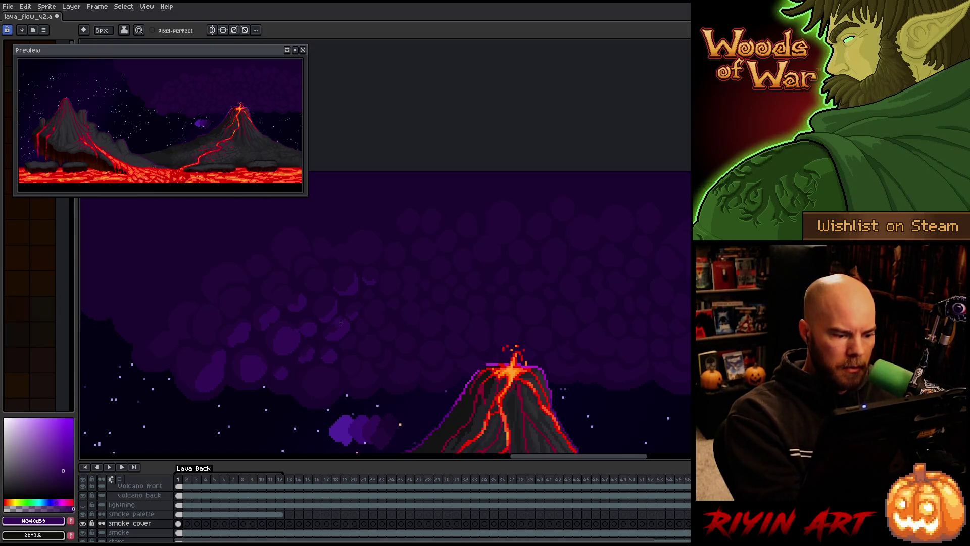
{"action": "key", "text": "alt"}
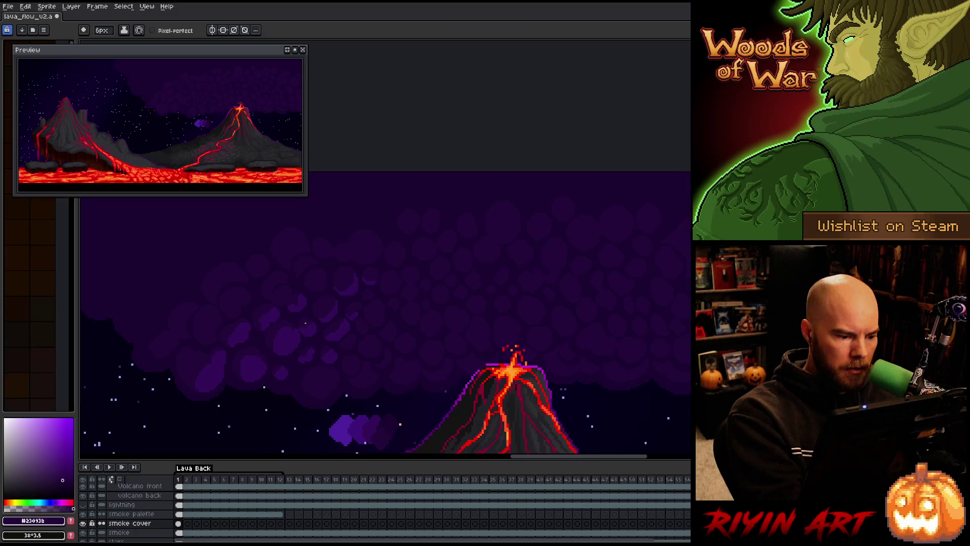
{"action": "left_click", "coordinate": [314, 324], "text": "alt"}
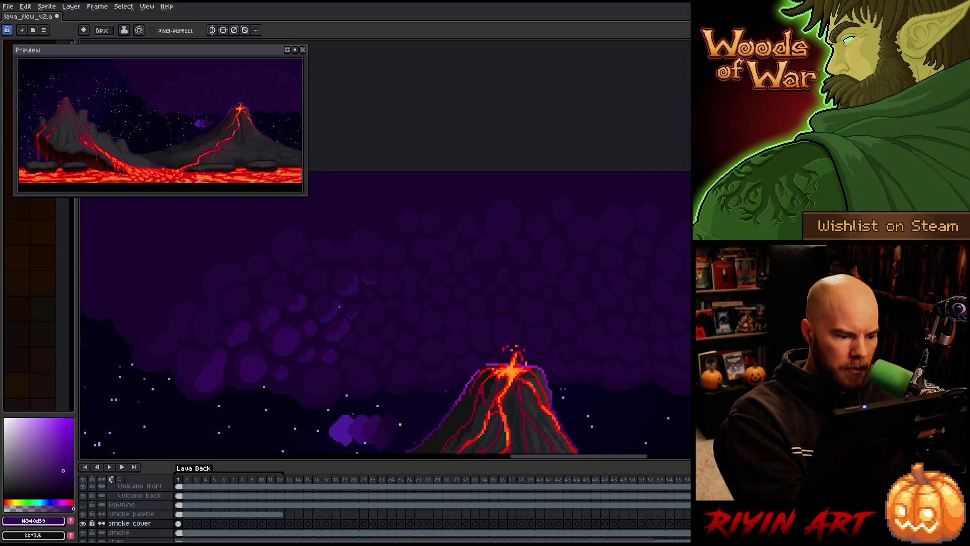
{"action": "left_click", "coordinate": [318, 312], "text": "alt"}
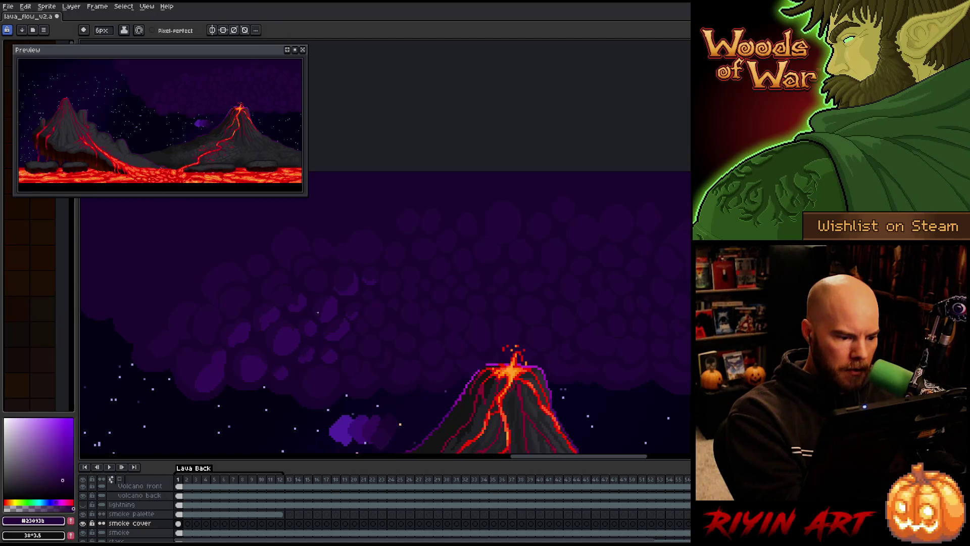
{"action": "left_click", "coordinate": [303, 298], "text": "alt"}
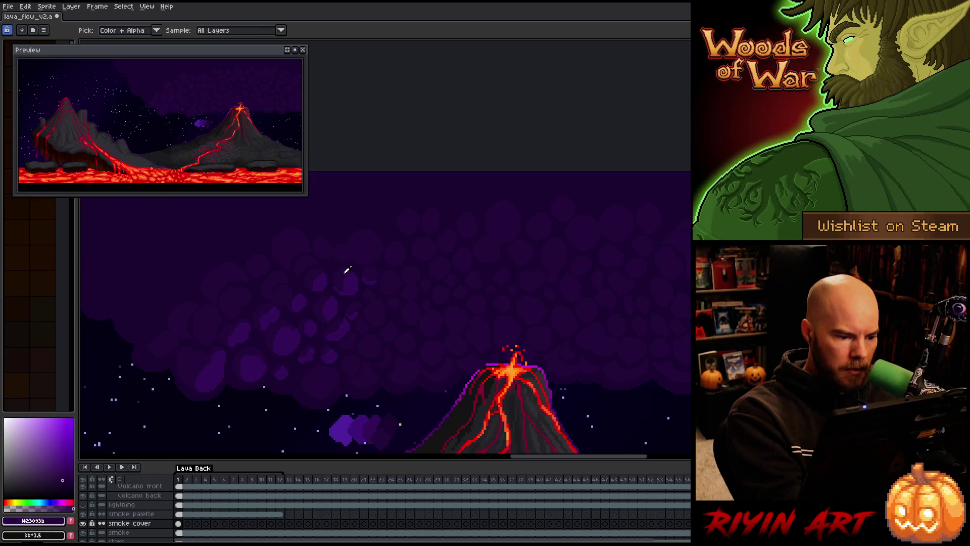
Step: Paint alternating dark #23093b and mid #340d59 puffs across the middle of the cloud bank
{"action": "left_click", "coordinate": [340, 294], "text": "alt"}
{"action": "left_click", "coordinate": [374, 276], "text": "alt"}
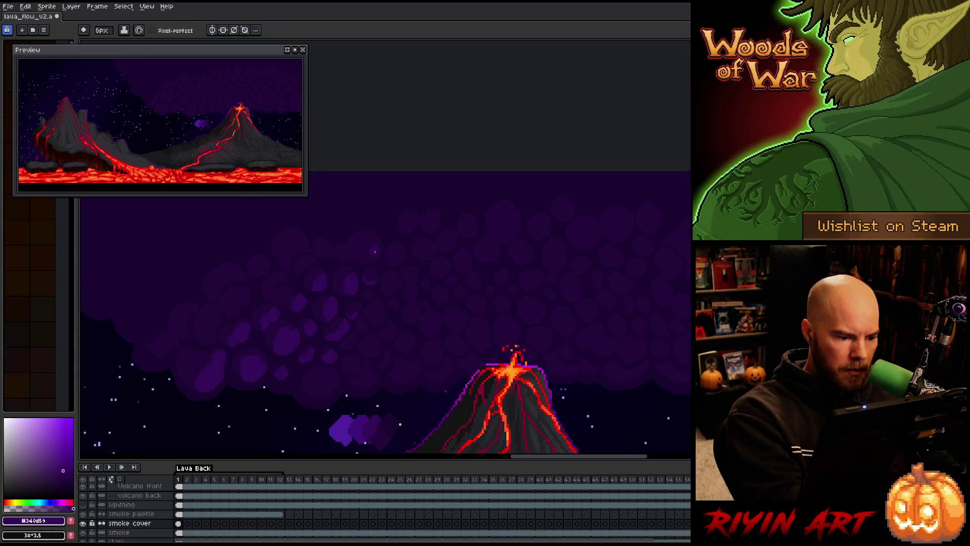
{"action": "left_click", "coordinate": [375, 245], "text": "alt"}
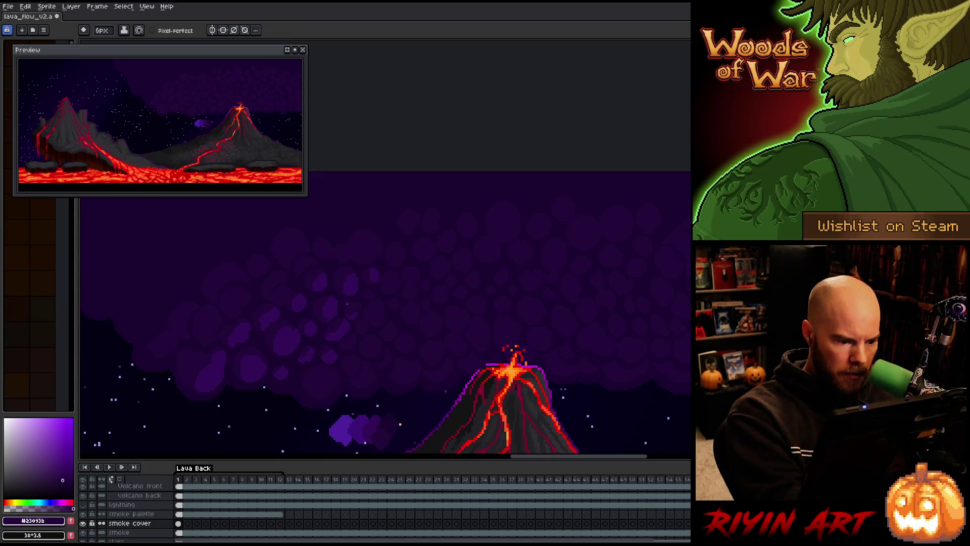
{"action": "left_click", "coordinate": [352, 278], "text": "alt"}
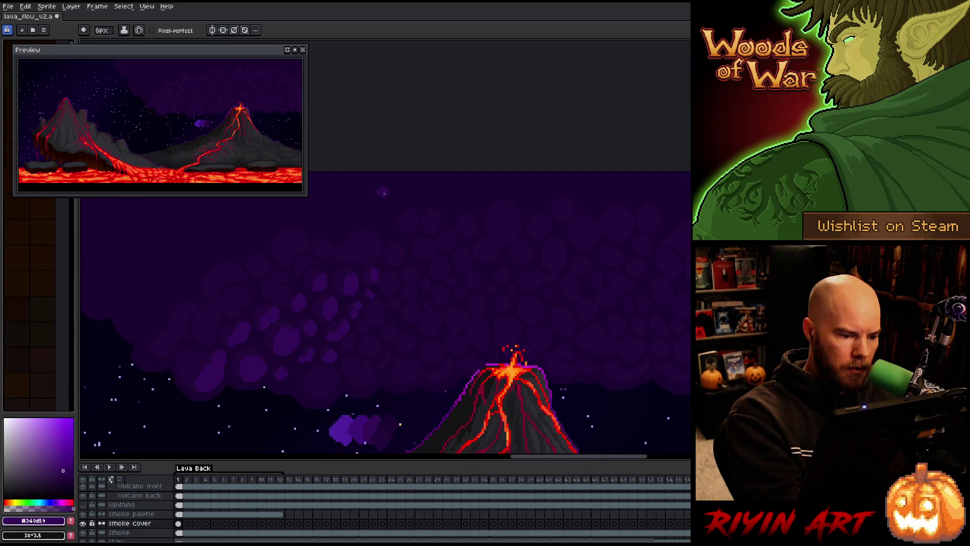
{"action": "left_click", "coordinate": [338, 319], "text": "alt"}
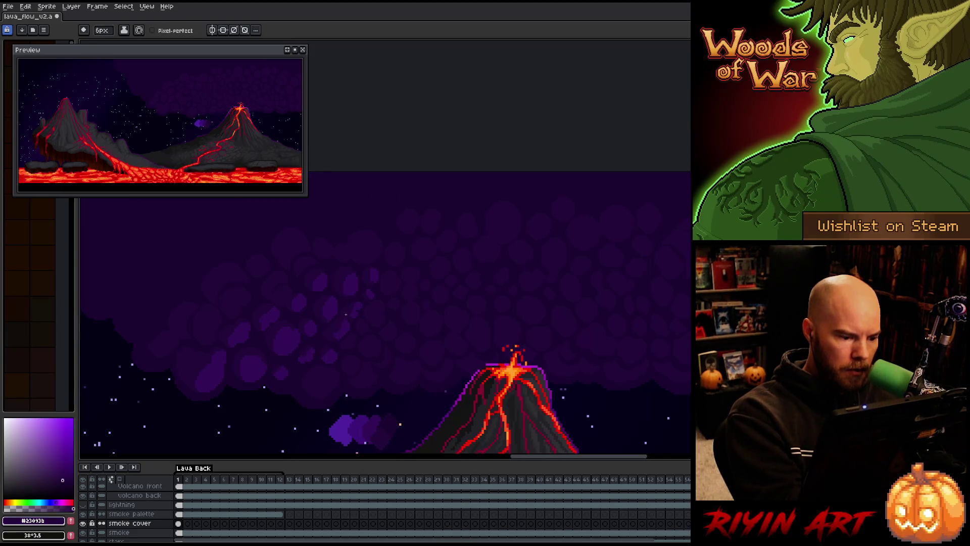
{"action": "left_click", "coordinate": [345, 330], "text": "alt"}
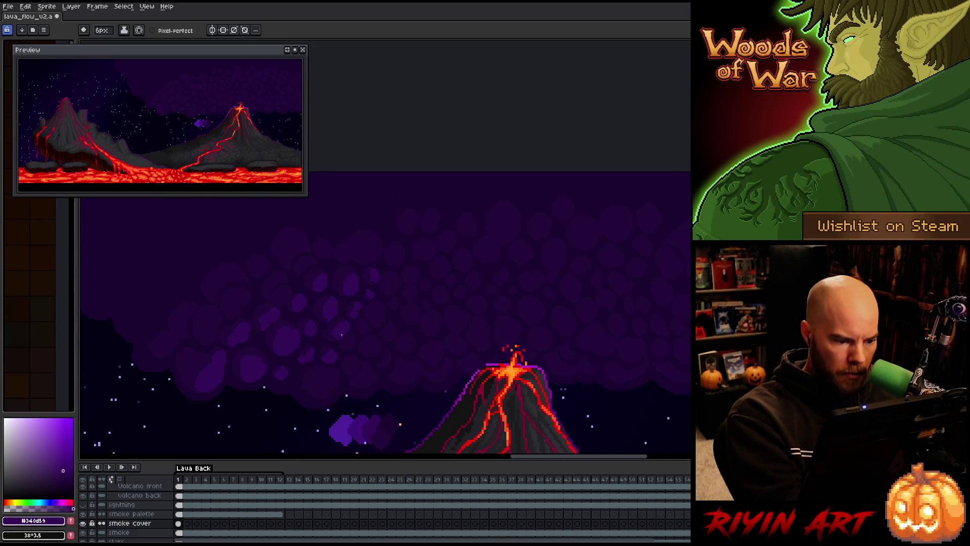
{"action": "left_click", "coordinate": [330, 348], "text": "alt"}
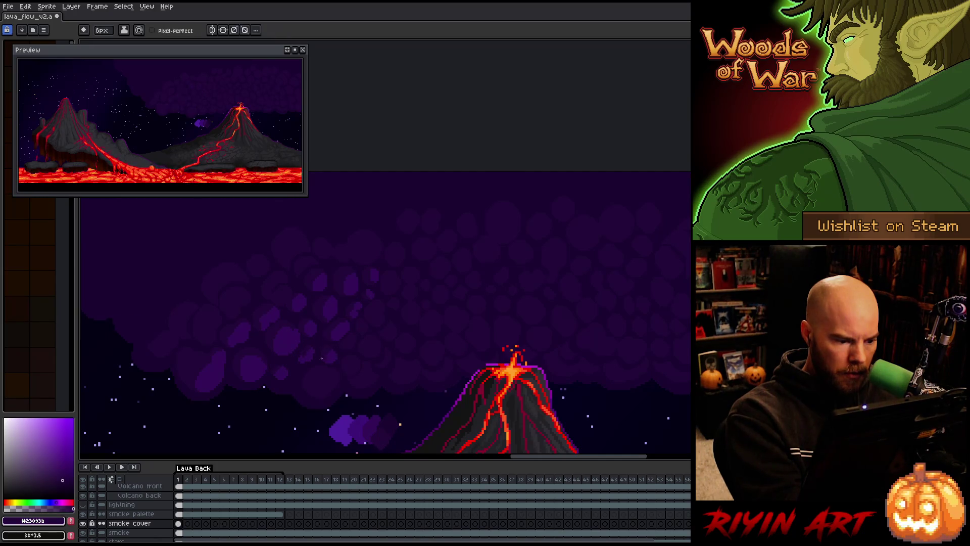
{"action": "left_click", "coordinate": [336, 349], "text": "alt"}
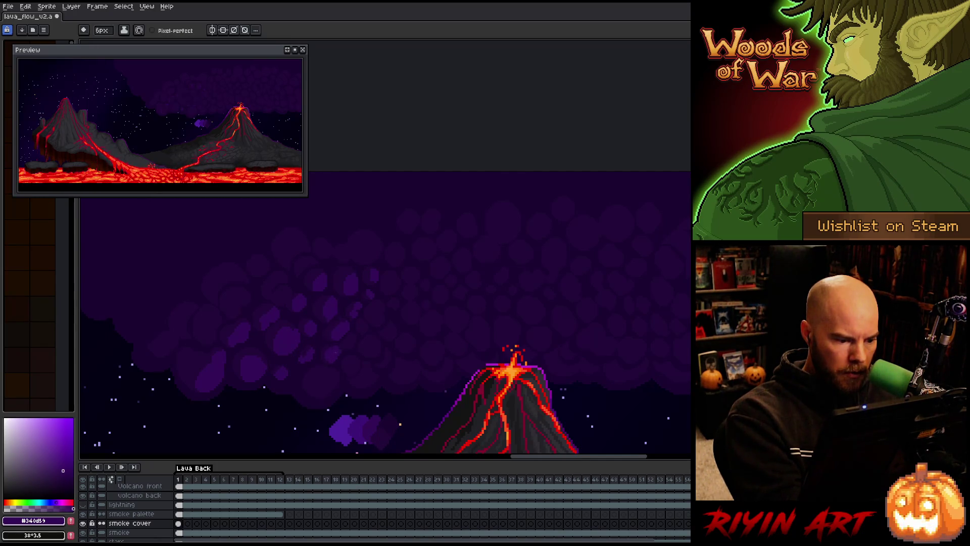
{"action": "left_click", "coordinate": [306, 345], "text": "alt"}
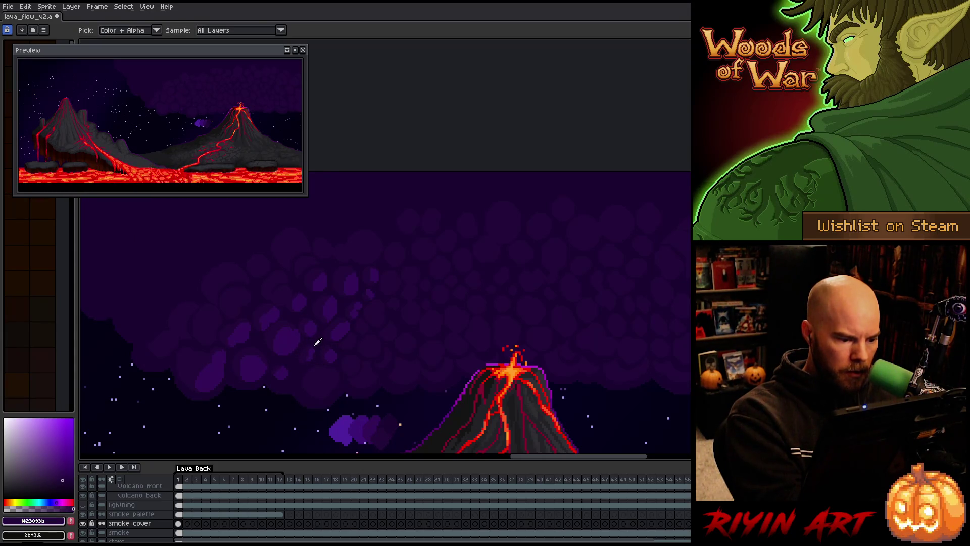
{"action": "left_click", "coordinate": [335, 352], "text": "alt"}
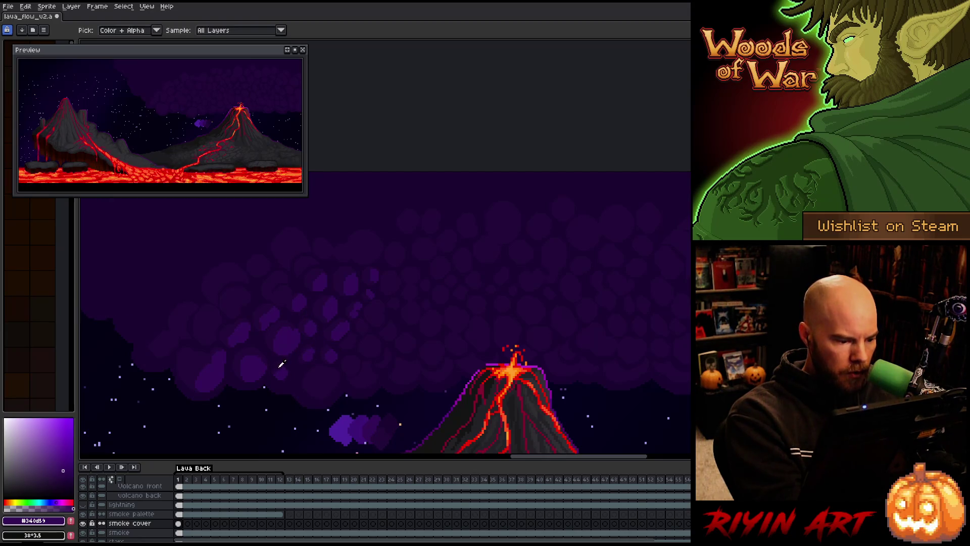
{"action": "left_click", "coordinate": [276, 368], "text": "alt"}
{"action": "left_click", "coordinate": [374, 287], "text": "alt"}
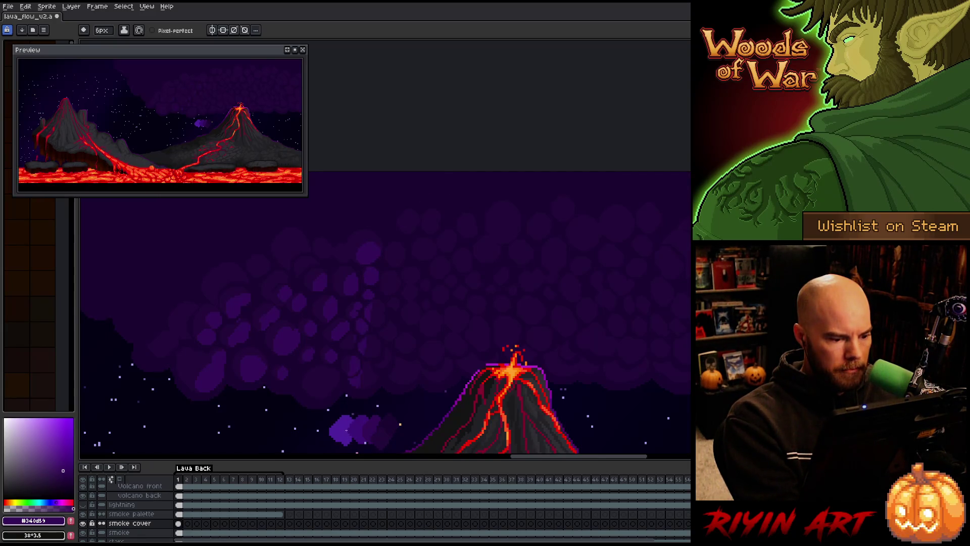
Step: Dismiss the select-by-colour options and pick the brighter #3c1379 purple for highlights
{"action": "key", "text": "shift+c"}
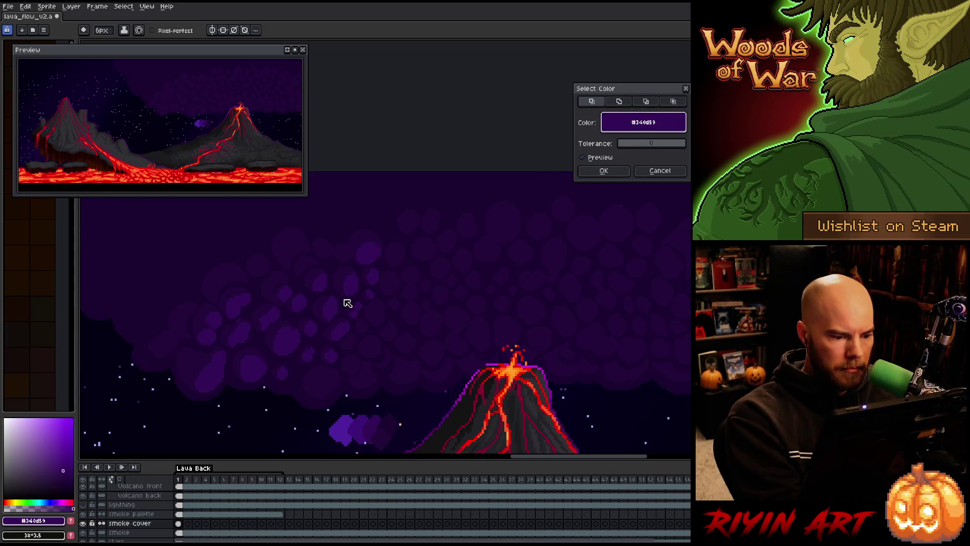
{"action": "left_click", "coordinate": [603, 170]}
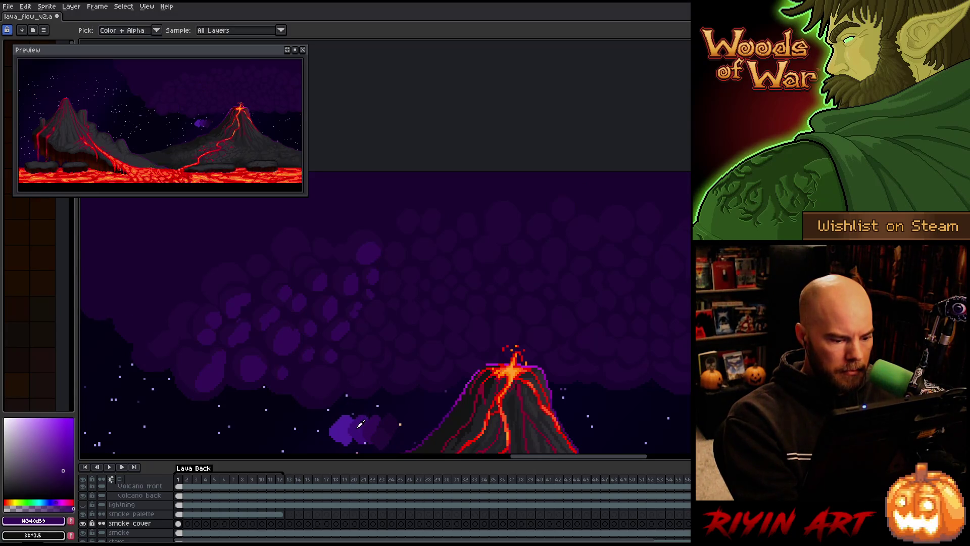
{"action": "left_click", "coordinate": [346, 338], "text": "alt"}
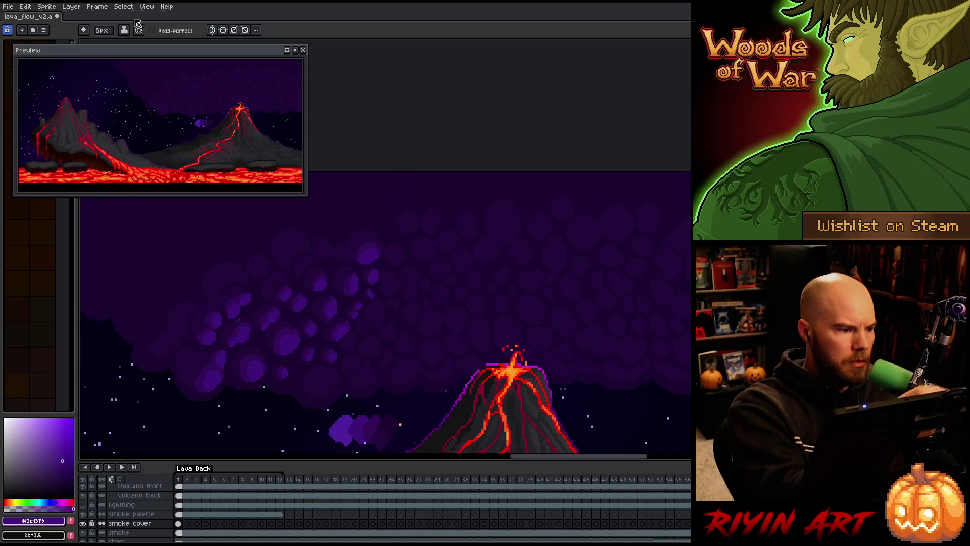
Step: With a 4px pencil and the brighter purple #4f219c, dot highlights onto the left smoke puffs
{"action": "left_click", "coordinate": [103, 31]}
{"action": "left_click", "coordinate": [105, 42]}
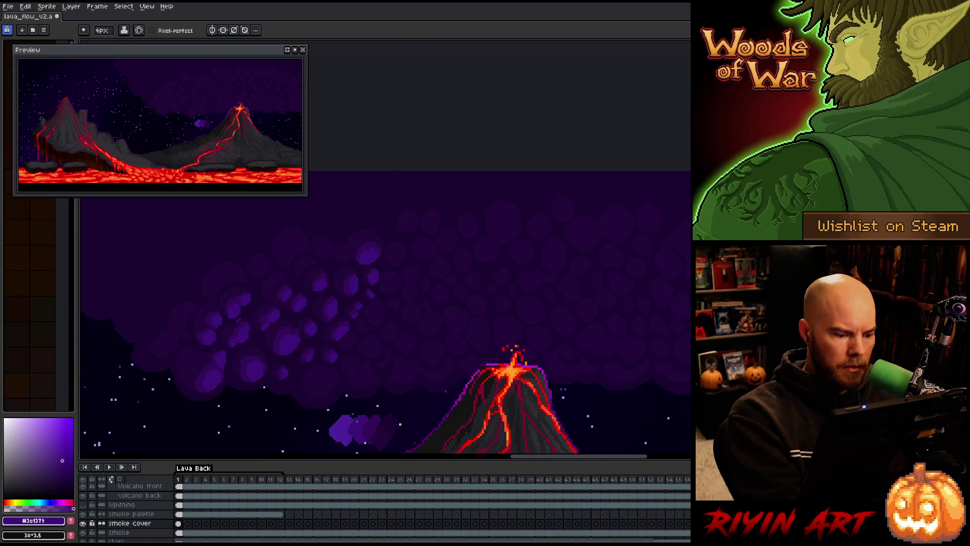
{"action": "left_click", "coordinate": [345, 392], "text": "alt"}
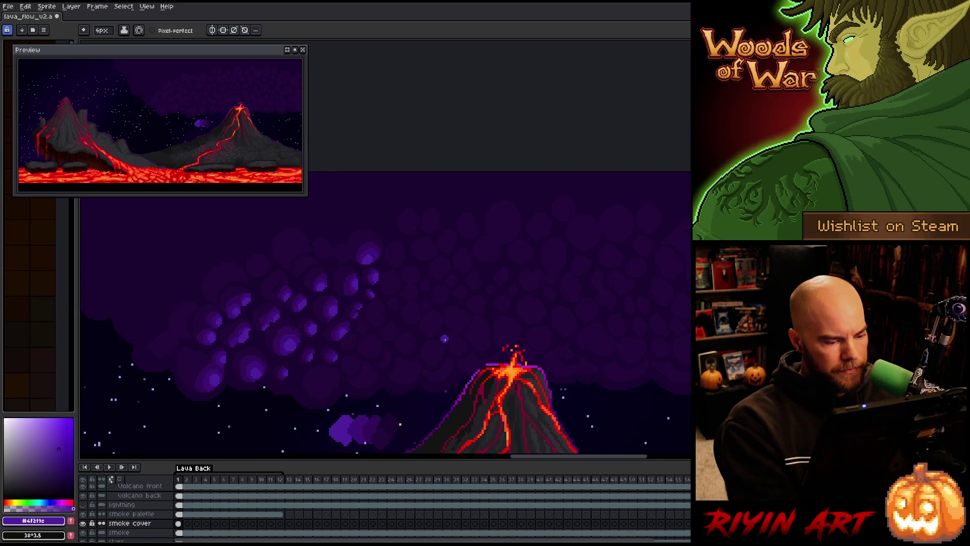
{"action": "scroll", "coordinate": [505, 265], "scroll_direction": "right", "scroll_amount": 2}
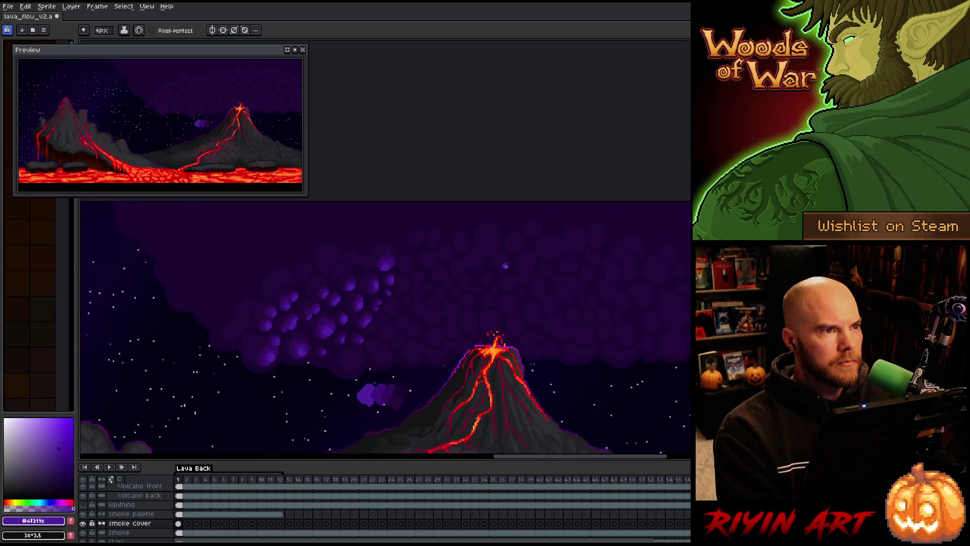
Step: Go to frame 2 of the animation and select the smoke layer
{"action": "scroll", "coordinate": [529, 259], "scroll_direction": "right", "scroll_amount": 2}
{"action": "scroll", "coordinate": [530, 259], "scroll_direction": "right", "scroll_amount": 1}
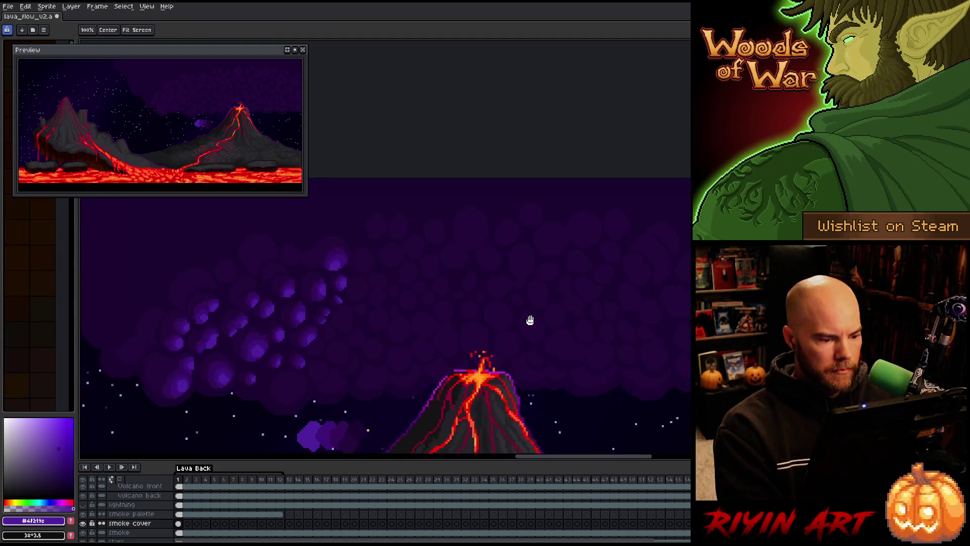
{"action": "scroll", "coordinate": [527, 318], "scroll_direction": "down", "scroll_amount": 2}
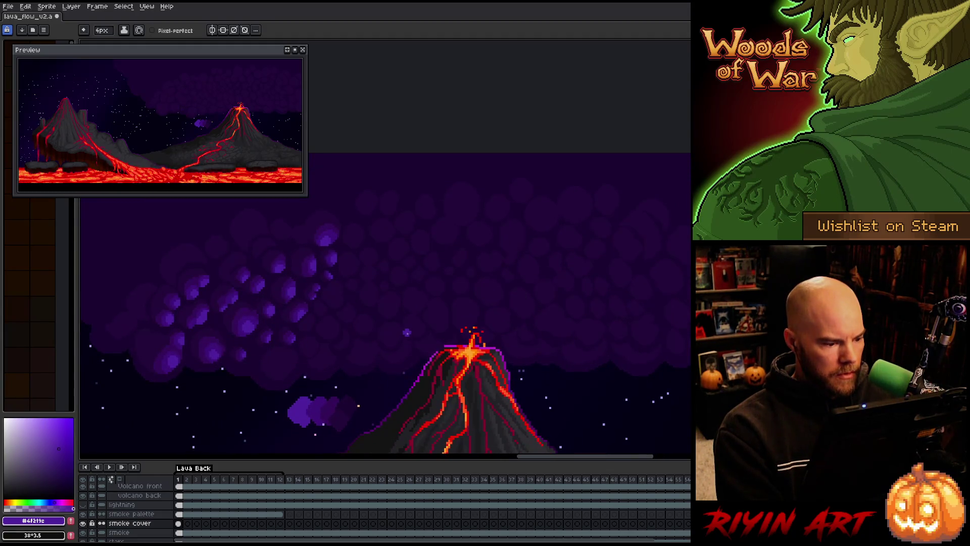
{"action": "left_click", "coordinate": [188, 524]}
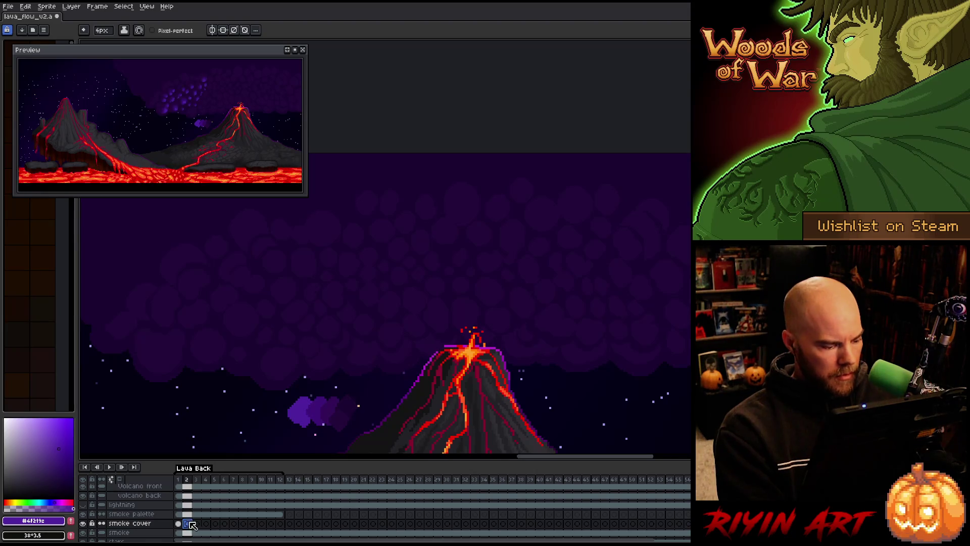
{"action": "left_click", "coordinate": [188, 533]}
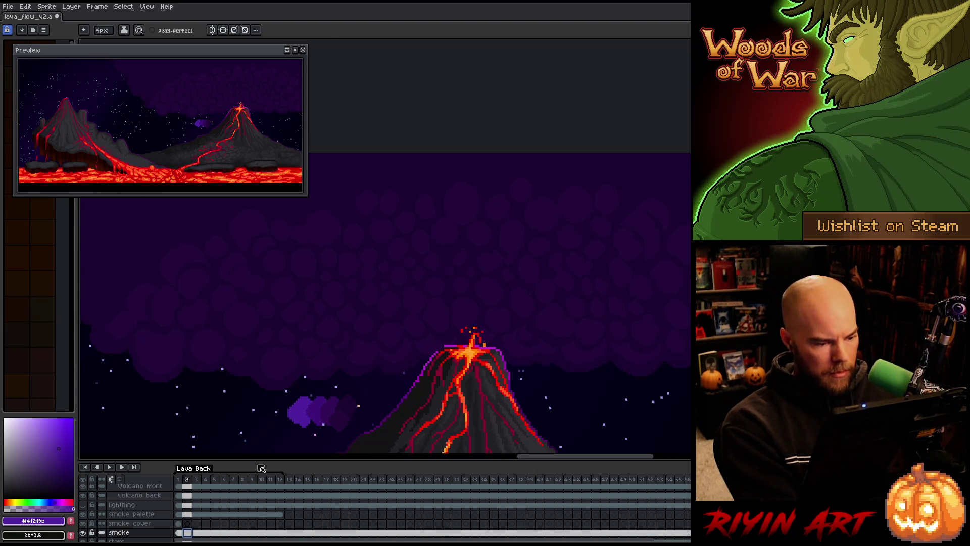
Step: Colour-range select the dark purple smoke, deselect it, then add new Layer 58 above smoke
{"action": "key", "text": "m"}
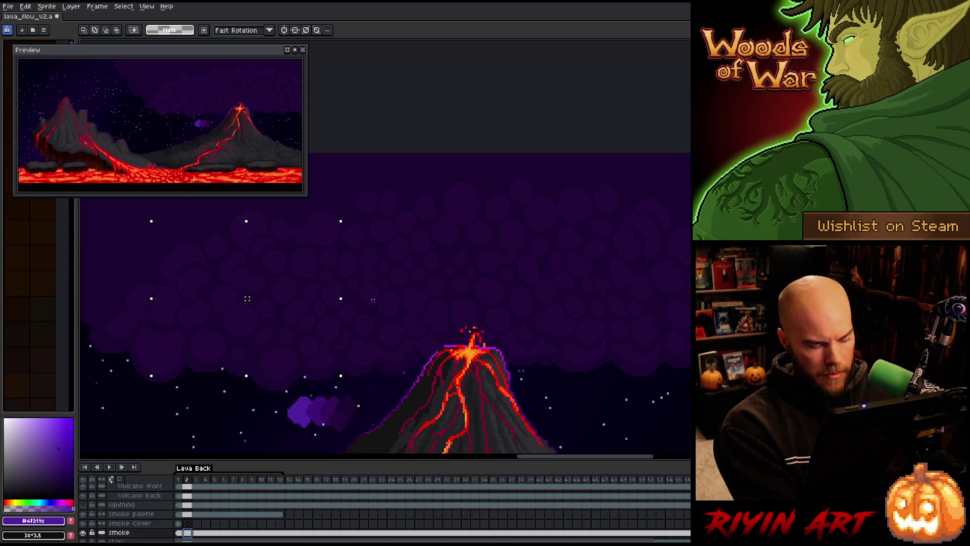
{"action": "key", "text": "shift+c"}
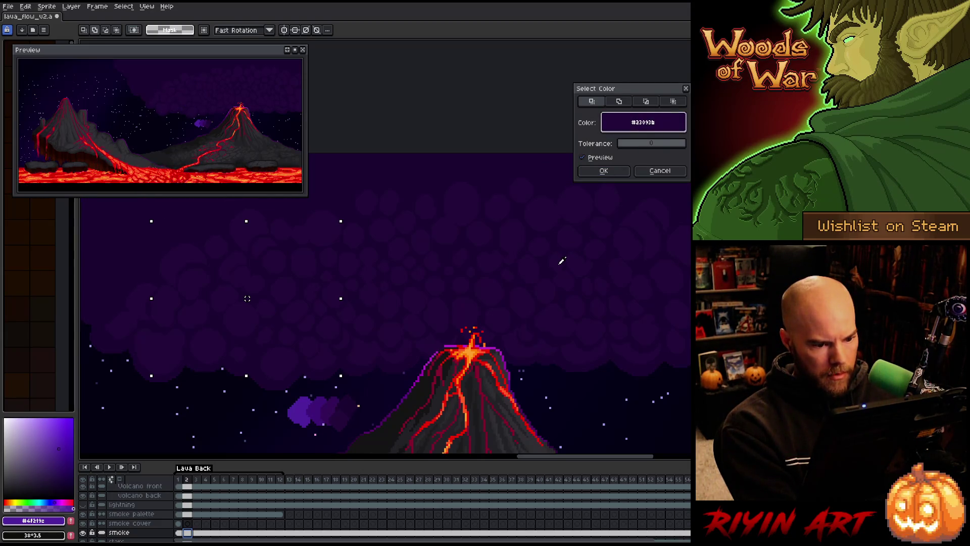
{"action": "left_click", "coordinate": [604, 171]}
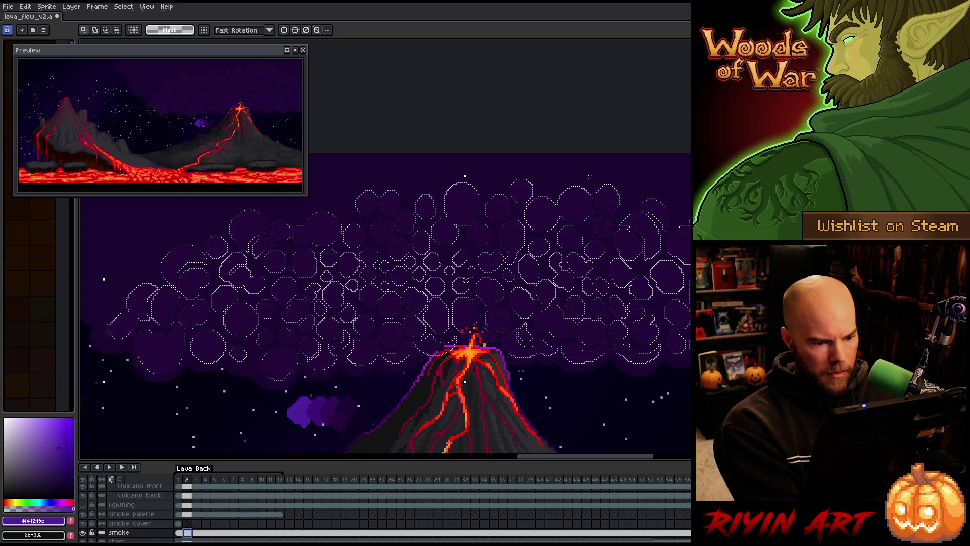
{"action": "key", "text": "ctrl+d"}
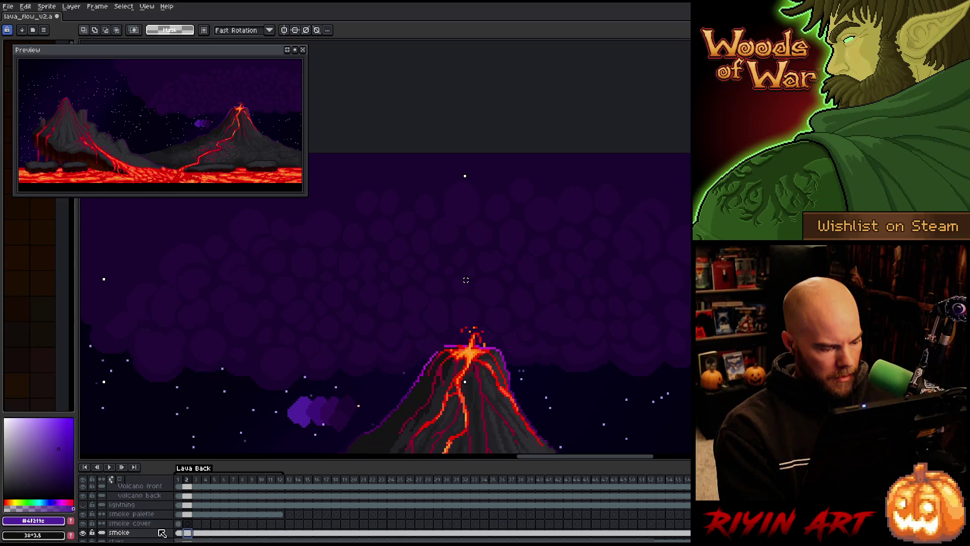
{"action": "key", "text": "shift+n"}
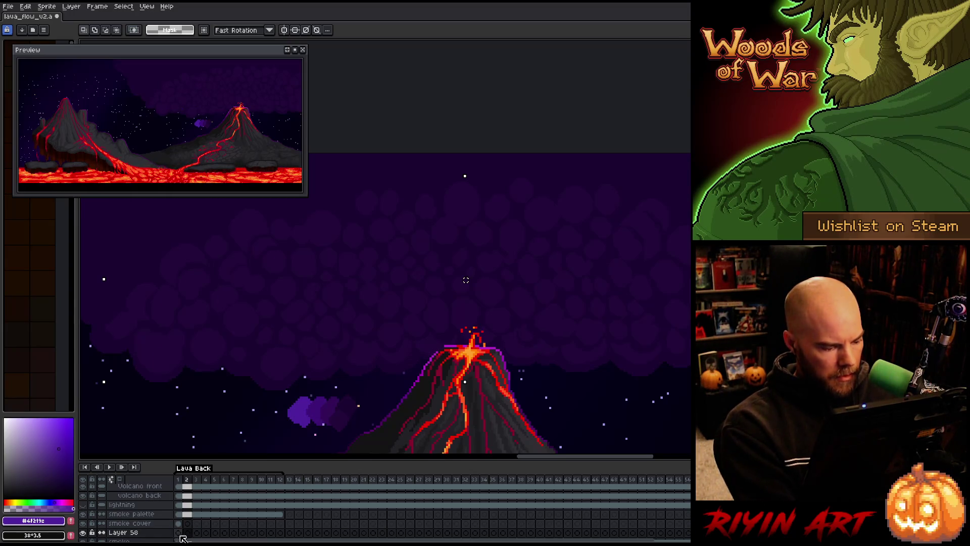
Step: On frame 1 of Layer 58, paint lighter purple puffs onto the smoke with the pencil
{"action": "left_click", "coordinate": [178, 533]}
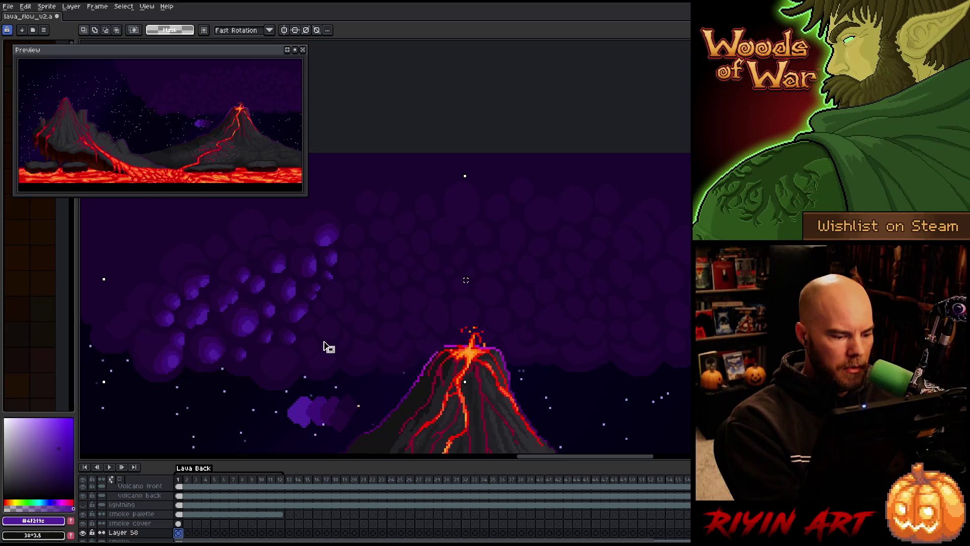
{"action": "key", "text": "b"}
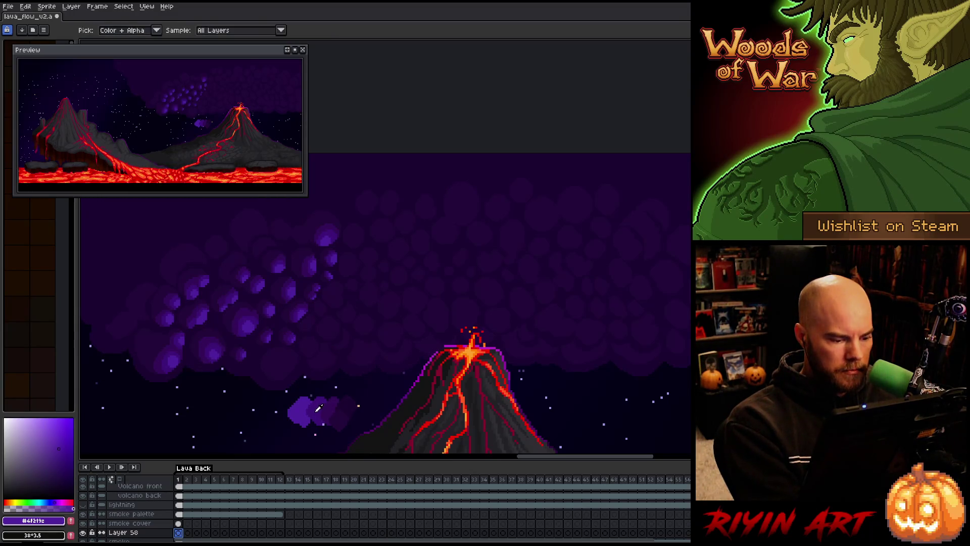
{"action": "left_click", "coordinate": [320, 404], "text": "alt"}
{"action": "left_click", "coordinate": [333, 405], "text": "alt"}
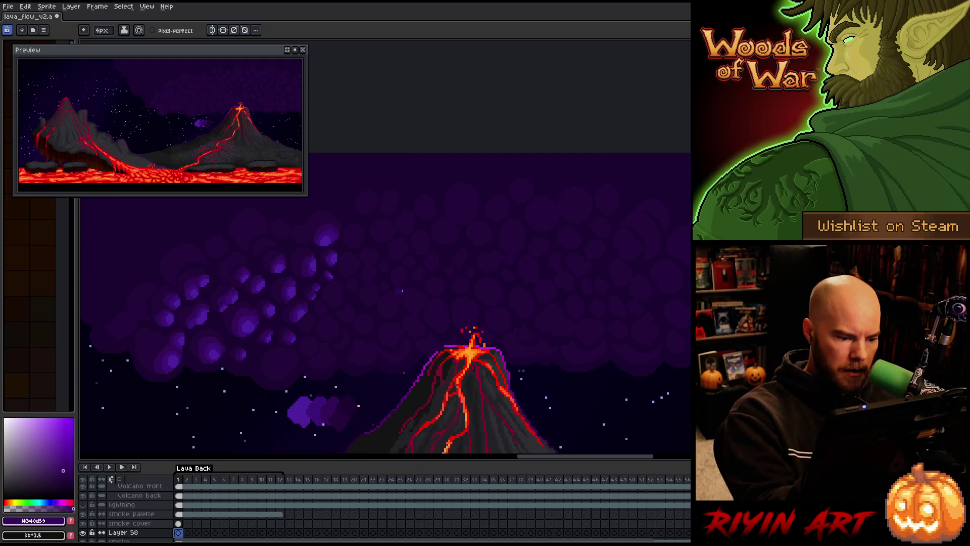
{"action": "mouse_move", "coordinate": [537, 315]}
{"action": "left_mouse_down"}
{"action": "mouse_move", "coordinate": [542, 328]}
{"action": "mouse_move", "coordinate": [551, 314]}
{"action": "left_mouse_up"}
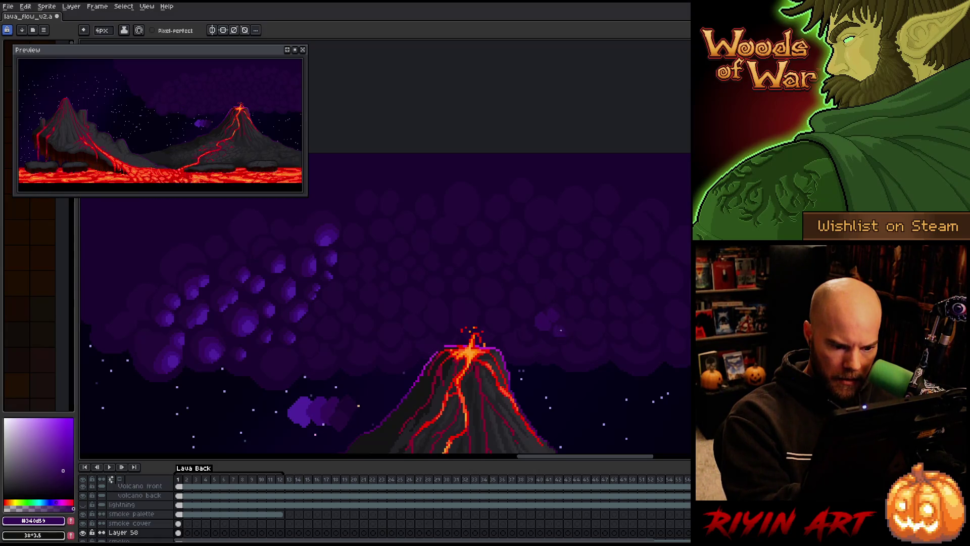
{"action": "left_click", "coordinate": [560, 332]}
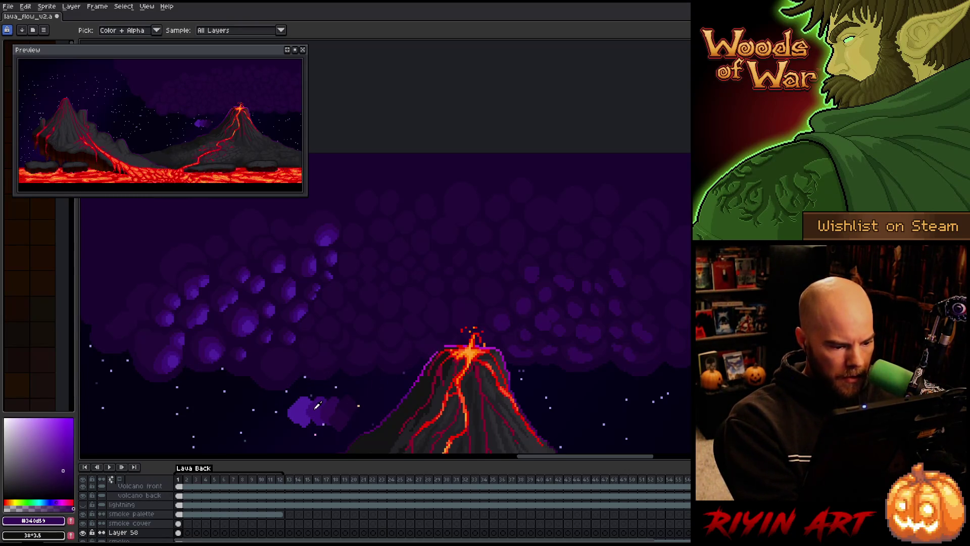
Step: Sample the deep purple #3c1379 from the cloud as the drawing colour
{"action": "left_click", "coordinate": [317, 404], "text": "alt"}
{"action": "left_click", "coordinate": [331, 404], "text": "alt"}
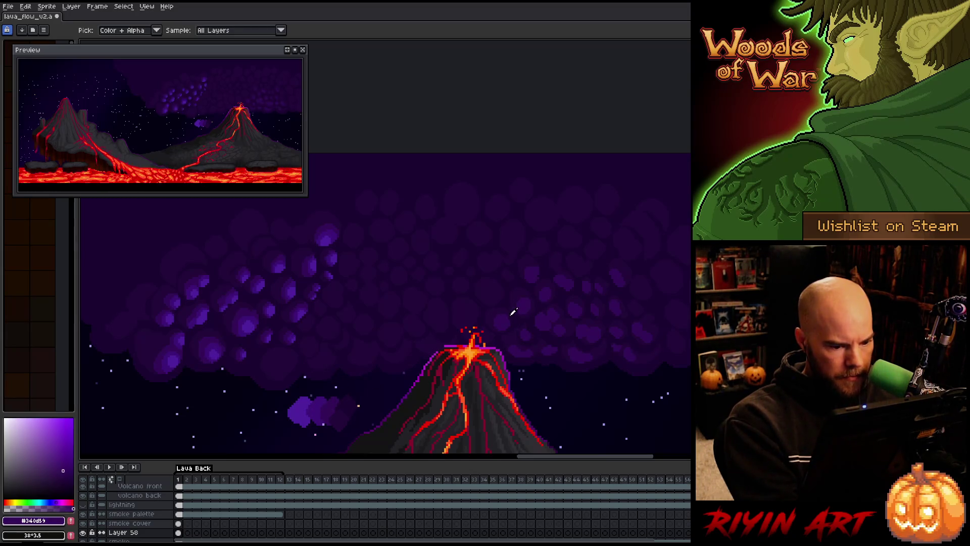
{"action": "left_click", "coordinate": [316, 404], "text": "alt"}
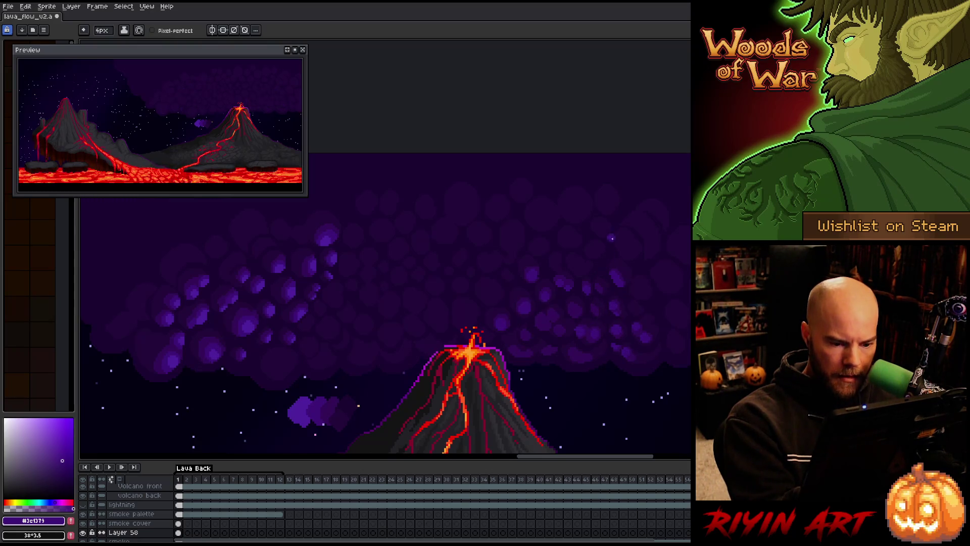
Step: Select the smoke pixels using Color Range
{"action": "key", "text": "ctrl+shift+b"}
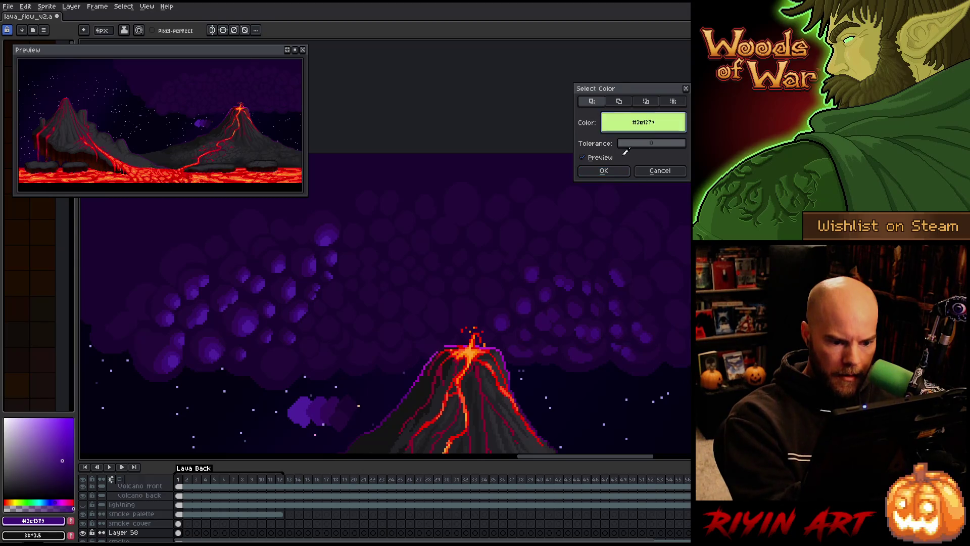
{"action": "left_click", "coordinate": [604, 170]}
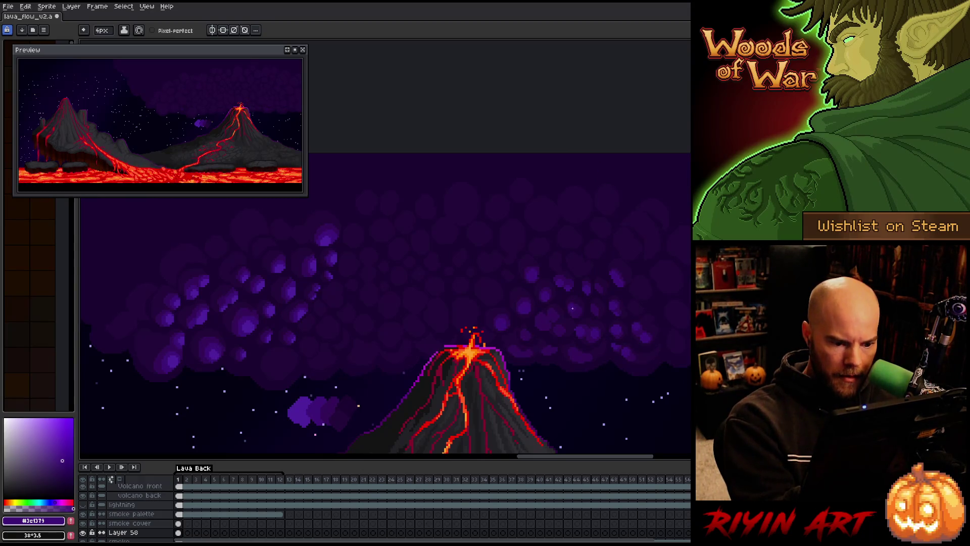
{"action": "key", "text": "ctrl+shift+b"}
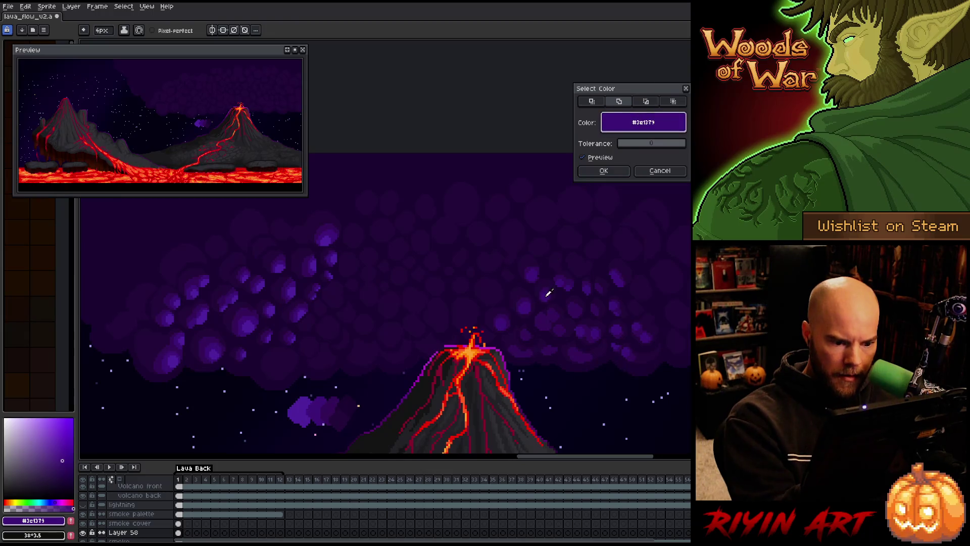
{"action": "left_click", "coordinate": [603, 170]}
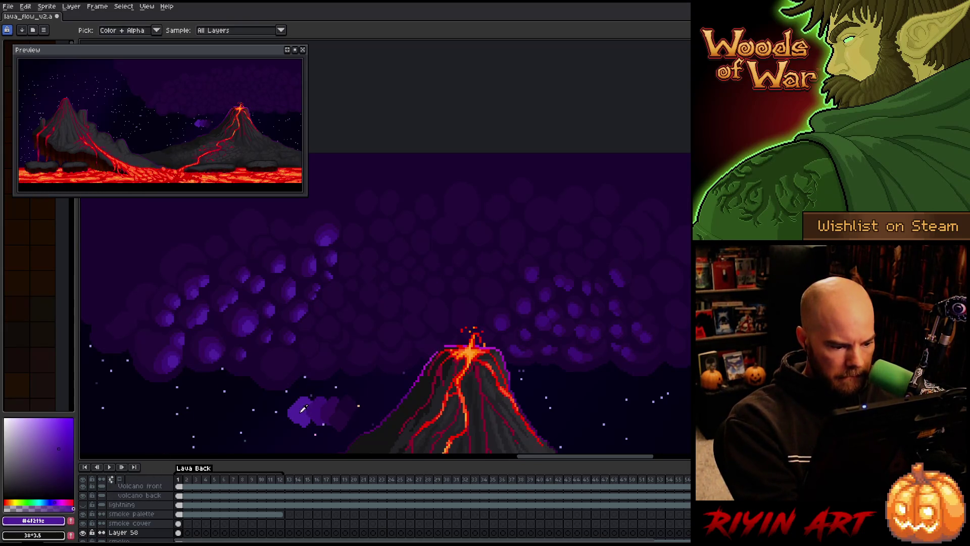
Step: Paint #4f219c highlights on the right smoke bubbles, then set the brush to 2px
{"action": "left_click", "coordinate": [551, 271], "text": "alt"}
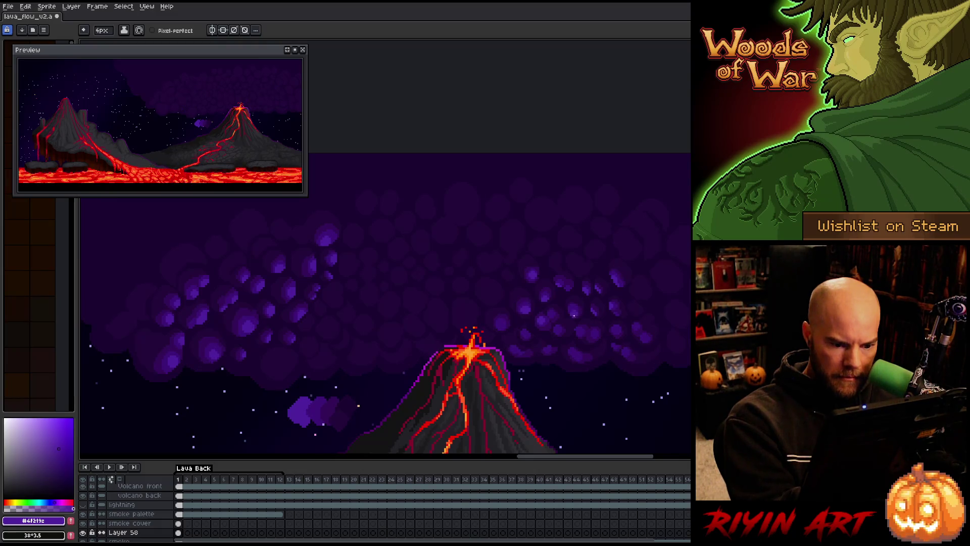
{"action": "left_click", "coordinate": [574, 306], "text": "alt"}
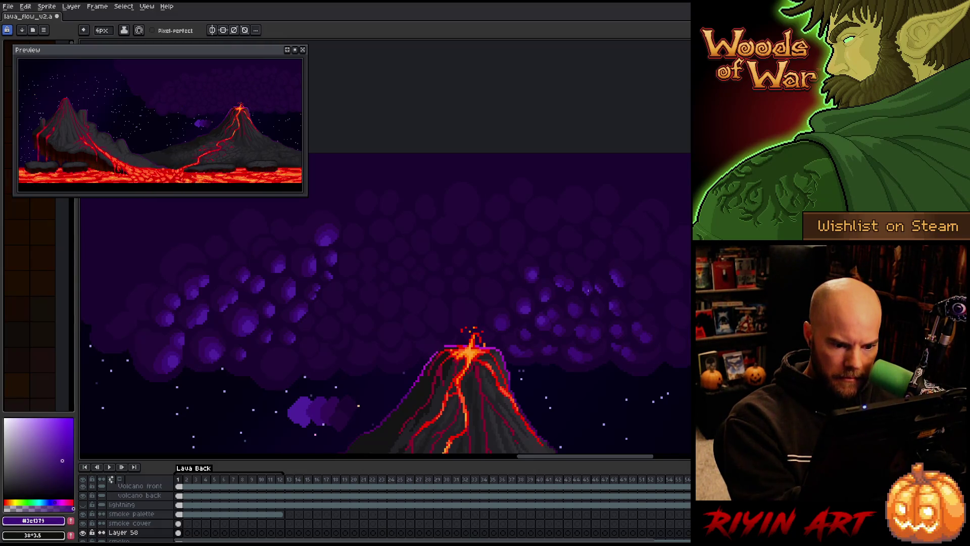
{"action": "left_click", "coordinate": [588, 285], "text": "alt"}
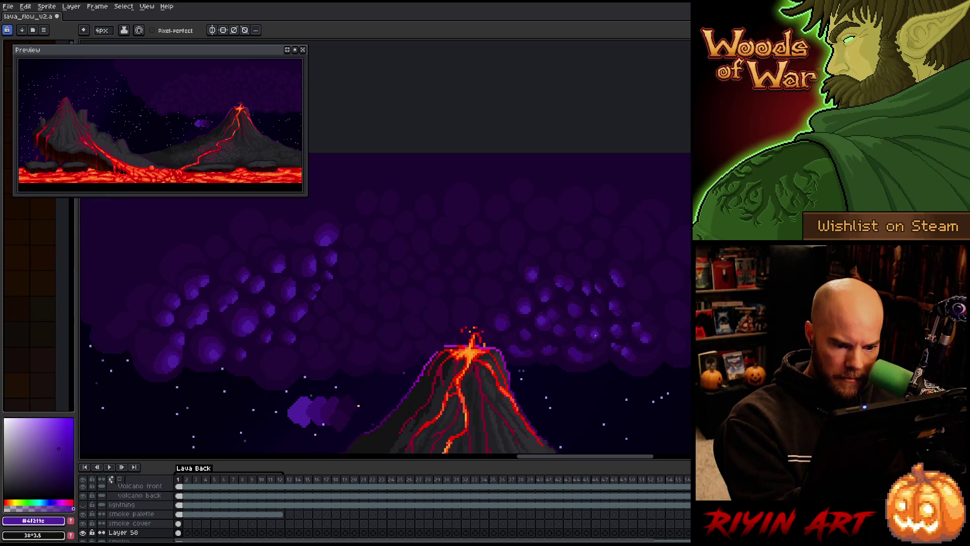
{"action": "left_click", "coordinate": [102, 30]}
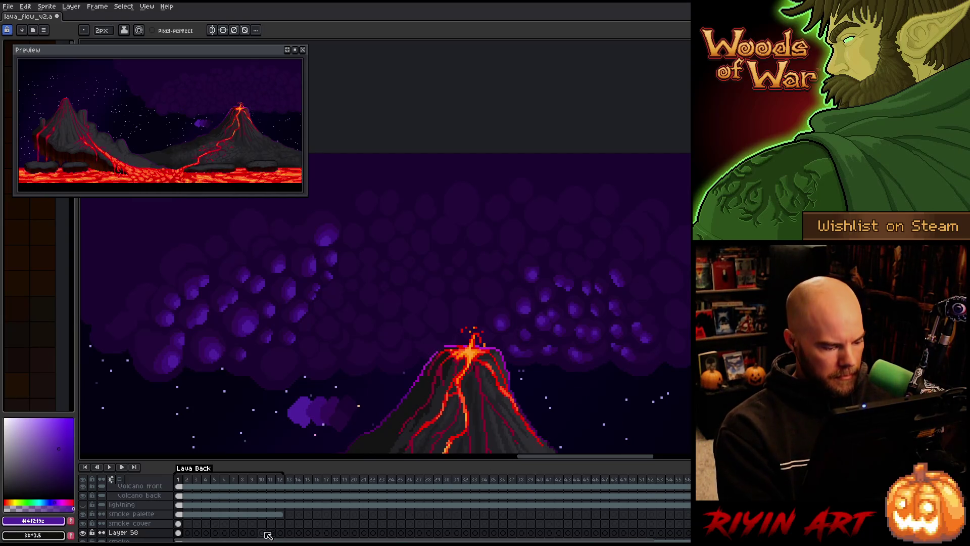
{"action": "scroll", "coordinate": [135, 528], "scroll_direction": "down", "scroll_amount": 2}
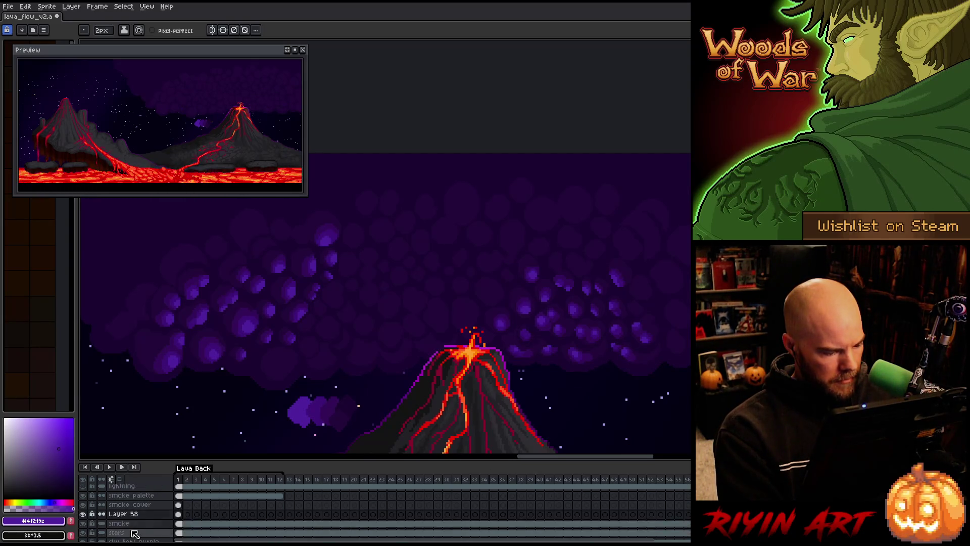
Step: Rename Layer 58 to light2 and the smoke cover layer to light1
{"action": "double_click", "coordinate": [128, 515]}
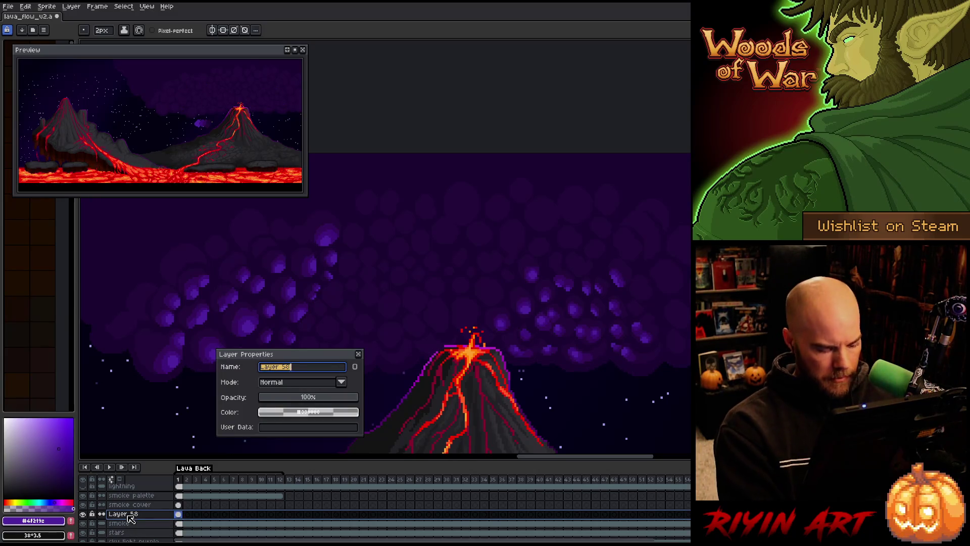
{"action": "type", "text": "s"}
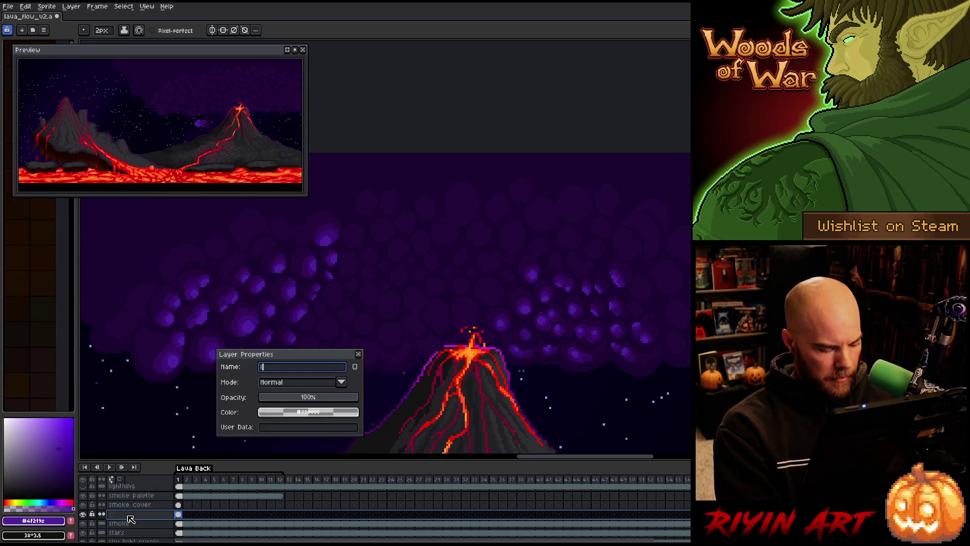
{"action": "type", "text": "t2"}
{"action": "key", "text": "Return"}
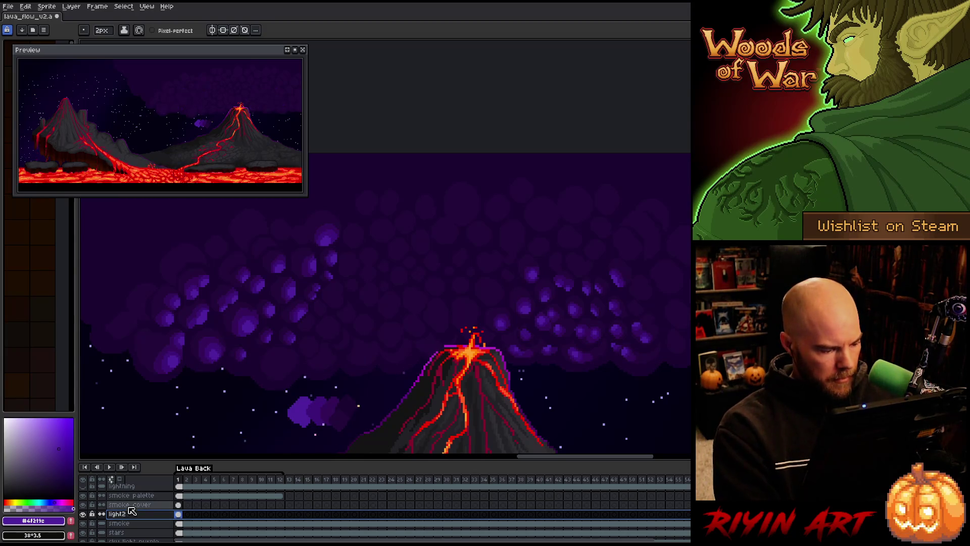
{"action": "left_click", "coordinate": [131, 506]}
{"action": "double_click", "coordinate": [131, 505]}
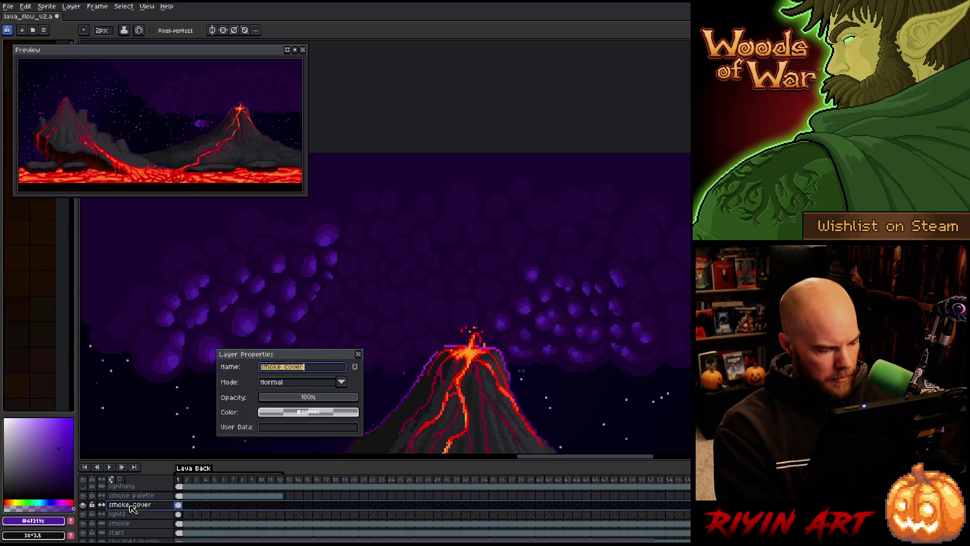
{"action": "type", "text": "light1"}
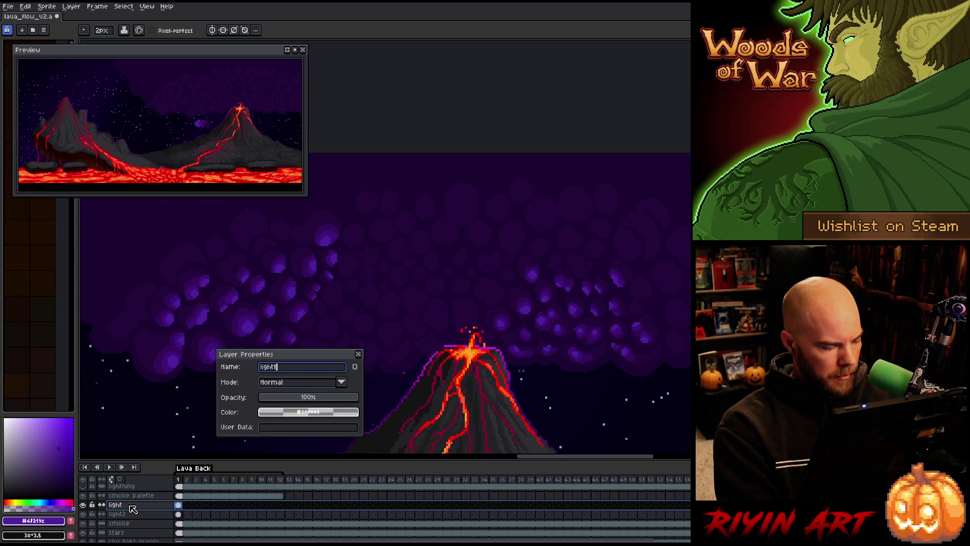
{"action": "key", "text": "Return"}
Step: Add a new layer above smoke and name it light3
{"action": "left_click", "coordinate": [129, 524]}
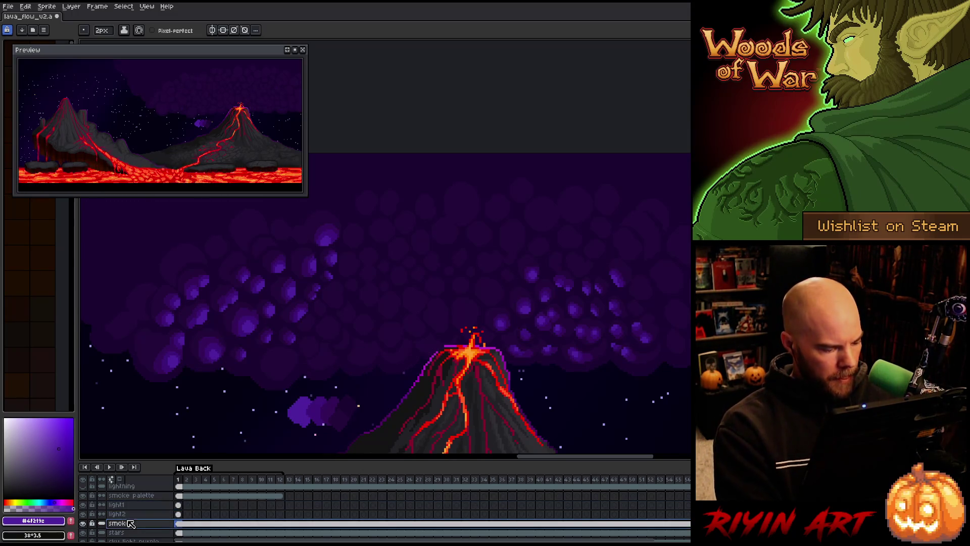
{"action": "key", "text": "shift+n"}
{"action": "left_click", "coordinate": [174, 533]}
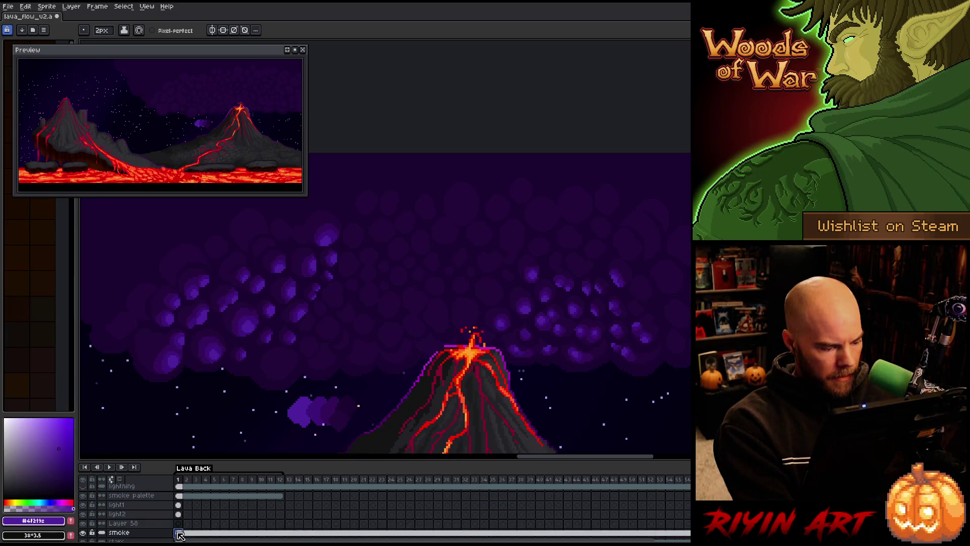
{"action": "double_click", "coordinate": [135, 524]}
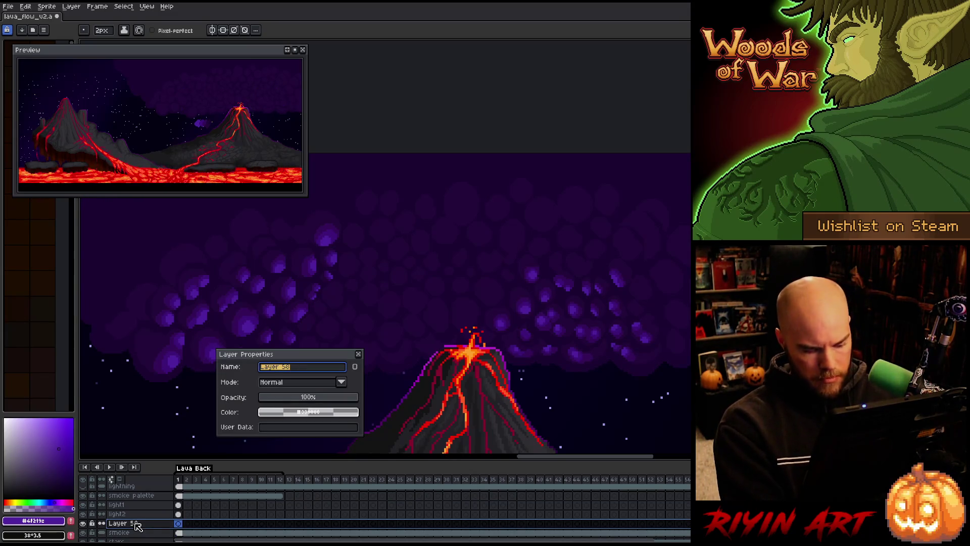
{"action": "type", "text": "light 3"}
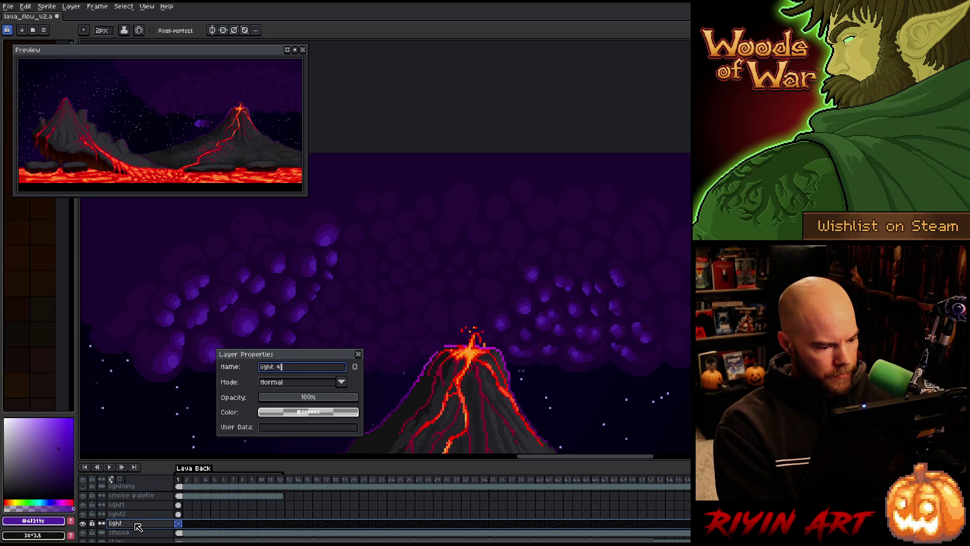
{"action": "key", "text": "Return"}
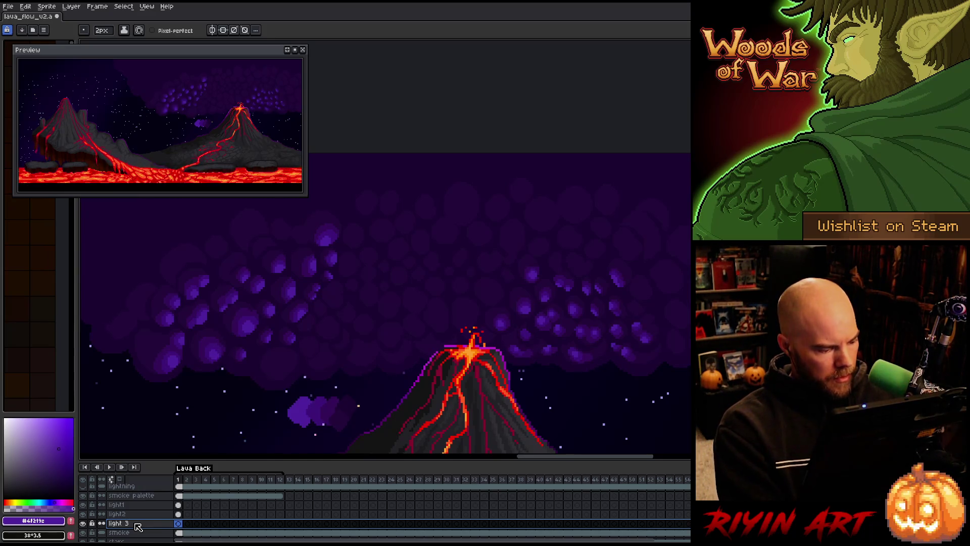
{"action": "double_click", "coordinate": [132, 527]}
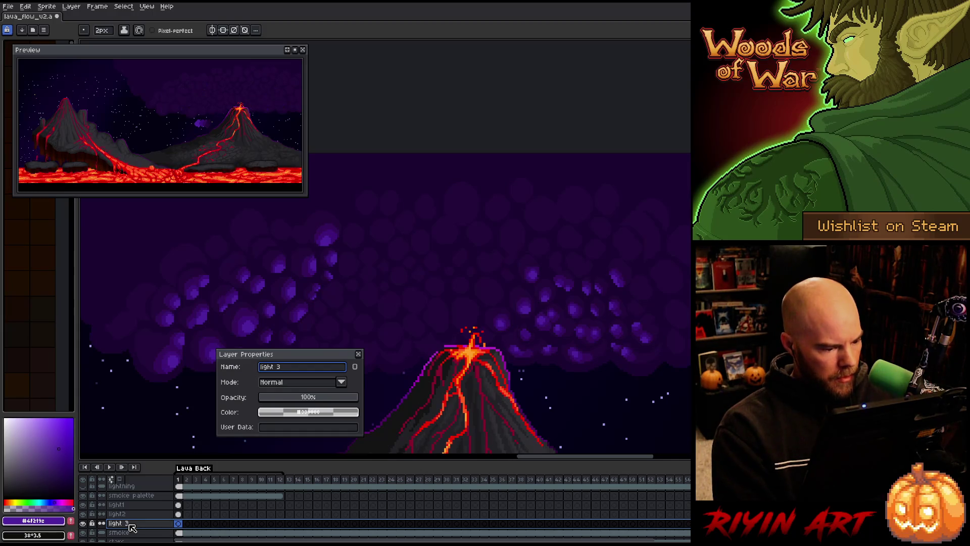
{"action": "key", "text": "Return"}
{"action": "left_click", "coordinate": [180, 533]}
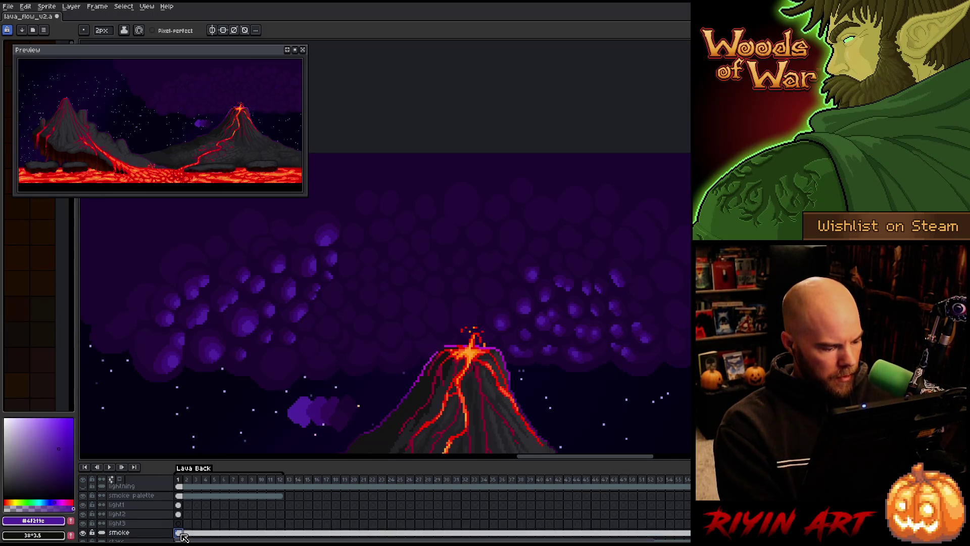
Step: Select the smoke bubbles by colour range using the dark #23093b
{"action": "key", "text": "shift+c"}
{"action": "left_click", "coordinate": [580, 202]}
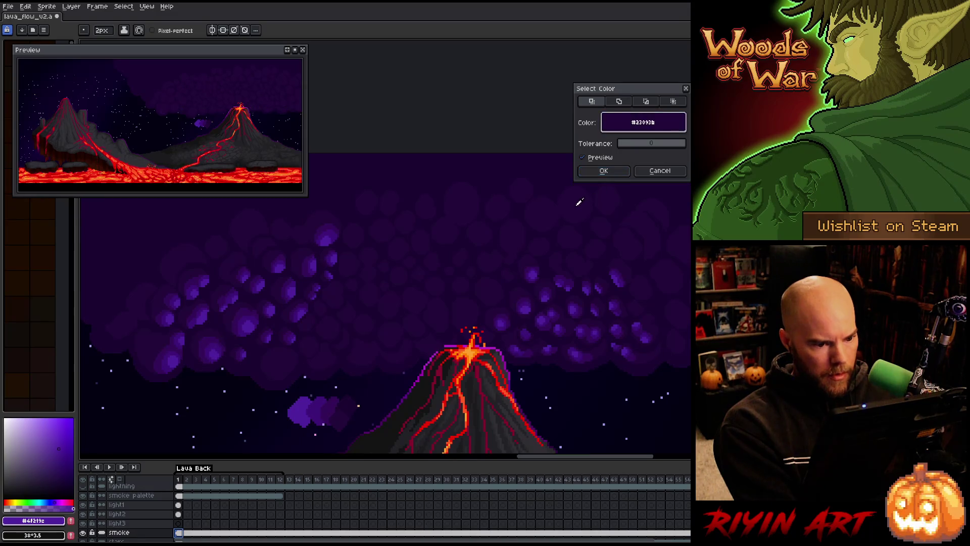
{"action": "left_click", "coordinate": [601, 172]}
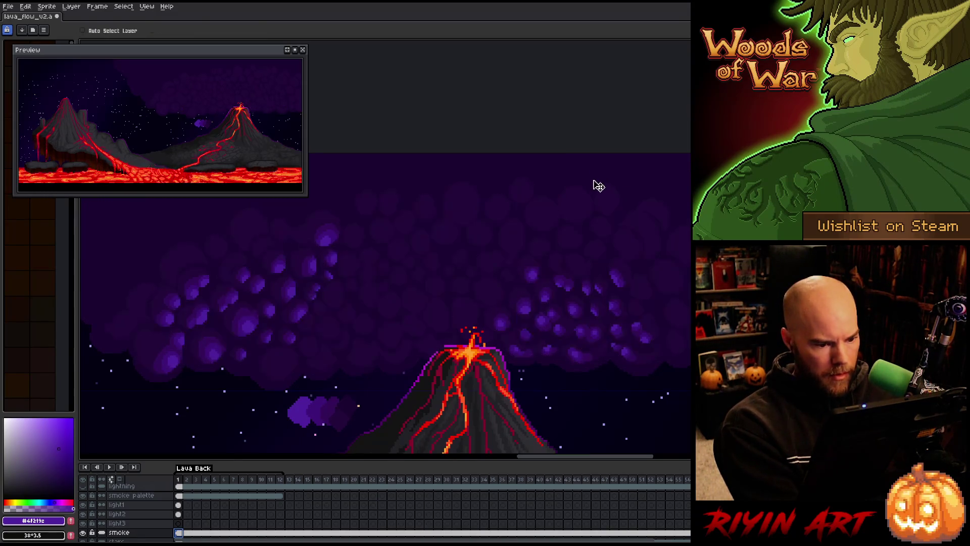
Step: On light3, pick #340d59 with a 6px pencil and paint the first highlight
{"action": "key", "text": "b"}
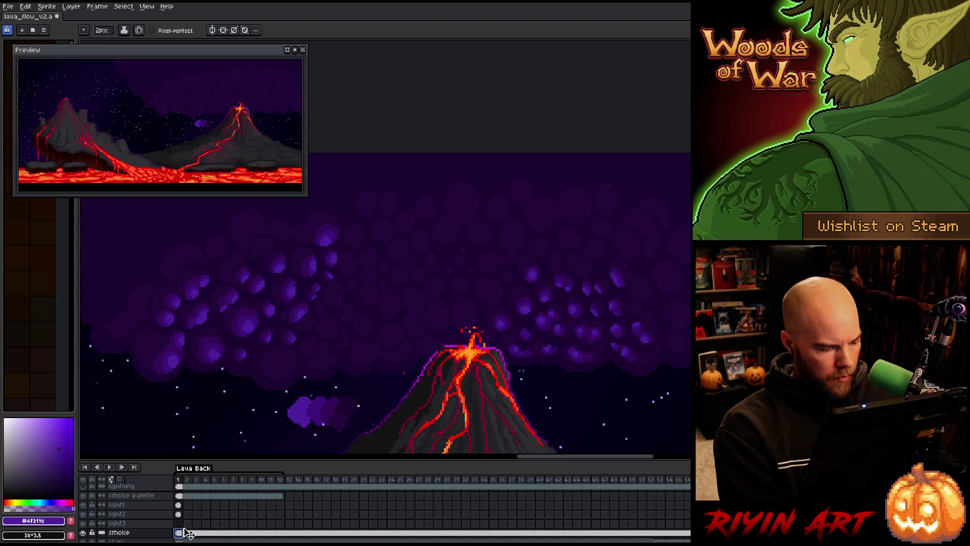
{"action": "left_click", "coordinate": [179, 524]}
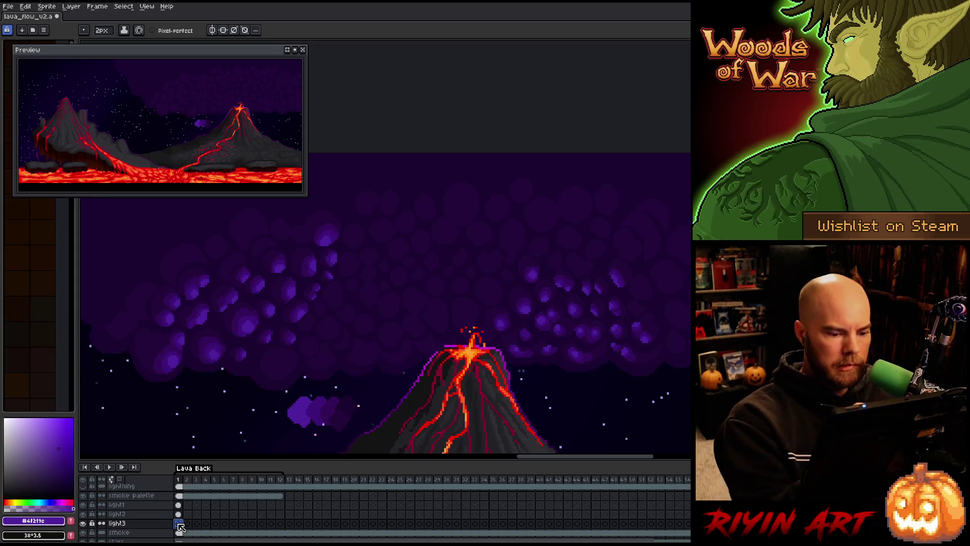
{"action": "left_click", "coordinate": [373, 362], "text": "alt"}
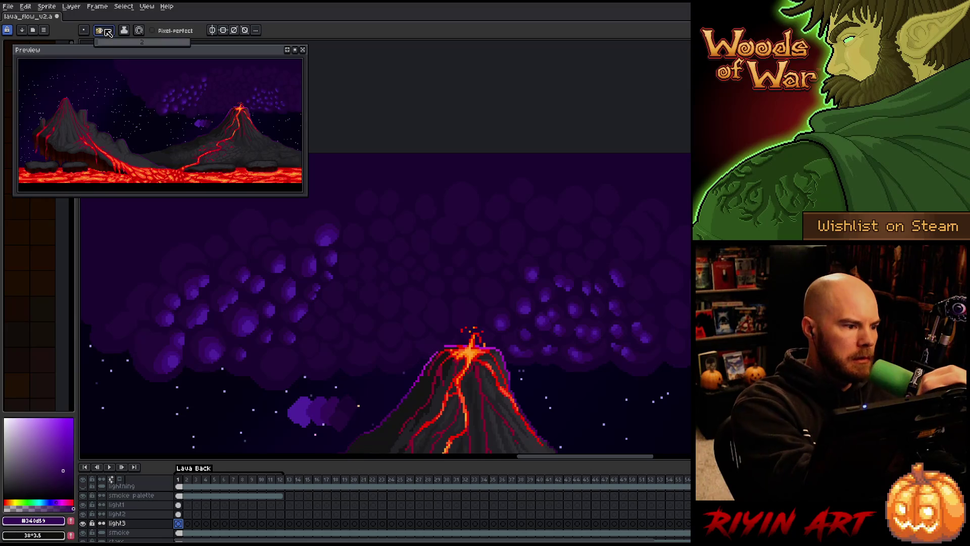
{"action": "left_click", "coordinate": [102, 31]}
{"action": "scroll", "coordinate": [107, 46], "scroll_direction": "up", "scroll_amount": 1}
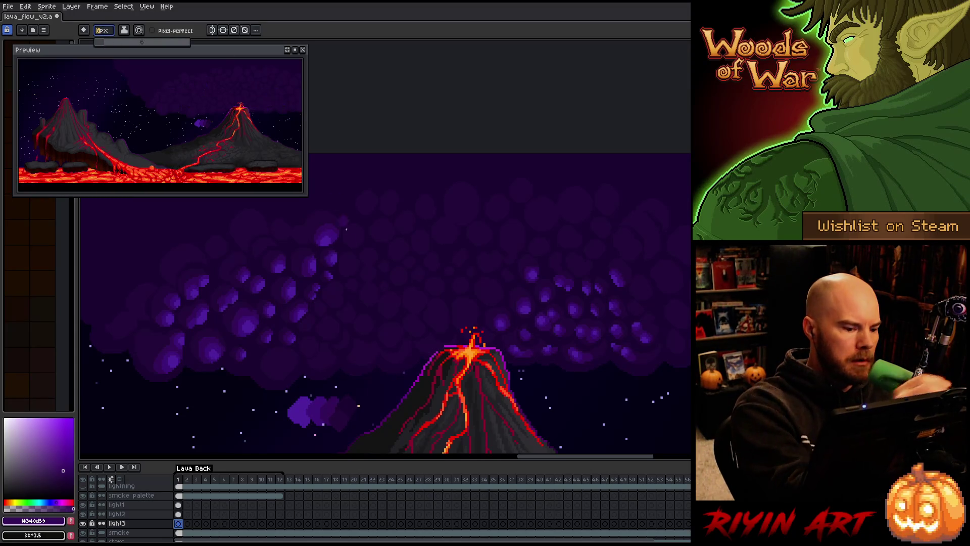
{"action": "left_click", "coordinate": [382, 343]}
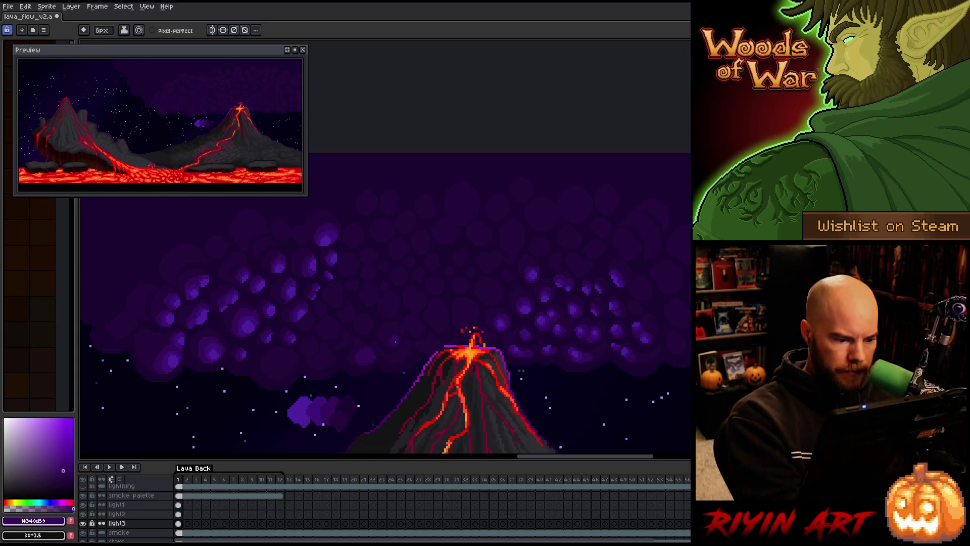
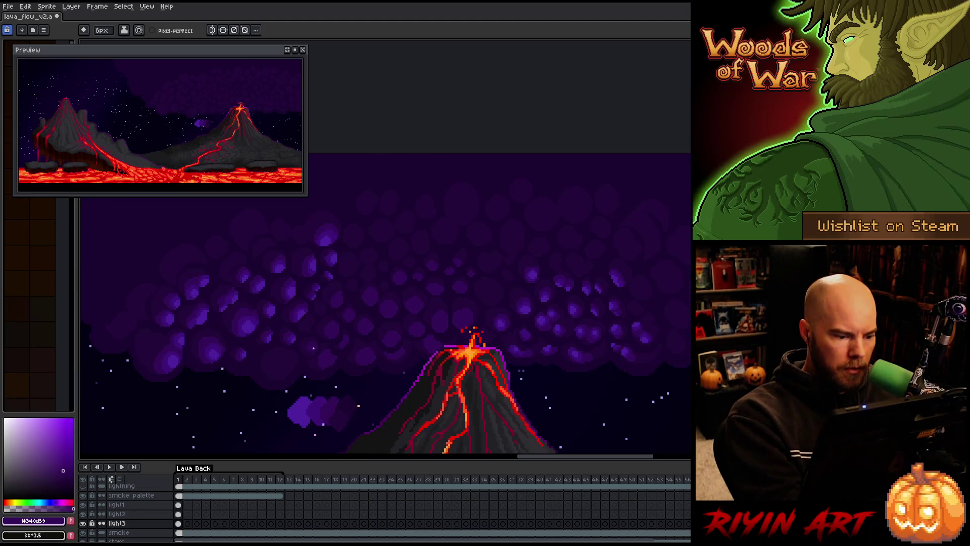
Step: Dismiss the Select Color dialog and sample the cloud purple #3c1379 with the eyedropper
{"action": "key", "text": "shift+c"}
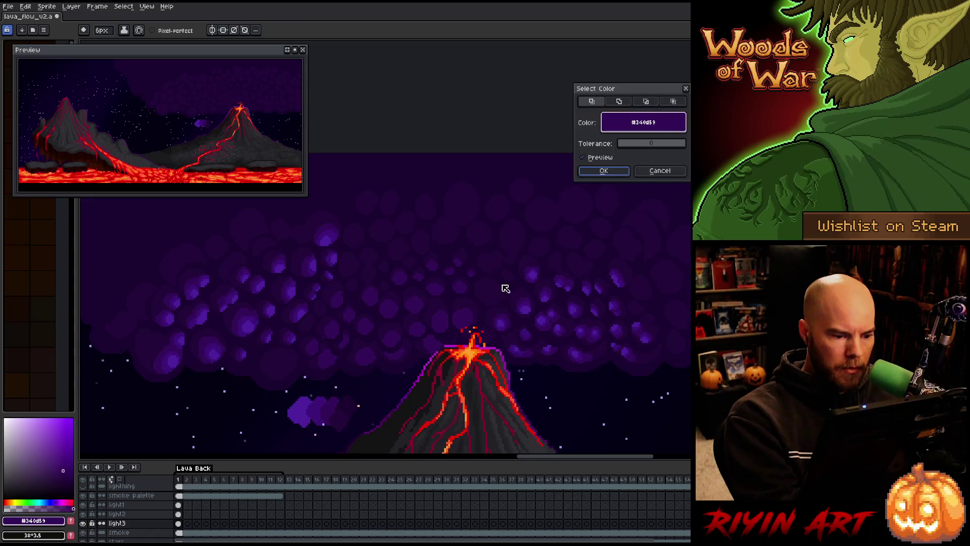
{"action": "left_click", "coordinate": [604, 171]}
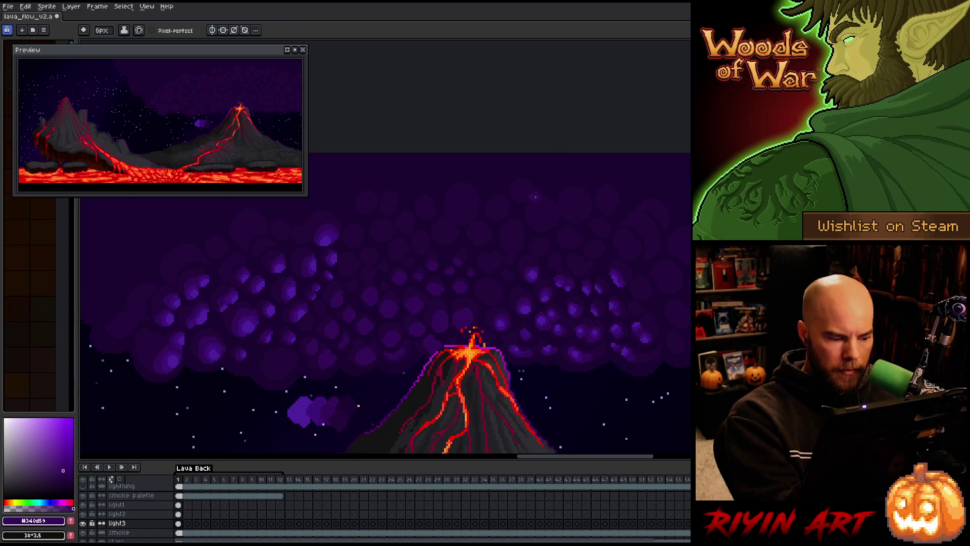
{"action": "key", "text": "i"}
{"action": "left_click", "coordinate": [318, 406]}
{"action": "key", "text": "b"}
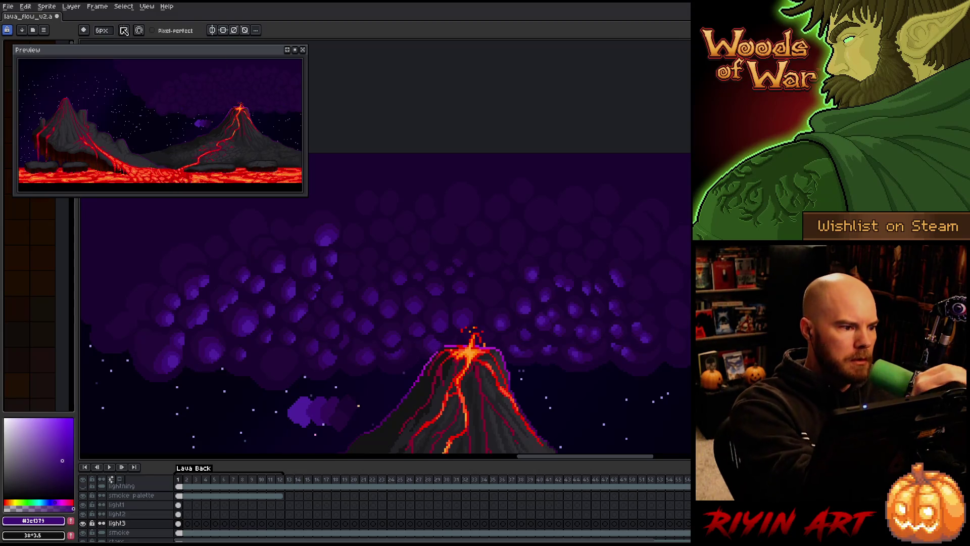
Step: Set a 4px brush, sample the cloud purples ending on #4f219c, and go to frame 7
{"action": "left_click", "coordinate": [102, 31]}
{"action": "left_click", "coordinate": [104, 44]}
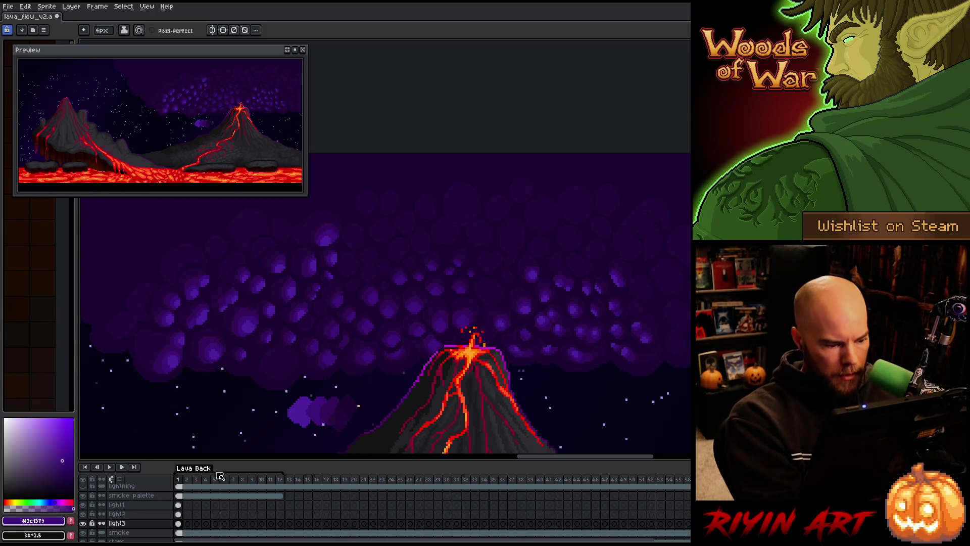
{"action": "left_click", "coordinate": [376, 336], "text": "alt"}
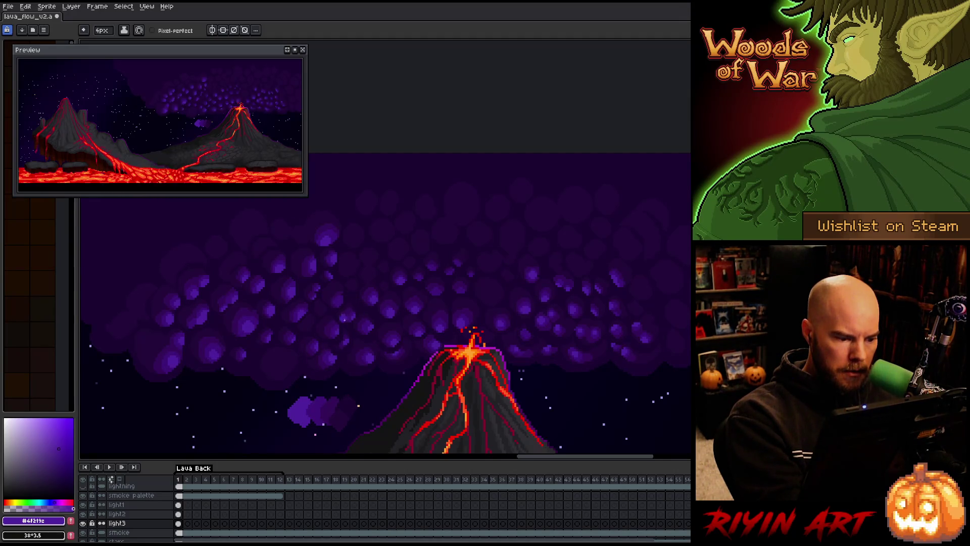
{"action": "left_click", "coordinate": [352, 337], "text": "alt"}
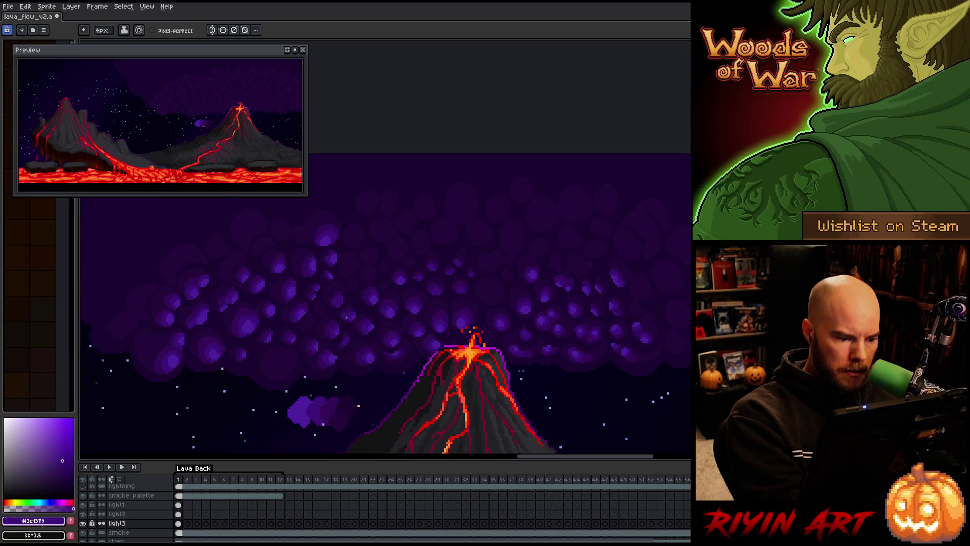
{"action": "left_click", "coordinate": [347, 318], "text": "alt"}
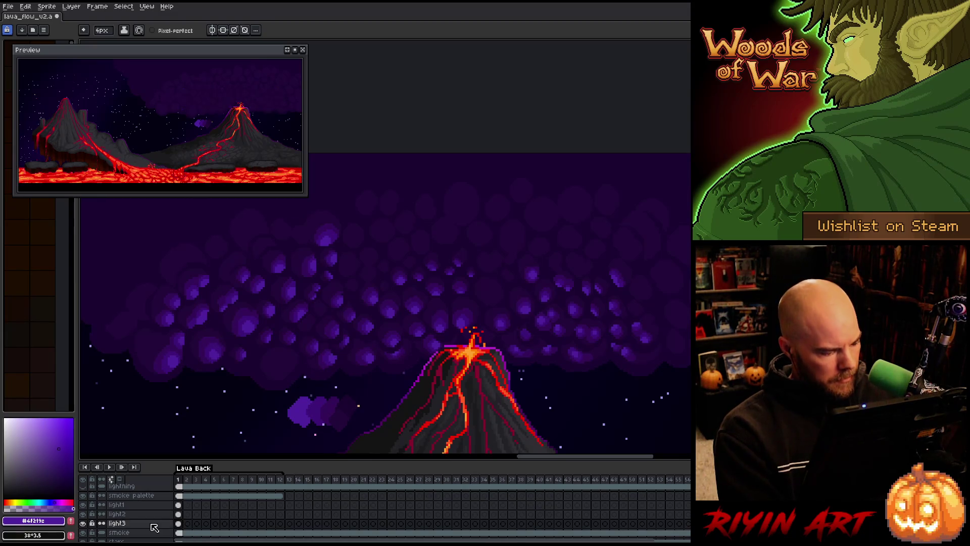
{"action": "scroll", "coordinate": [148, 522], "scroll_direction": "down", "scroll_amount": 2}
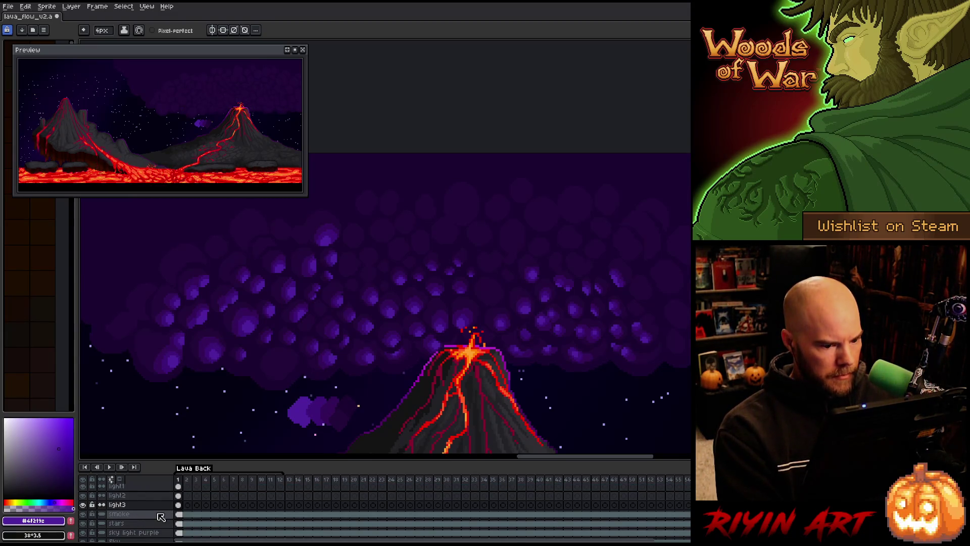
{"action": "left_click", "coordinate": [233, 504]}
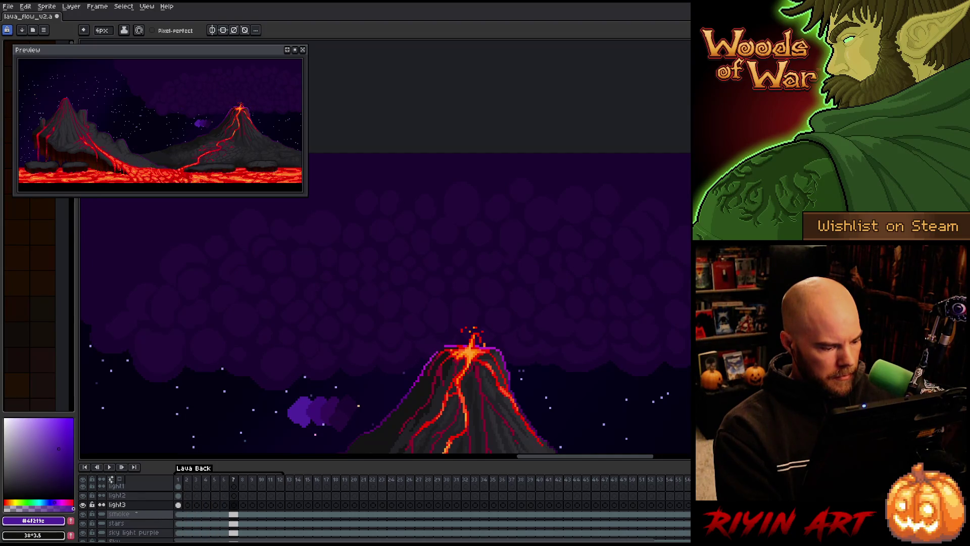
Step: Select the dark background colour #23093b by colour range on the smoke layer's frame 1
{"action": "left_click", "coordinate": [179, 514]}
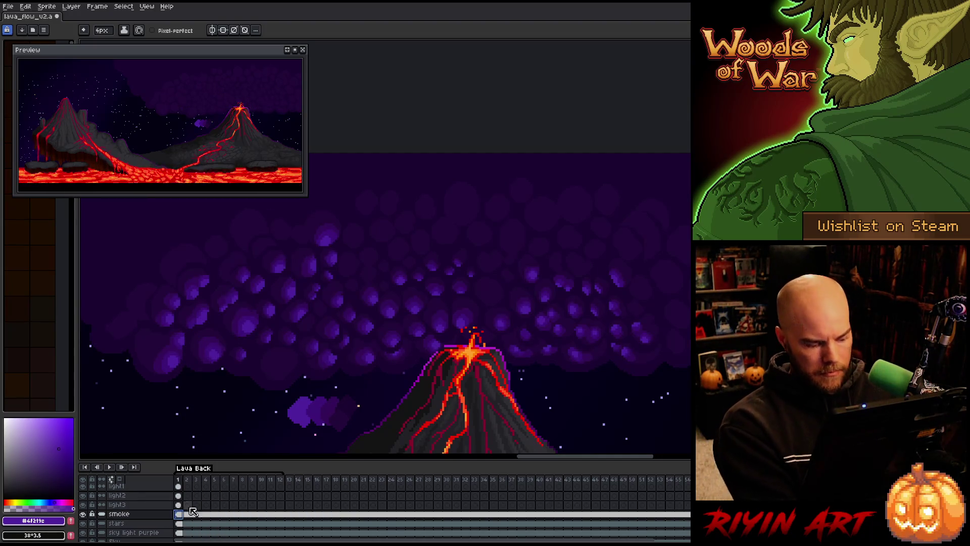
{"action": "key", "text": "shift+c"}
{"action": "left_click", "coordinate": [527, 174]}
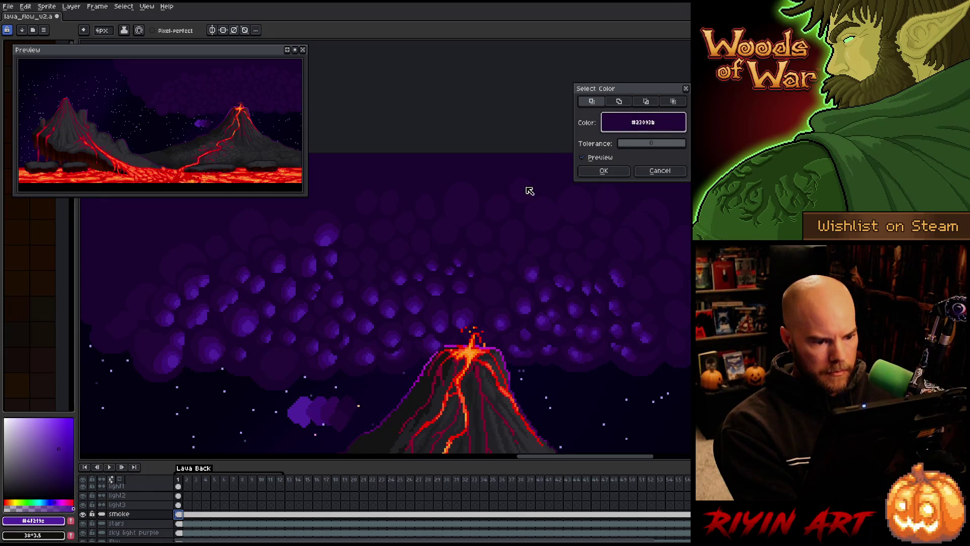
{"action": "left_click", "coordinate": [604, 171]}
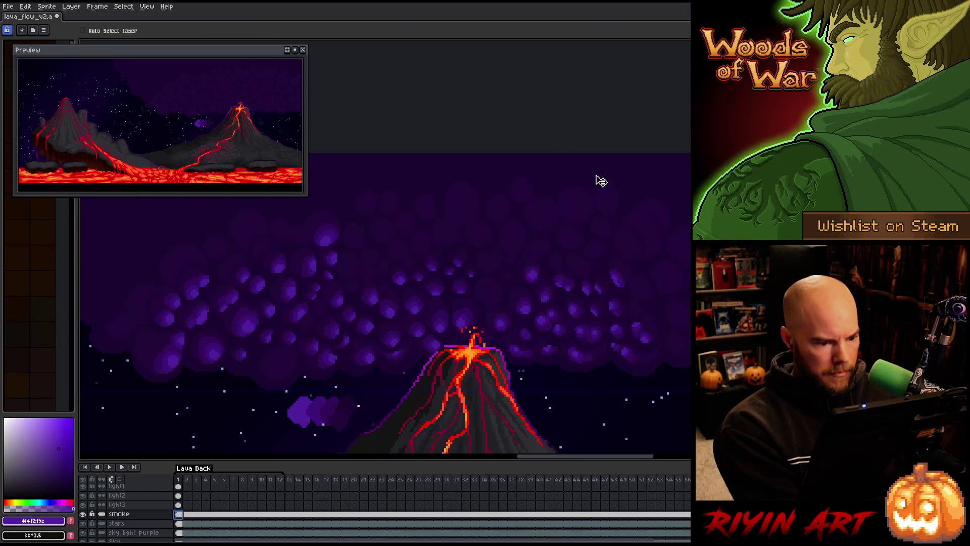
Step: Add a new layer named light4 above smoke, save, and sample dark purple #340d59
{"action": "key", "text": "shift+n"}
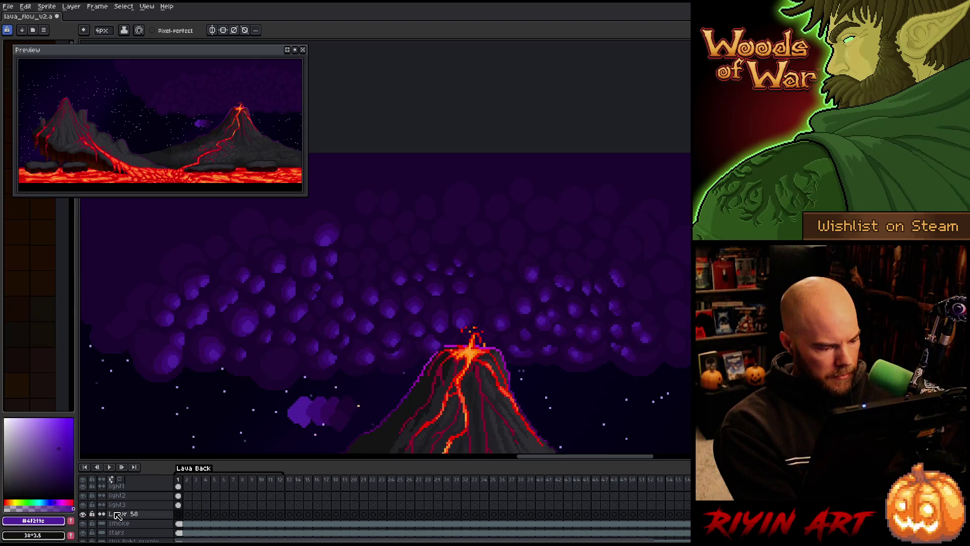
{"action": "double_click", "coordinate": [117, 516]}
{"action": "type", "text": "light3"}
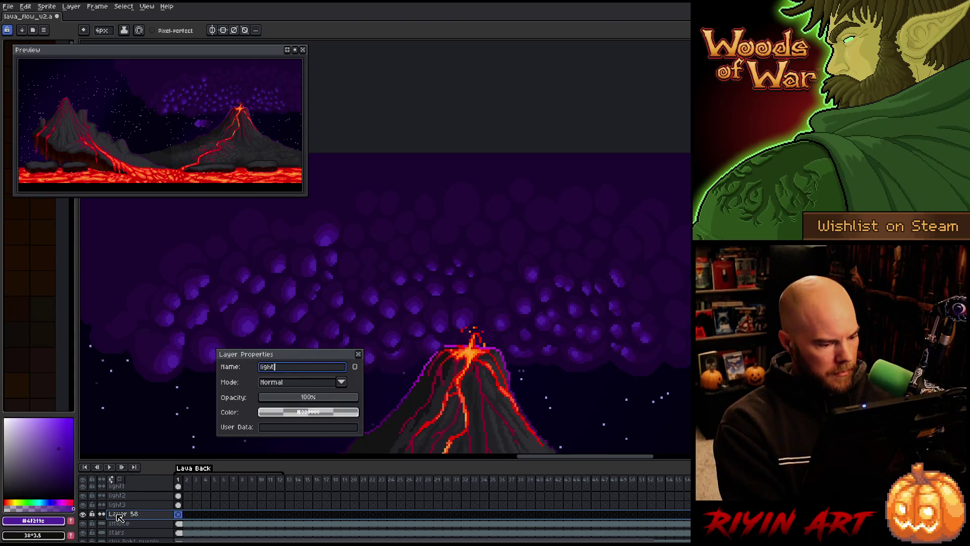
{"action": "key", "text": "BackSpace"}
{"action": "type", "text": "4"}
{"action": "key", "text": "Return"}
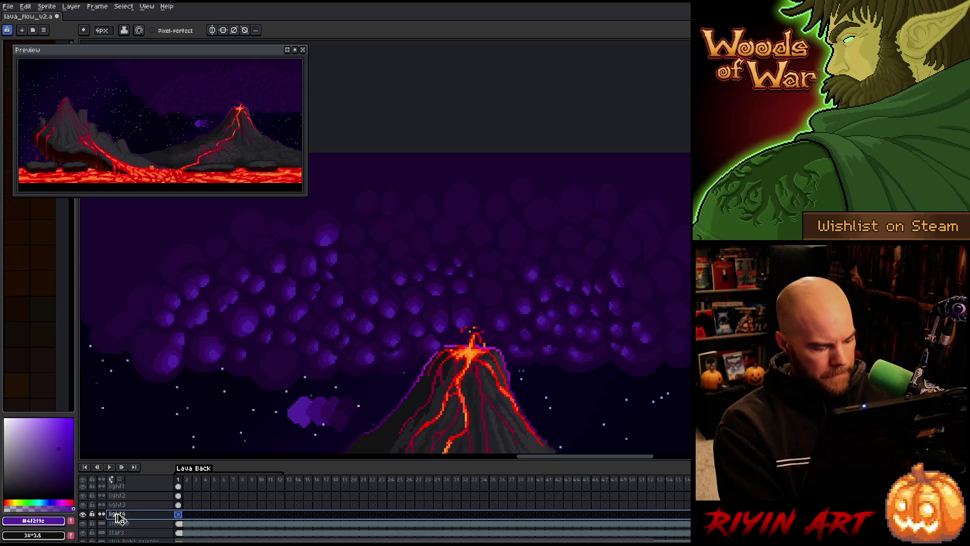
{"action": "key", "text": "ctrl+s"}
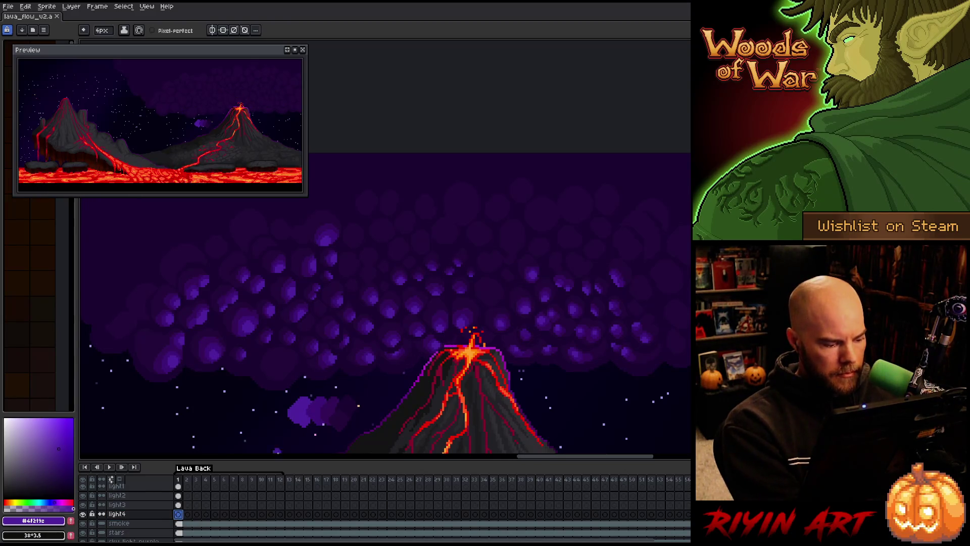
{"action": "left_click", "coordinate": [333, 404], "text": "alt"}
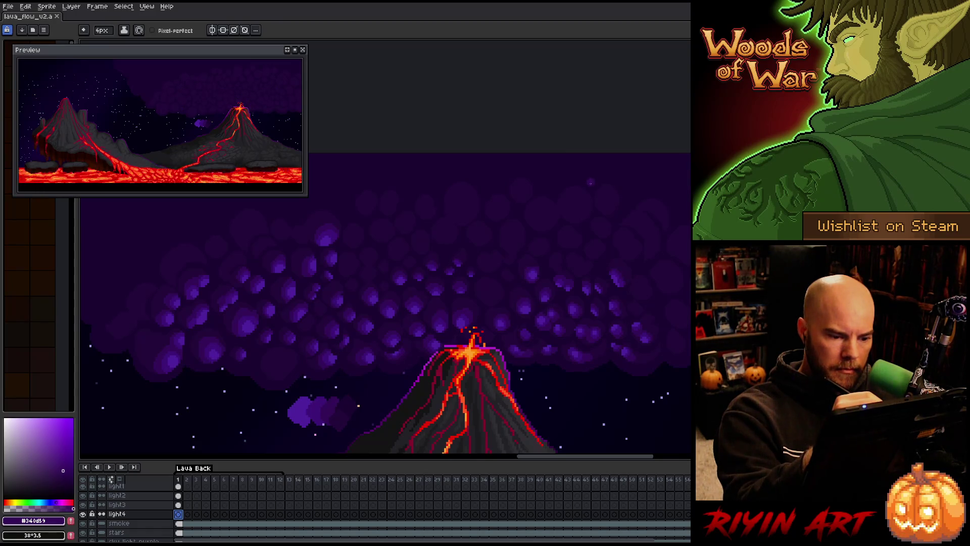
Step: Paint a #340d59 highlight at the canvas's right edge on light4, then hide a light layer to compare
{"action": "left_click", "coordinate": [672, 315]}
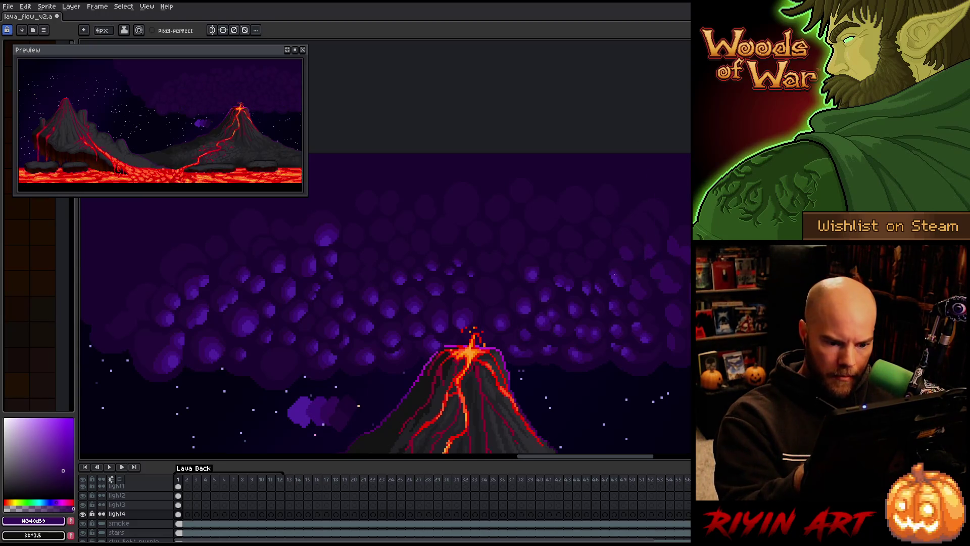
{"action": "left_click", "coordinate": [83, 505]}
{"action": "left_click", "coordinate": [82, 500]}
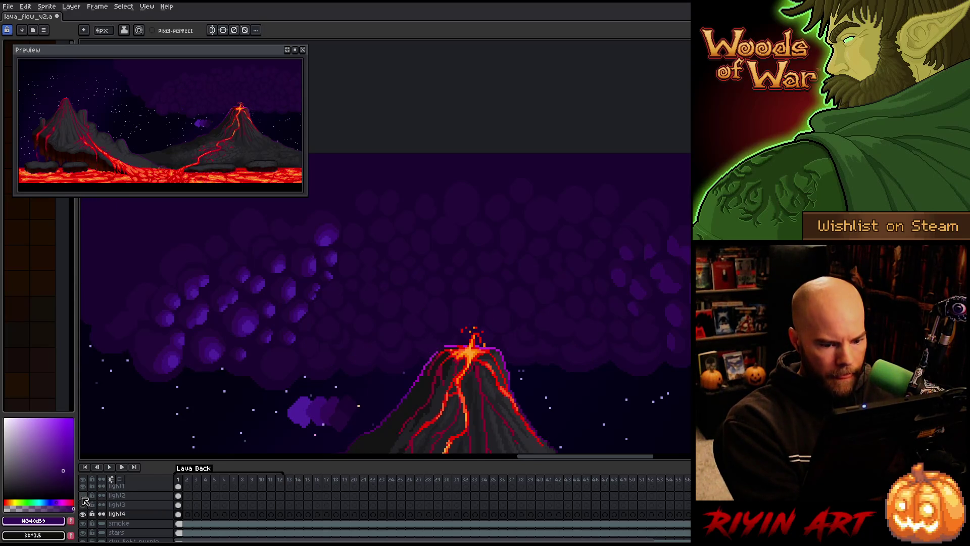
{"action": "left_click", "coordinate": [83, 500]}
{"action": "left_click", "coordinate": [83, 499]}
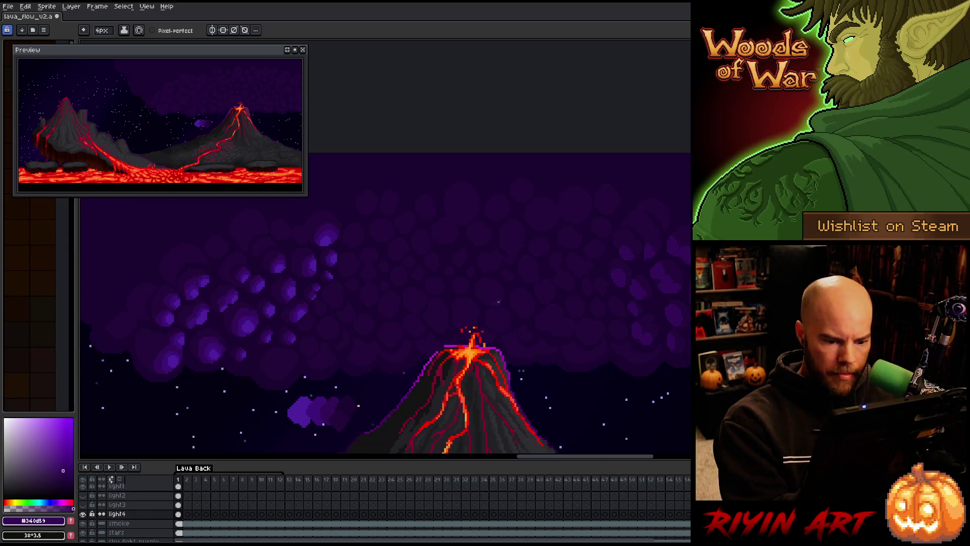
{"action": "key", "text": "ctrl+shift+a"}
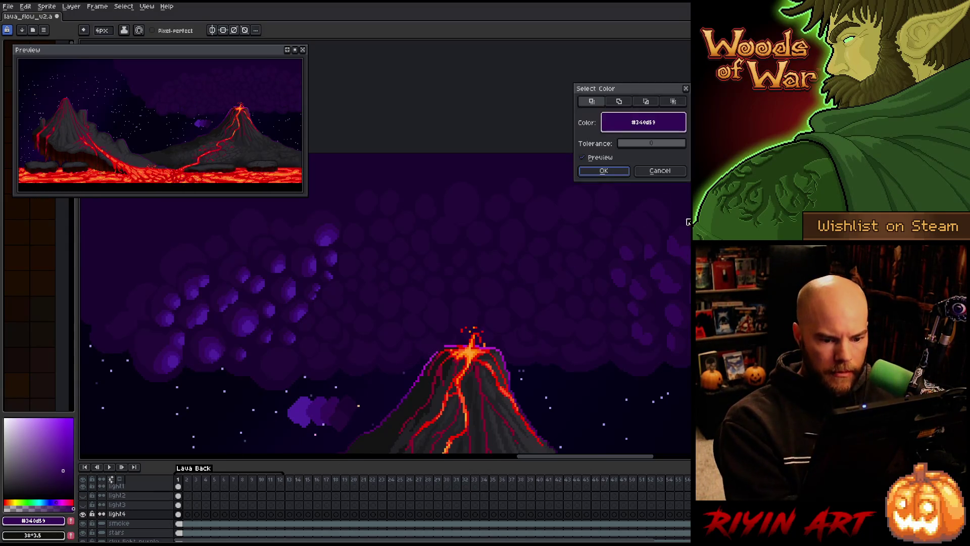
Step: Confirm the #23093b colour range selection and sample purples #3c1379 and #4f219c from the clouds
{"action": "left_click", "coordinate": [604, 170]}
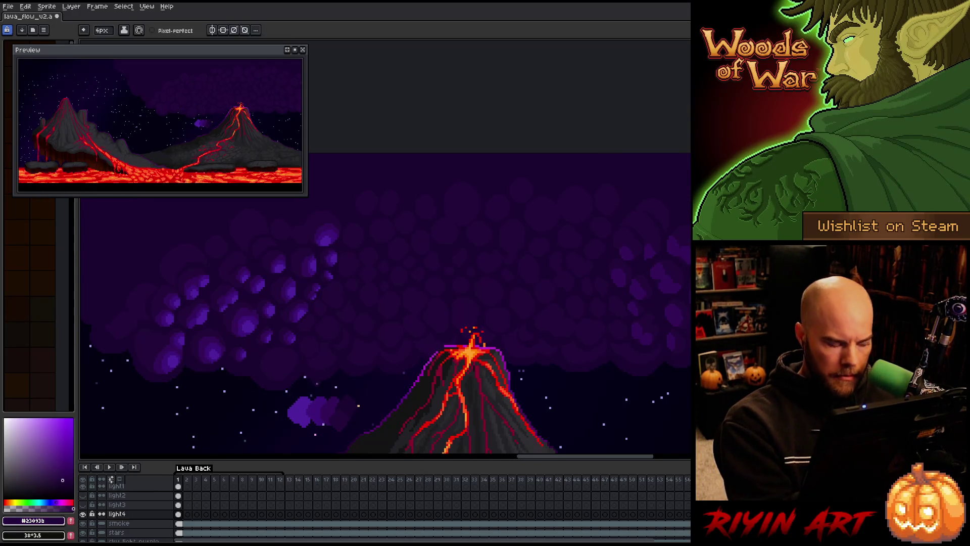
{"action": "left_click", "coordinate": [314, 405], "text": "alt"}
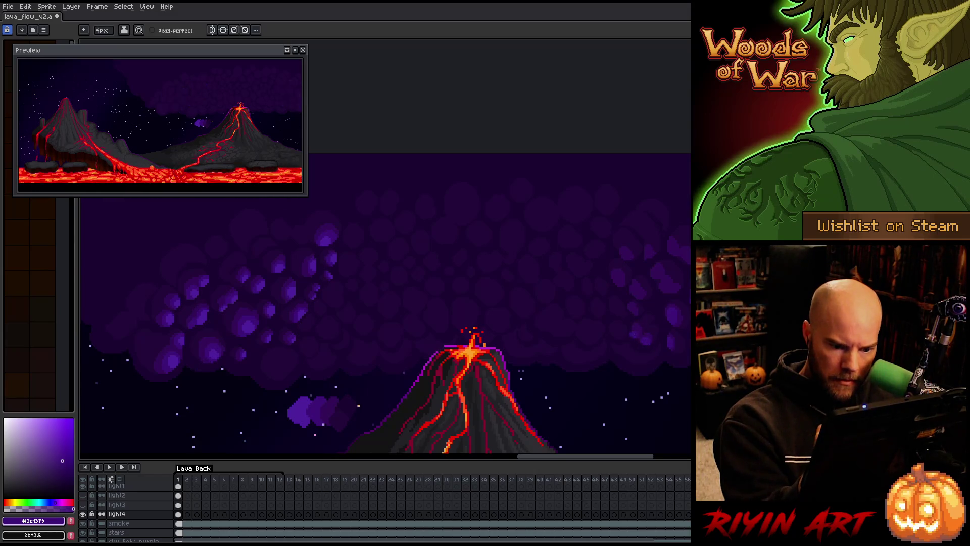
{"action": "left_click_drag", "start_coordinate": [682, 321], "coordinate": [532, 329]}
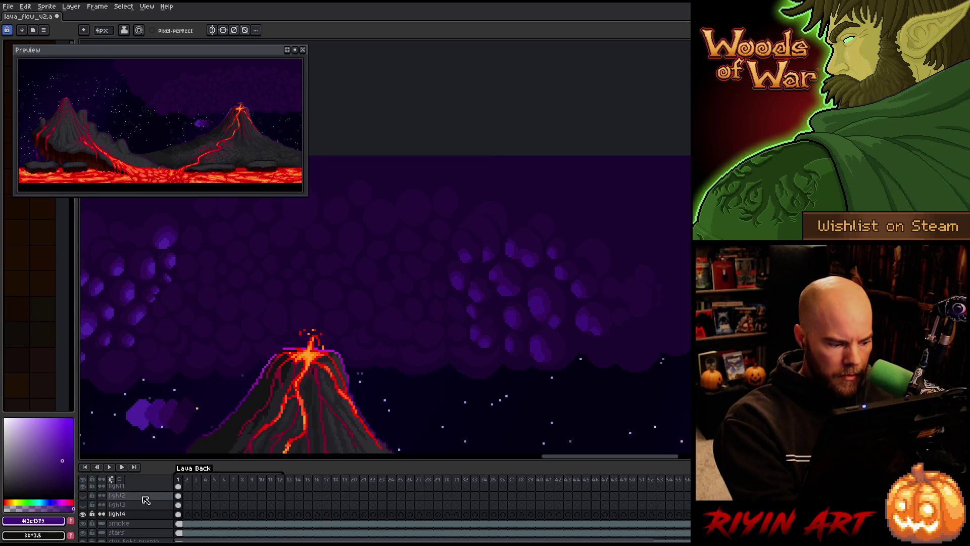
{"action": "left_click", "coordinate": [534, 304], "text": "alt"}
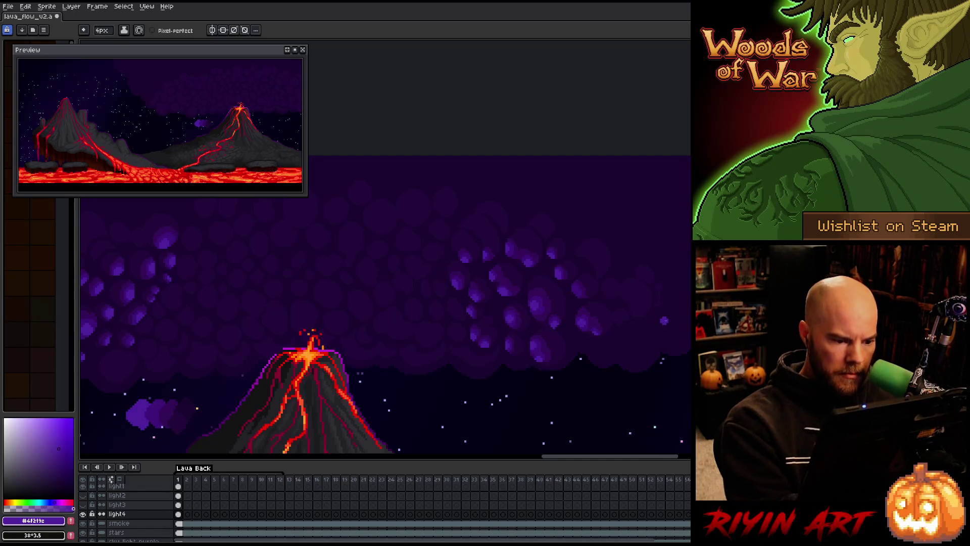
Step: Make the hidden light layer visible again, then select the smoke layer
{"action": "scroll", "coordinate": [664, 320], "scroll_direction": "down", "scroll_amount": 2}
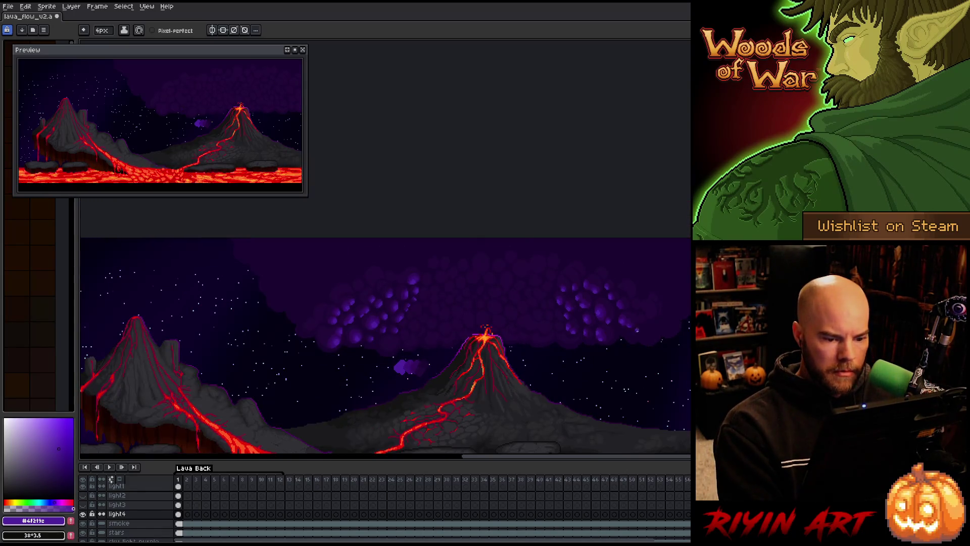
{"action": "scroll", "coordinate": [646, 297], "scroll_direction": "up", "scroll_amount": 1}
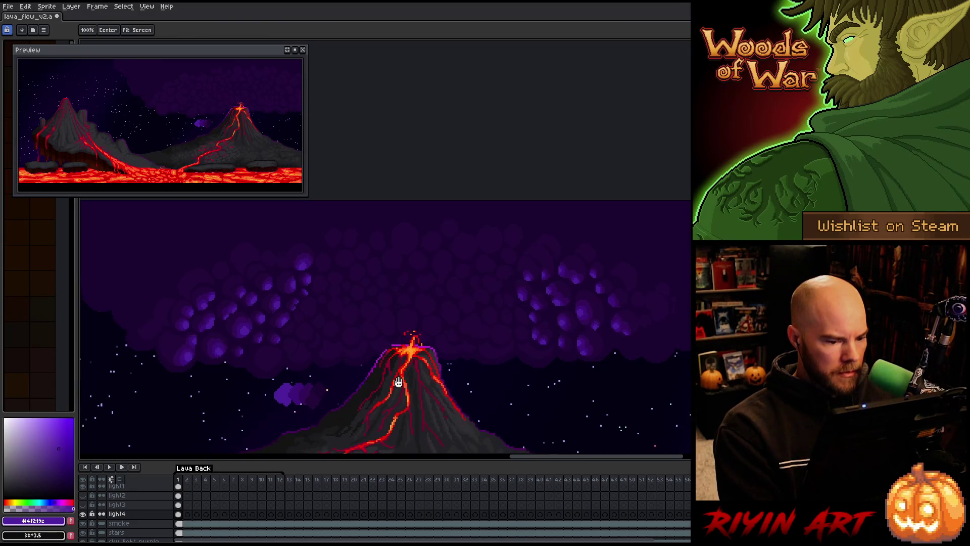
{"action": "left_click_drag", "start_coordinate": [341, 386], "coordinate": [386, 387]}
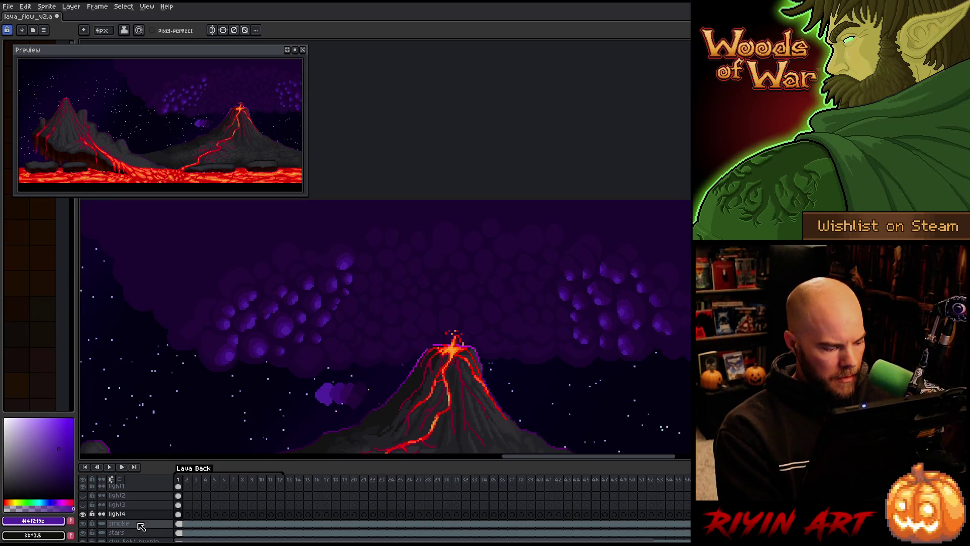
{"action": "left_click", "coordinate": [83, 504]}
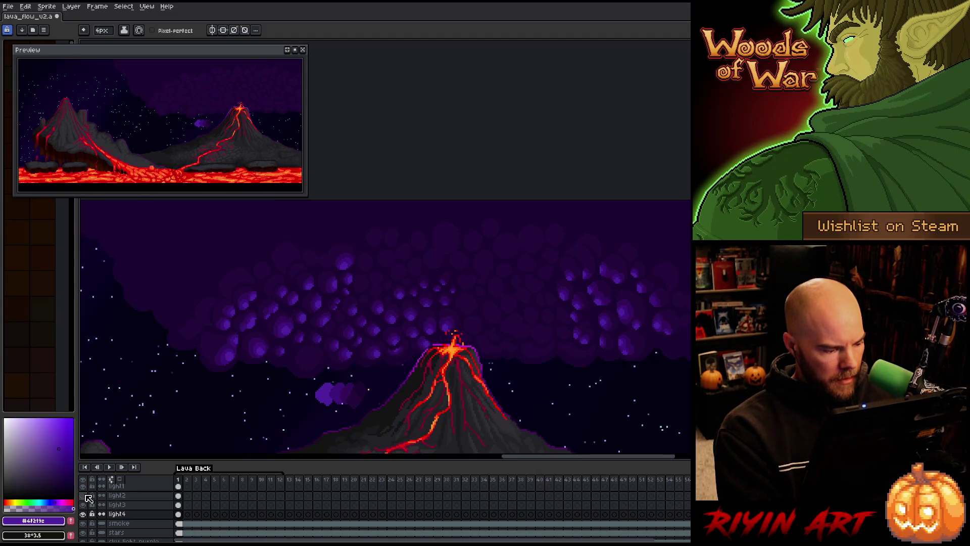
{"action": "scroll", "coordinate": [90, 500], "scroll_direction": "up", "scroll_amount": 2}
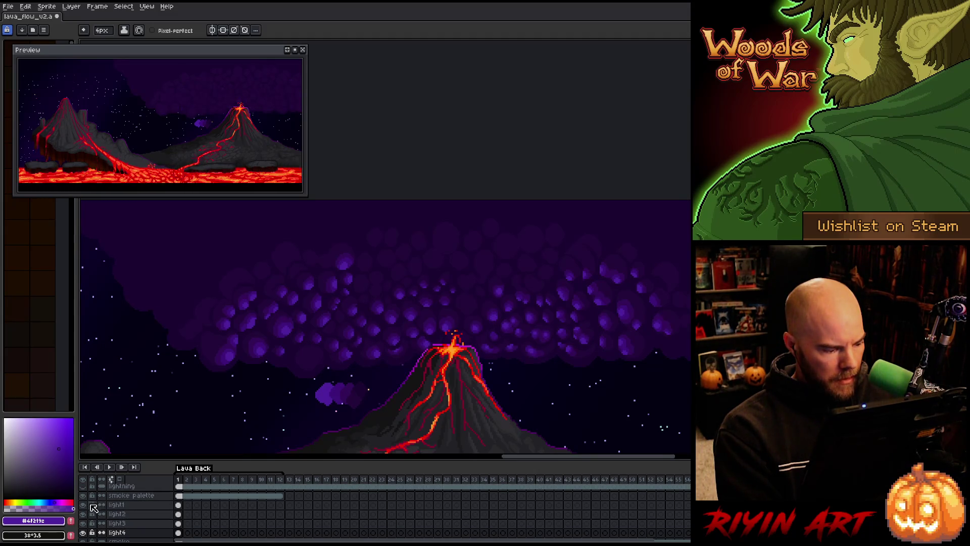
{"action": "scroll", "coordinate": [94, 508], "scroll_direction": "down", "scroll_amount": 2}
{"action": "left_click", "coordinate": [120, 524]}
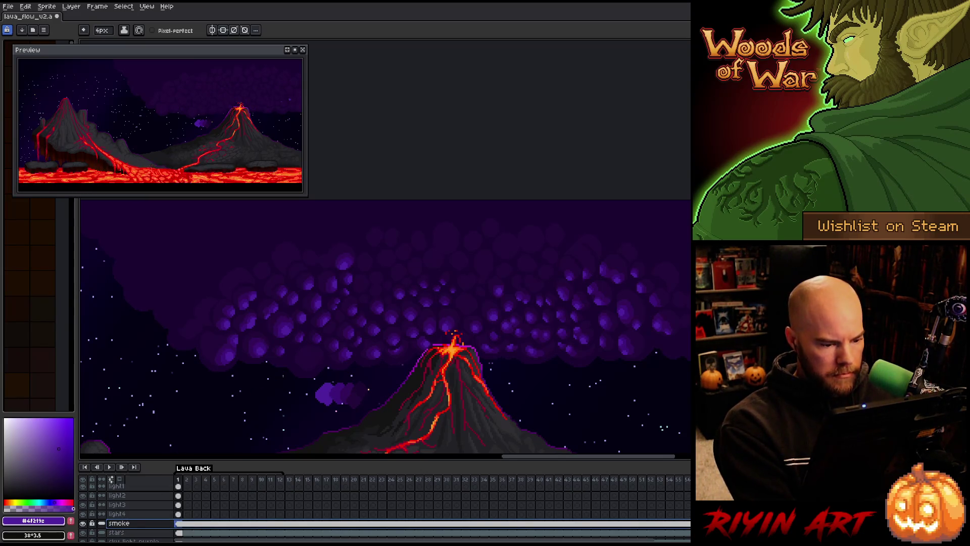
Step: Add a new layer above smoke named light5
{"action": "key", "text": "shift+n"}
{"action": "double_click", "coordinate": [124, 524]}
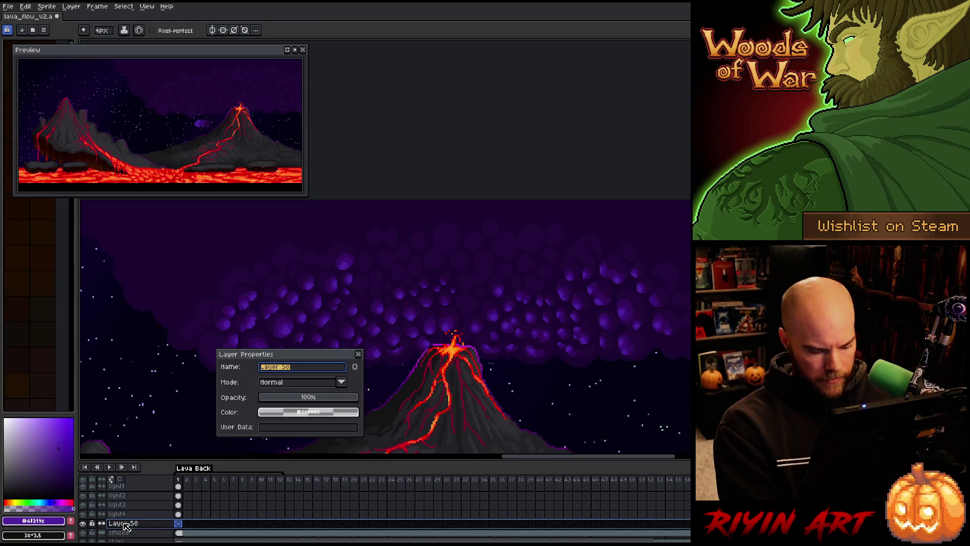
{"action": "type", "text": "light"}
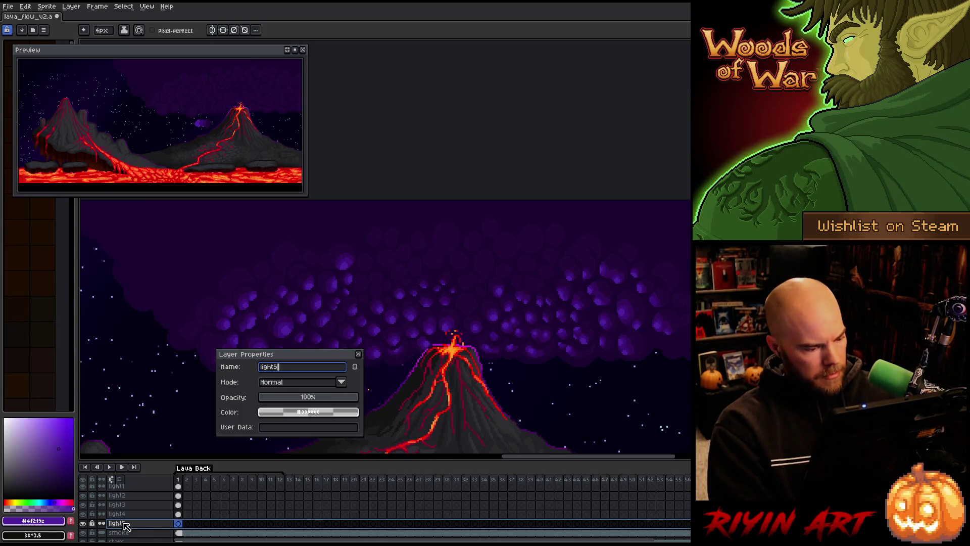
{"action": "type", "text": "5"}
{"action": "key", "text": "Return"}
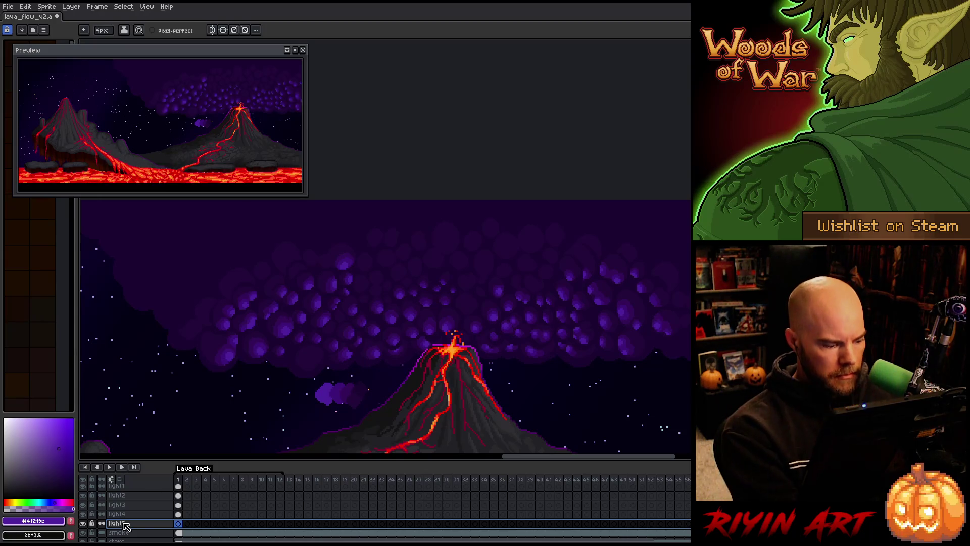
Step: Run a colour-range selection on the smoke layer, clear it, and sample a darker purple on light5's frame 1
{"action": "left_click", "coordinate": [197, 535]}
{"action": "key", "text": "shift+c"}
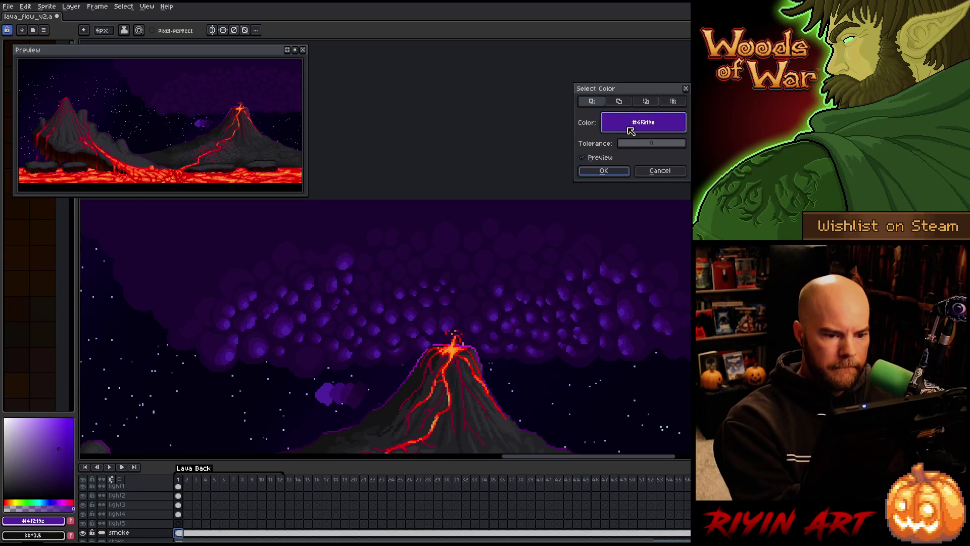
{"action": "left_click", "coordinate": [493, 272]}
{"action": "left_click", "coordinate": [604, 170]}
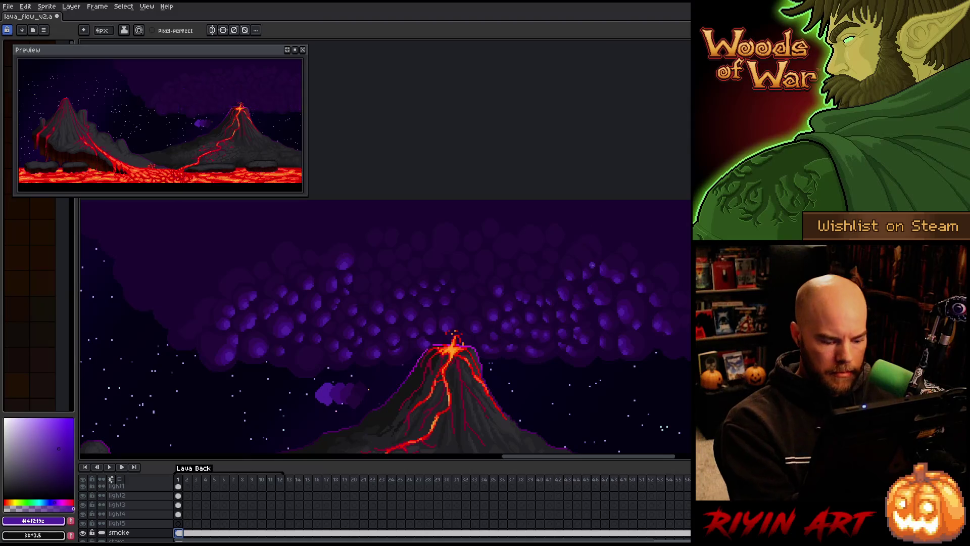
{"action": "key", "text": "v"}
{"action": "key", "text": "ctrl+d"}
{"action": "key", "text": "b"}
{"action": "left_click", "coordinate": [178, 523]}
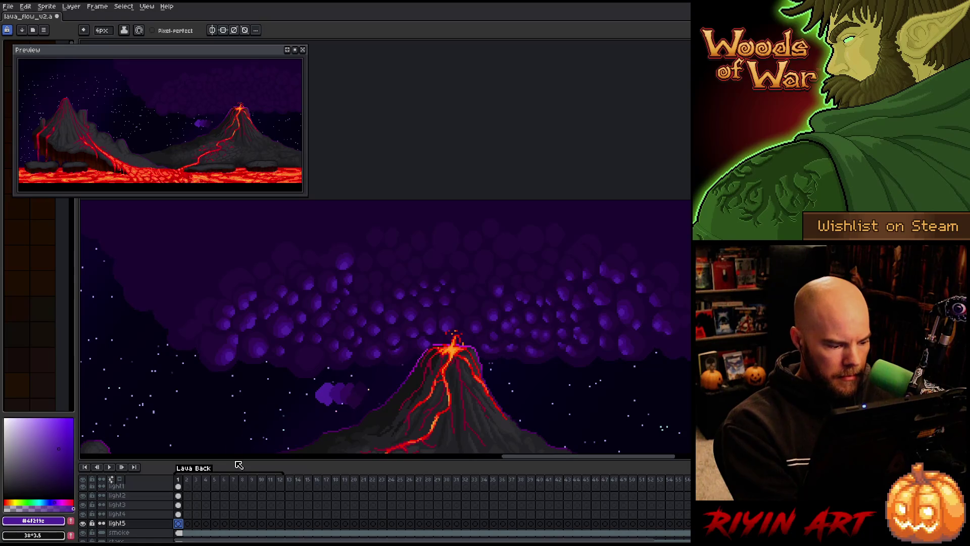
{"action": "left_click", "coordinate": [468, 292], "text": "alt"}
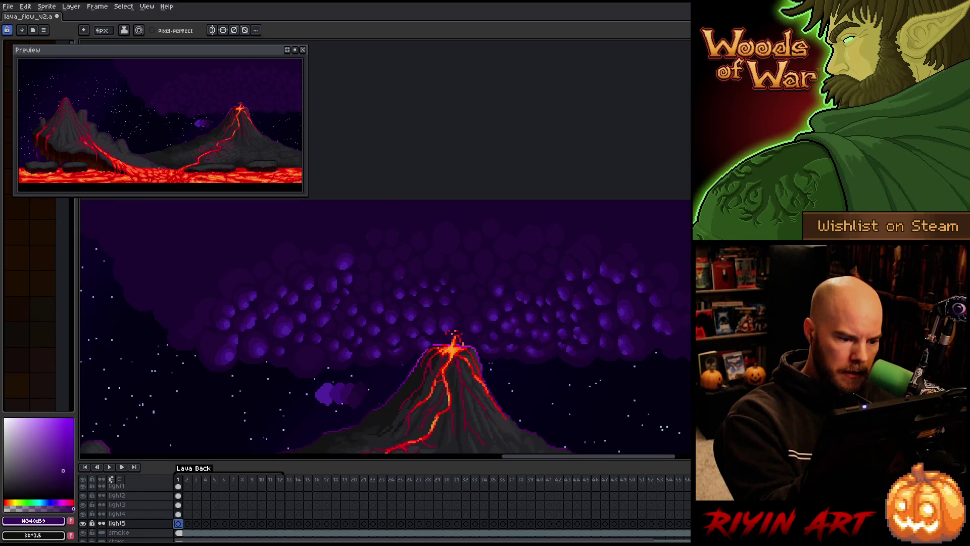
Step: Paint a highlight on light5, hide layers light1–light4, and sample mid purple #3c1379
{"action": "left_click", "coordinate": [417, 272]}
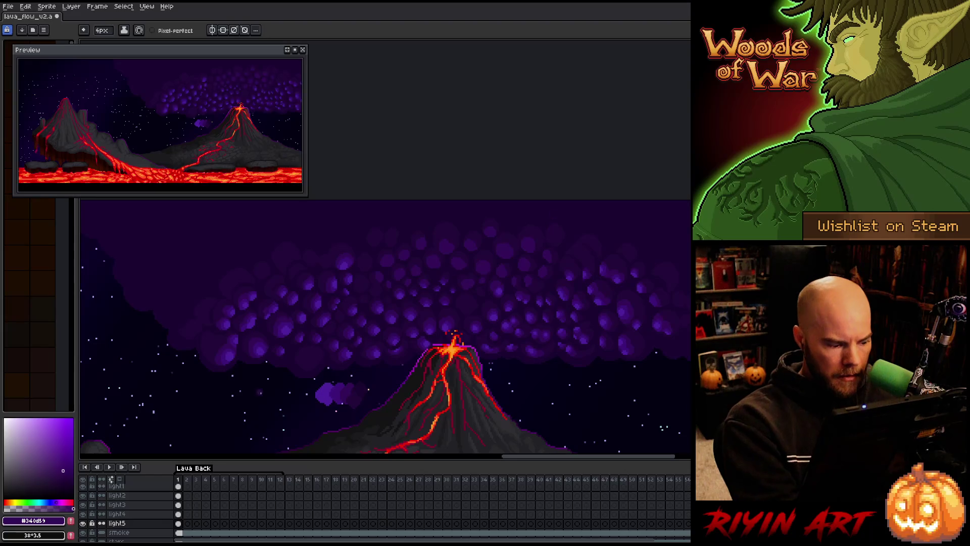
{"action": "left_click_drag", "start_coordinate": [83, 514], "coordinate": [87, 503]}
{"action": "left_click", "coordinate": [82, 504]}
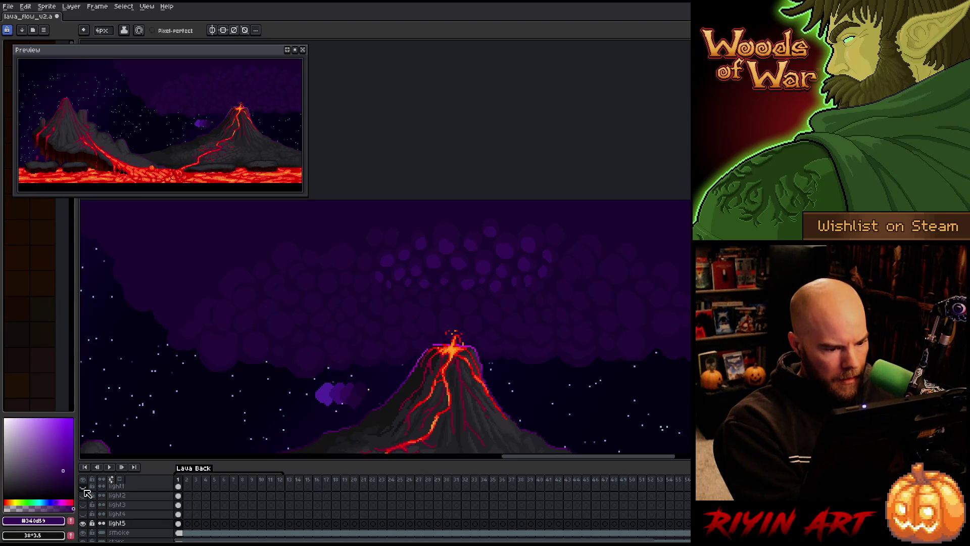
{"action": "key", "text": "i"}
{"action": "left_click", "coordinate": [341, 388]}
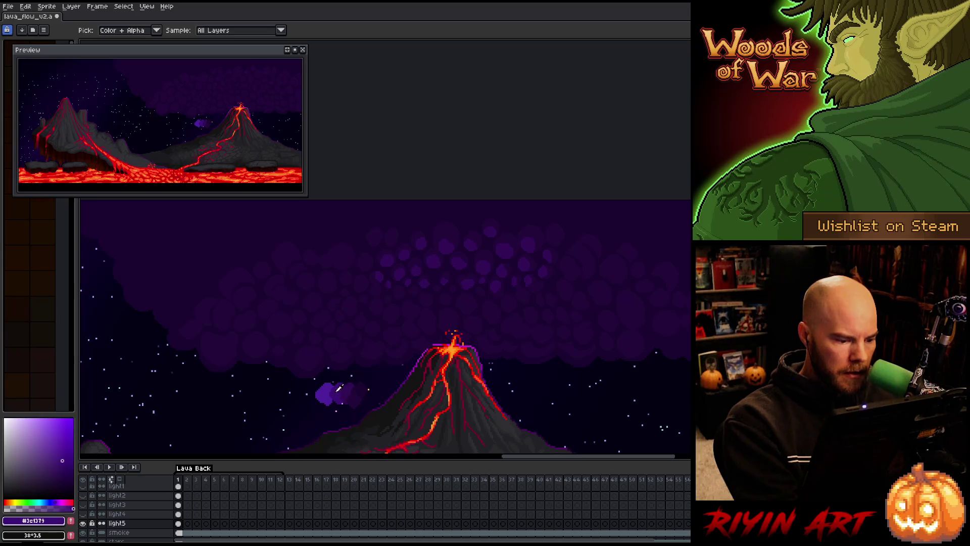
Step: Restrict painting to the sampled colour, pick #4f219c, re-show light2–light4, and select the frame-1 light cels
{"action": "key", "text": "b"}
{"action": "key", "text": "shift+c"}
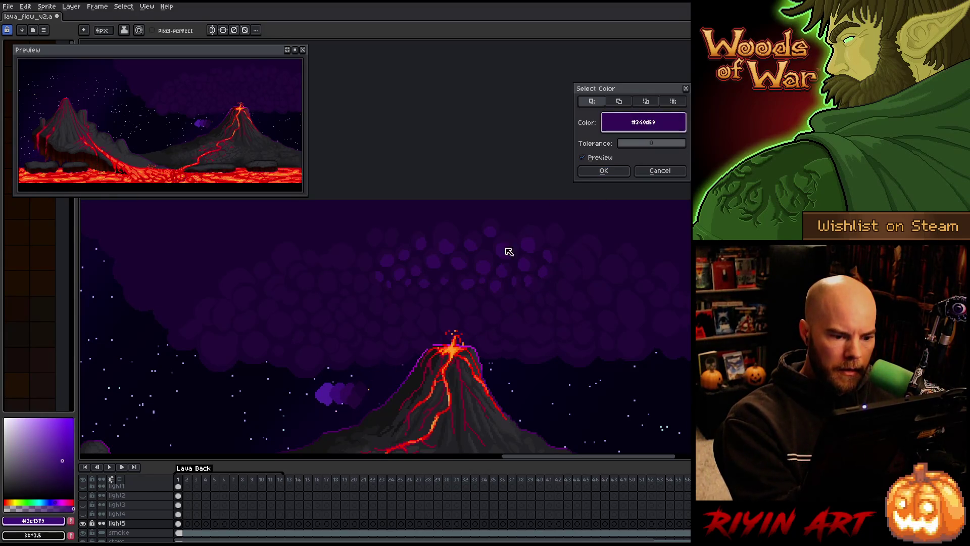
{"action": "left_click", "coordinate": [591, 171]}
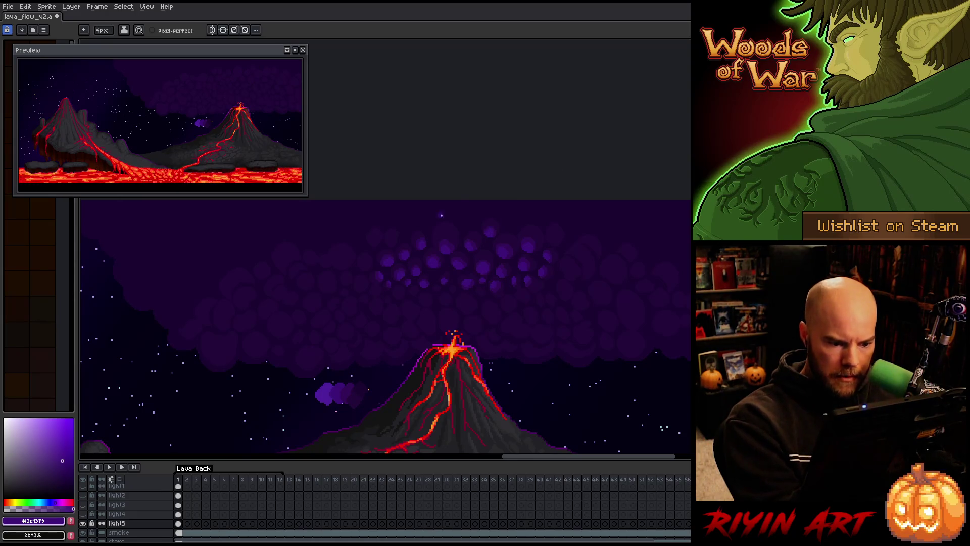
{"action": "left_click", "coordinate": [445, 249], "text": "alt"}
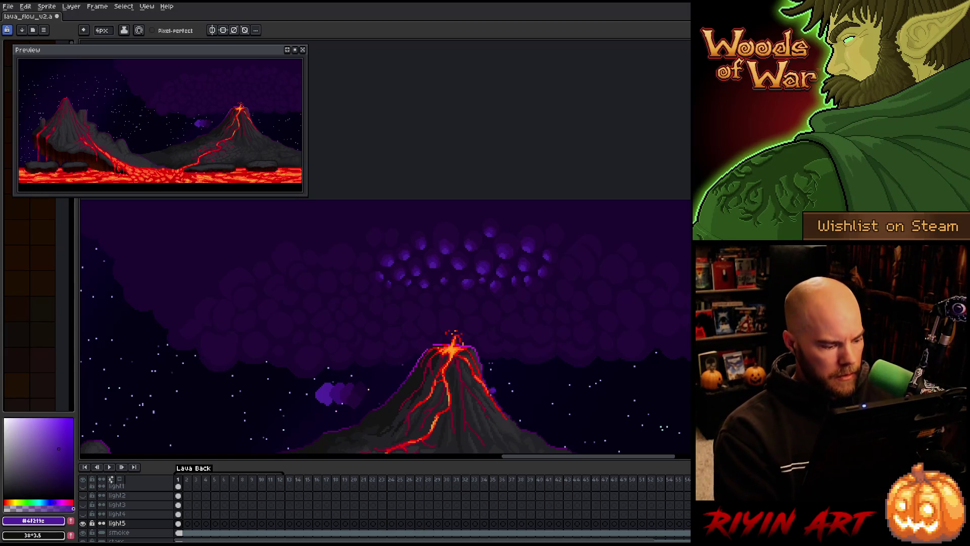
{"action": "left_click_drag", "start_coordinate": [82, 514], "coordinate": [90, 498]}
{"action": "scroll", "coordinate": [96, 501], "scroll_direction": "up", "scroll_amount": 1}
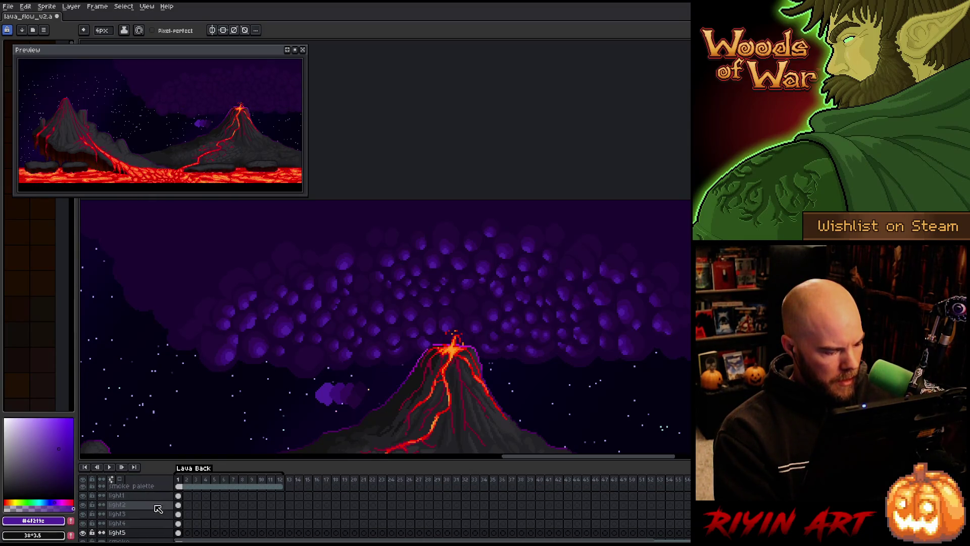
{"action": "left_click_drag", "start_coordinate": [179, 499], "coordinate": [183, 534]}
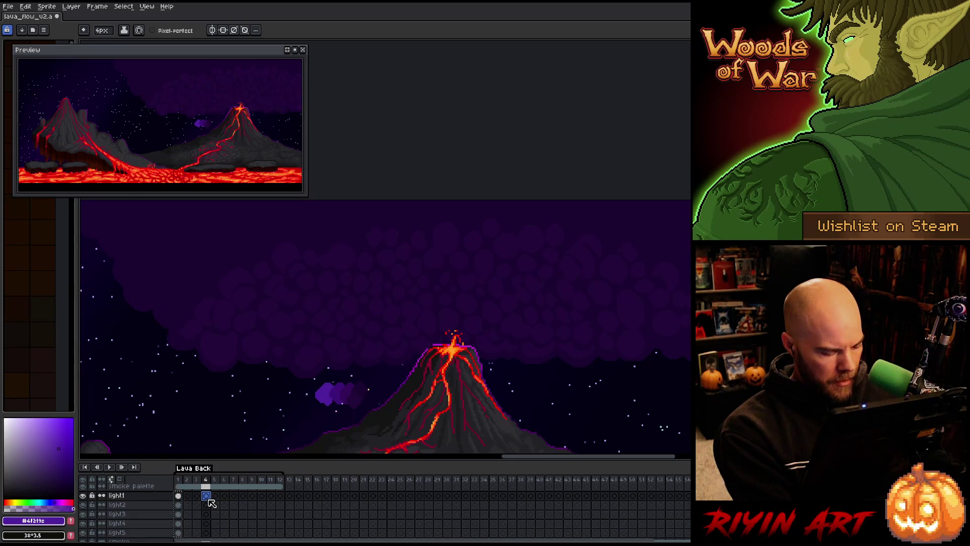
Step: Paste the light1–light5 highlight cels into frame 4, preview playback, and save
{"action": "key", "text": "ctrl+v"}
{"action": "left_click_drag", "start_coordinate": [210, 499], "coordinate": [205, 532]}
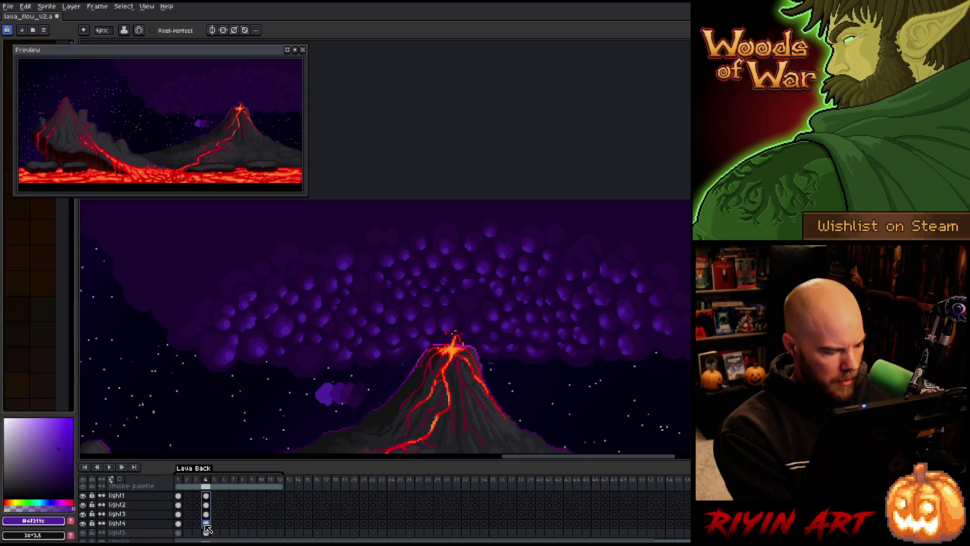
{"action": "key", "text": "Return"}
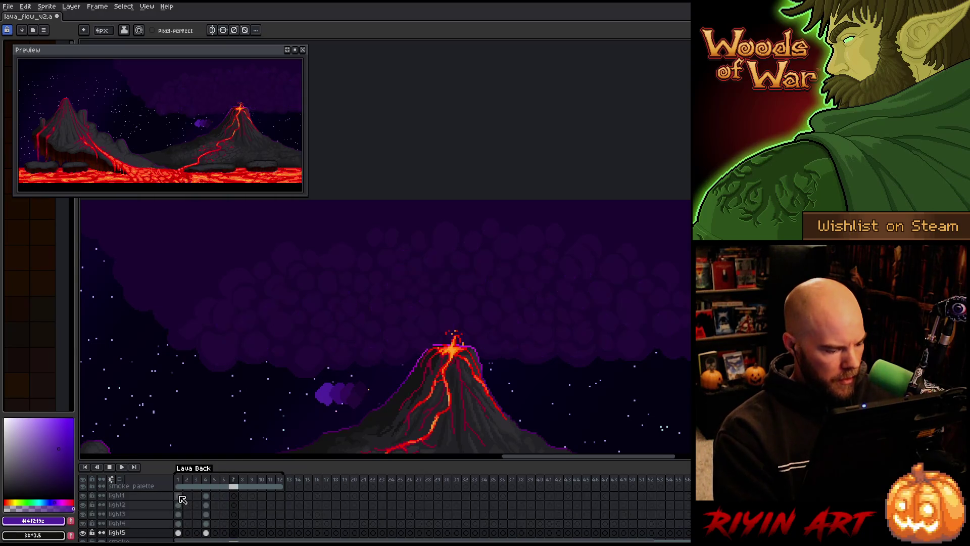
{"action": "left_click_drag", "start_coordinate": [187, 495], "coordinate": [202, 527]}
{"action": "left_click", "coordinate": [205, 532]}
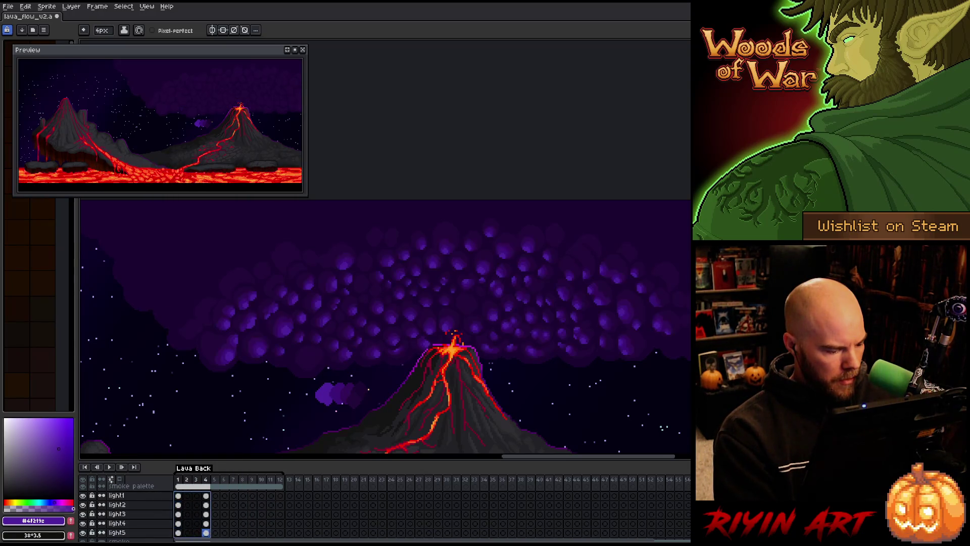
{"action": "key", "text": "ctrl+s"}
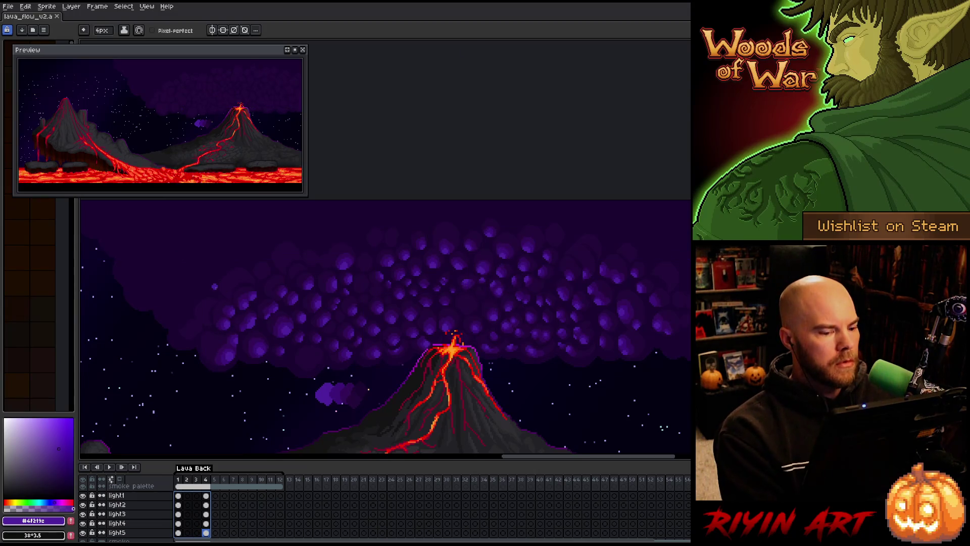
Step: Launch the Tweencel tweening script from the File menu
{"action": "left_click", "coordinate": [8, 6]}
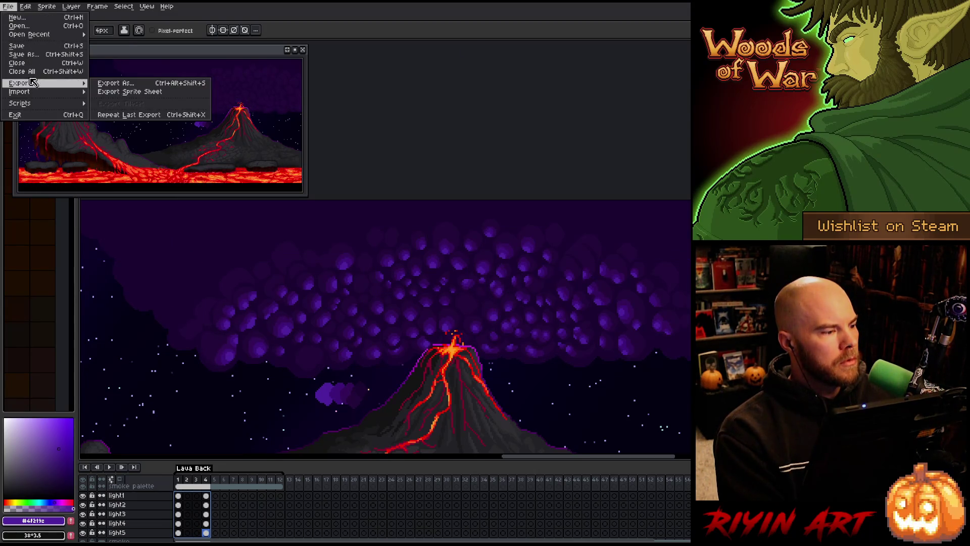
{"action": "mouse_move", "coordinate": [25, 6]}
{"action": "mouse_move", "coordinate": [76, 155]}
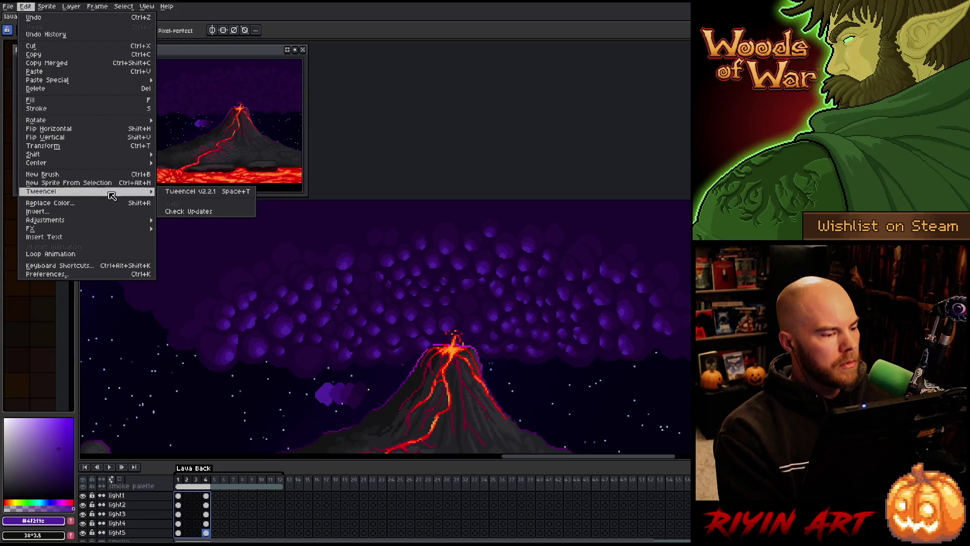
{"action": "key", "text": "Escape"}
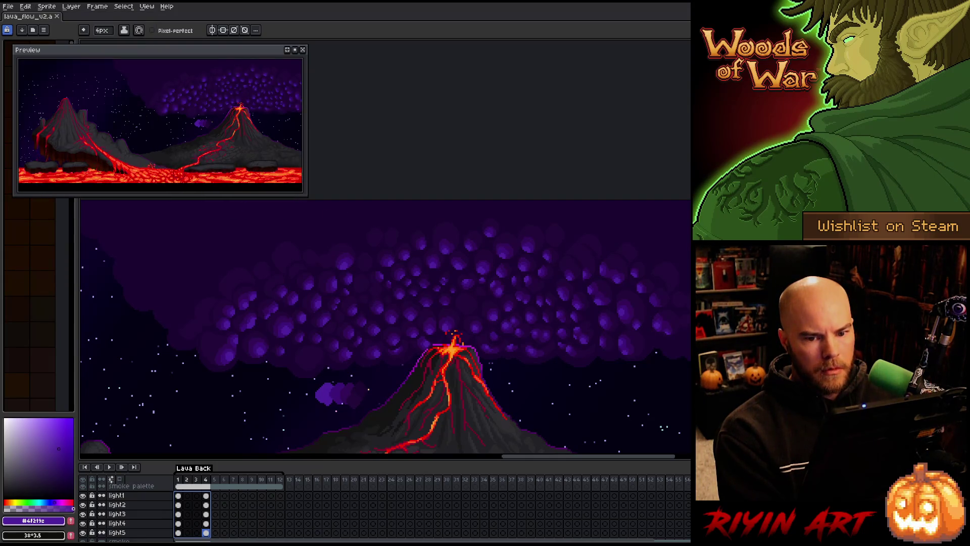
Step: Try a Linear alpha tween of -99 in Tweencel, dismiss the same-layer error, and close the panel
{"action": "left_click", "coordinate": [581, 128]}
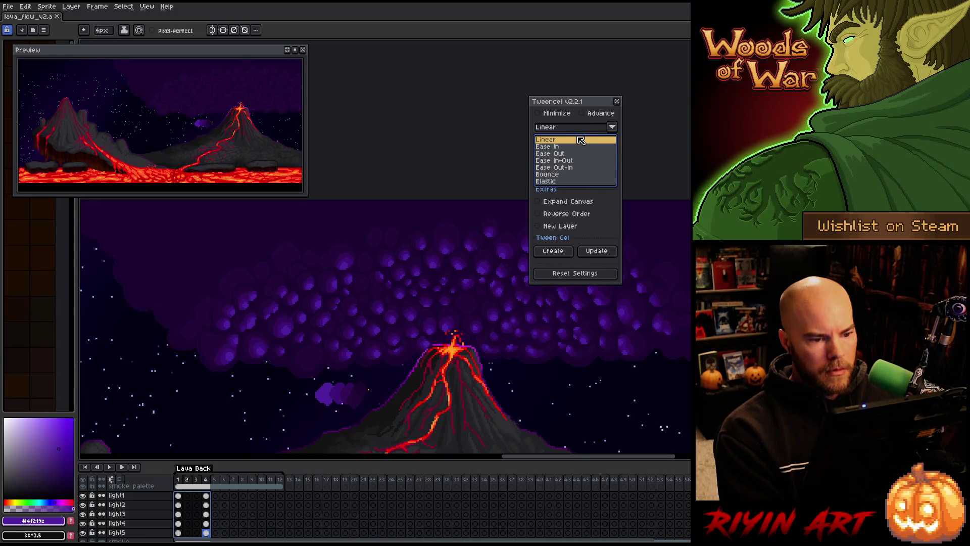
{"action": "left_click", "coordinate": [574, 140]}
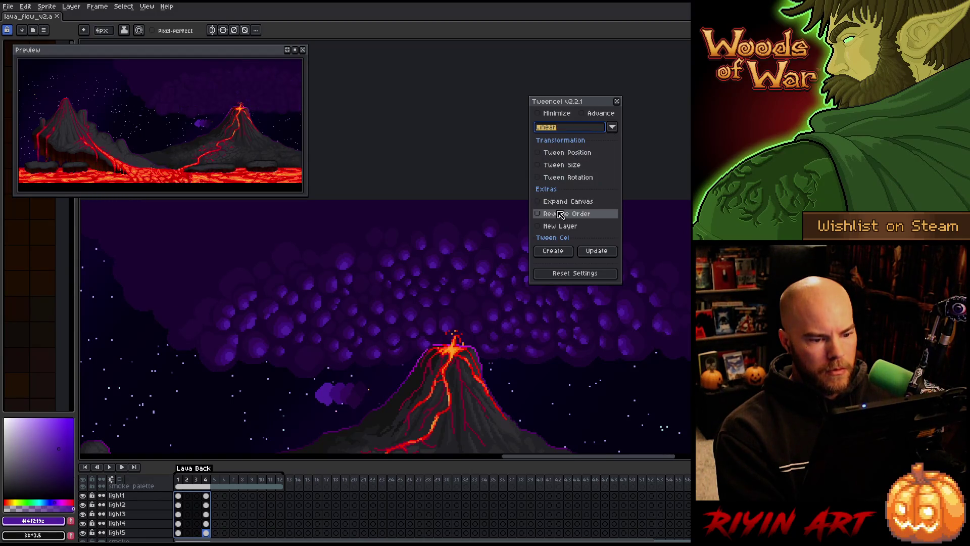
{"action": "left_click", "coordinate": [600, 113]}
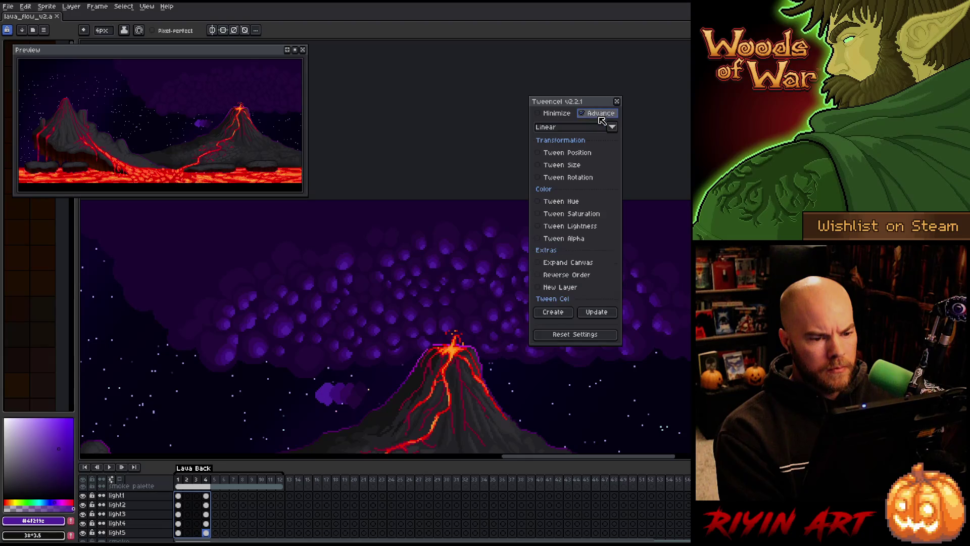
{"action": "left_click", "coordinate": [557, 239]}
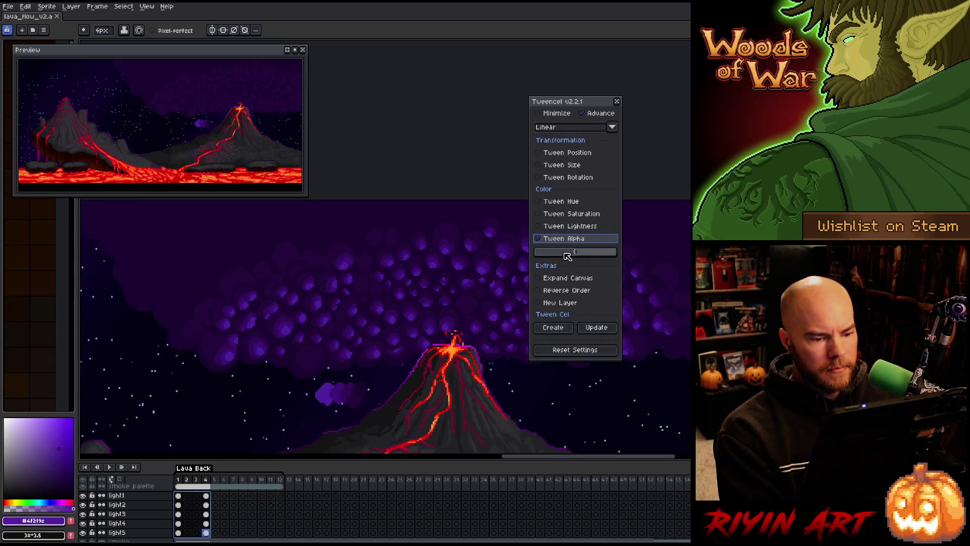
{"action": "left_click", "coordinate": [579, 253]}
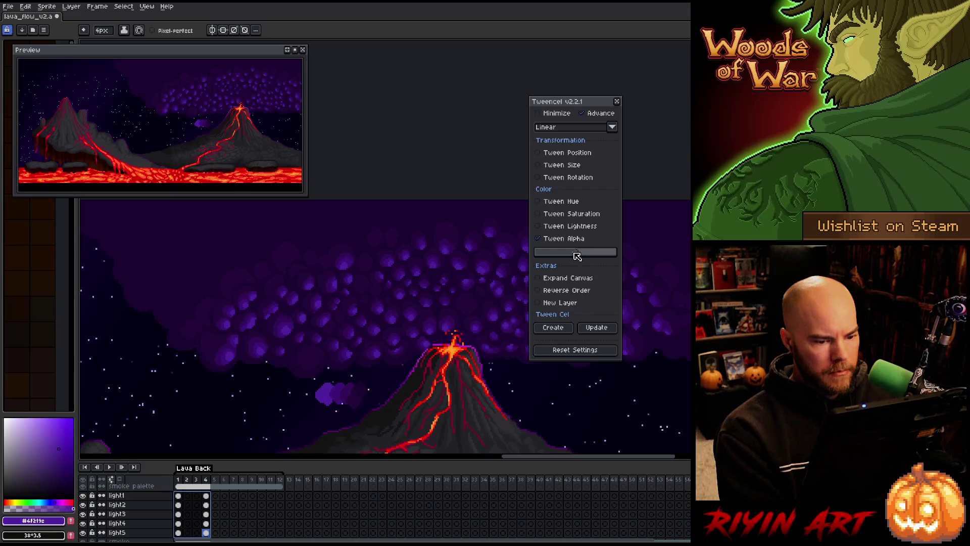
{"action": "left_click_drag", "start_coordinate": [552, 255], "coordinate": [535, 254]}
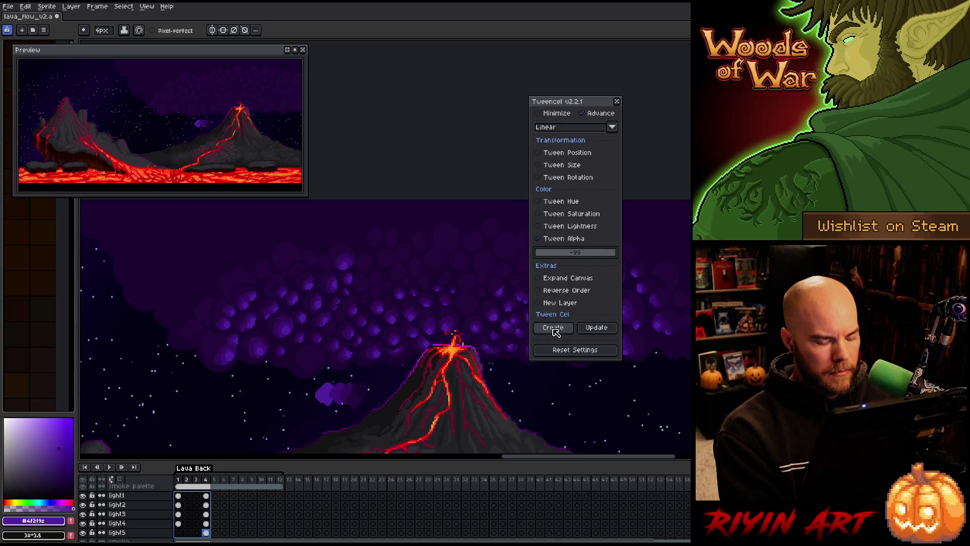
{"action": "left_click", "coordinate": [553, 328]}
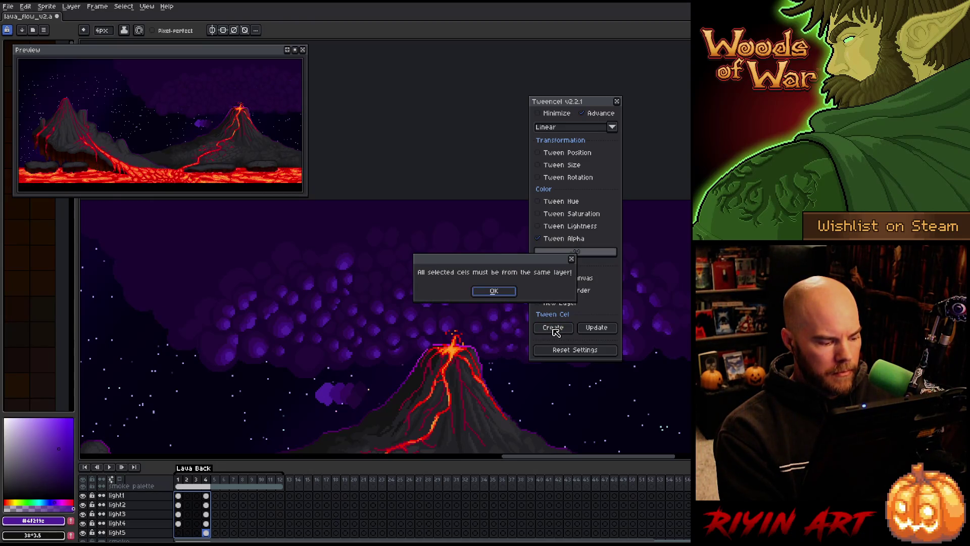
{"action": "left_click", "coordinate": [508, 294]}
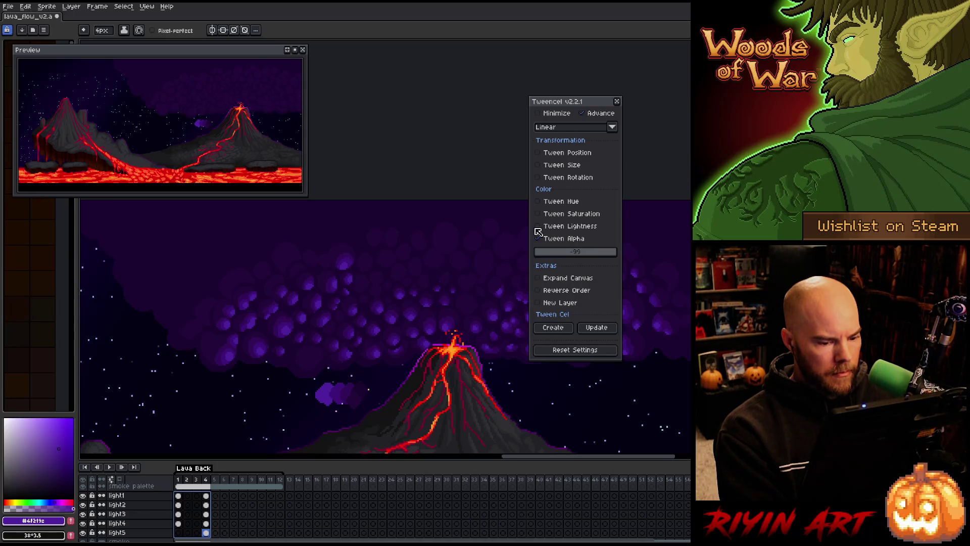
{"action": "left_click", "coordinate": [617, 102]}
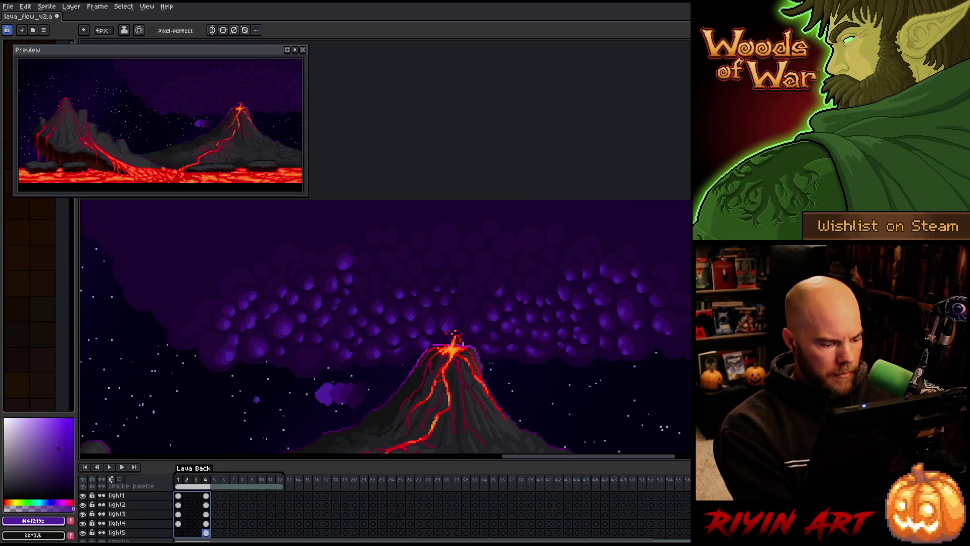
Step: Select light1's cels across frames 1–4 in the timeline
{"action": "left_click_drag", "start_coordinate": [178, 496], "coordinate": [206, 500]}
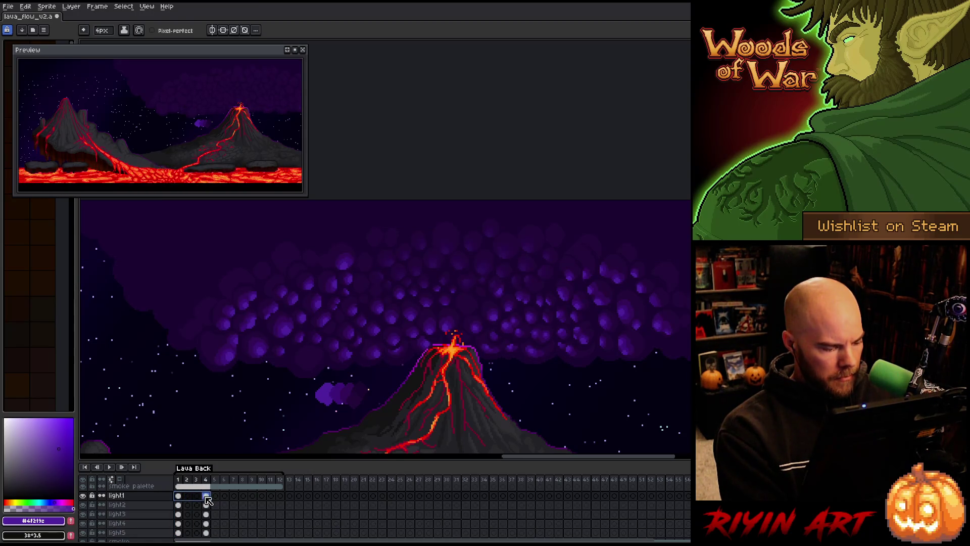
{"action": "left_click_drag", "start_coordinate": [178, 496], "coordinate": [202, 533]}
{"action": "left_click", "coordinate": [205, 533]}
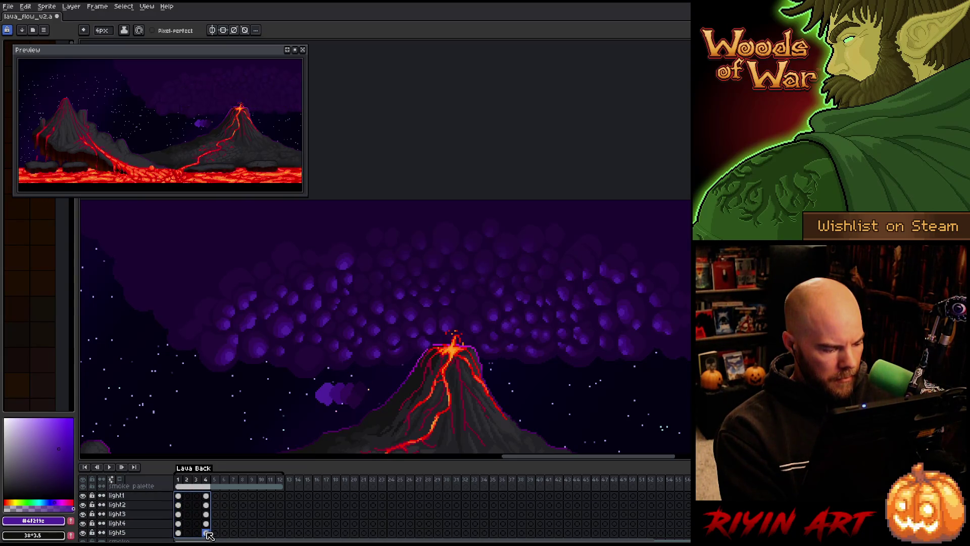
{"action": "left_click_drag", "start_coordinate": [178, 495], "coordinate": [206, 495]}
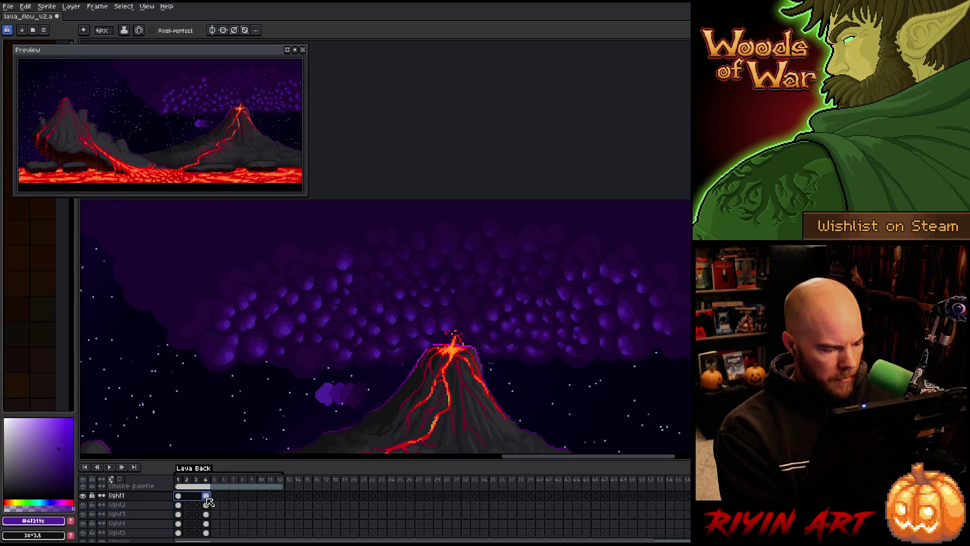
Step: Run Tweencel with Tween Alpha at -99 to create fading light1 cels in frames 2–3
{"action": "left_click", "coordinate": [18, 6]}
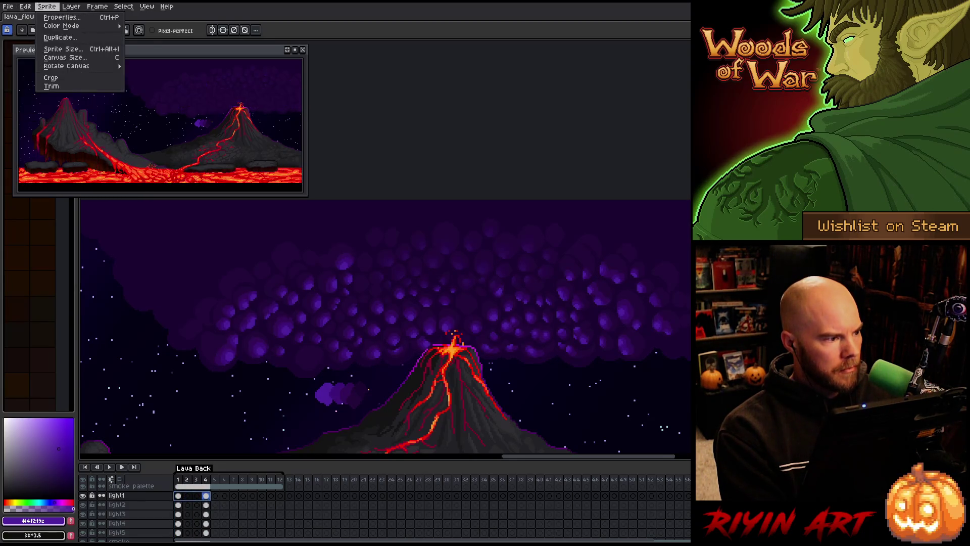
{"action": "mouse_move", "coordinate": [75, 231]}
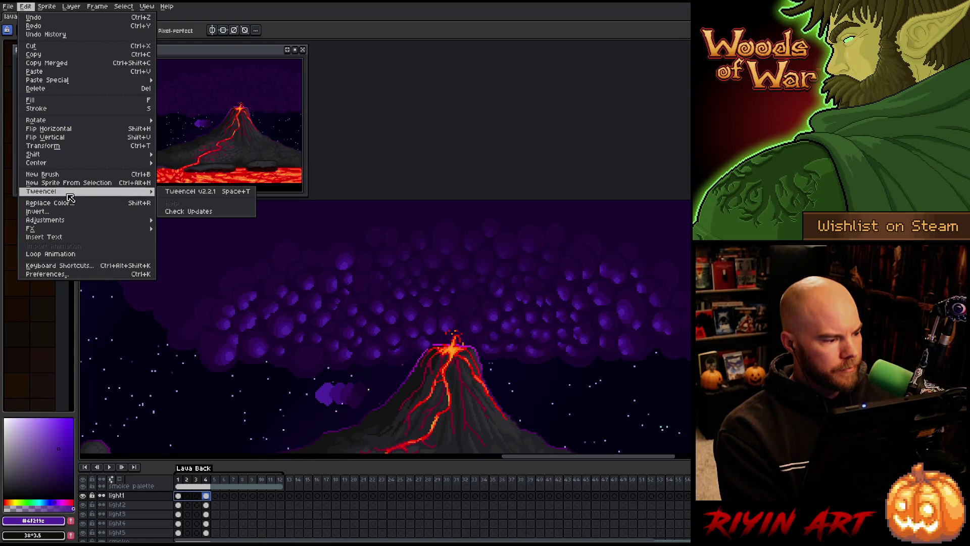
{"action": "key", "text": "Escape"}
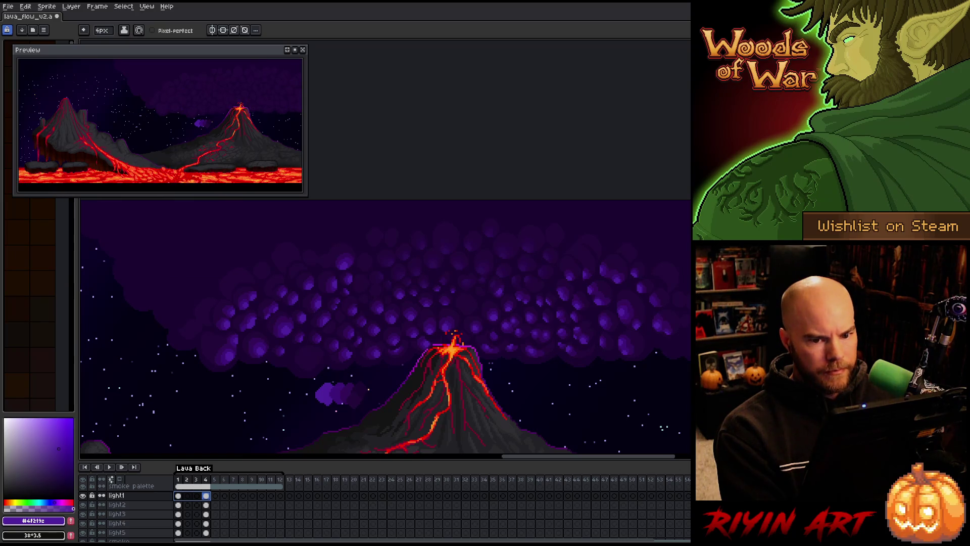
{"action": "key", "text": "shift+t"}
{"action": "left_click", "coordinate": [438, 230]}
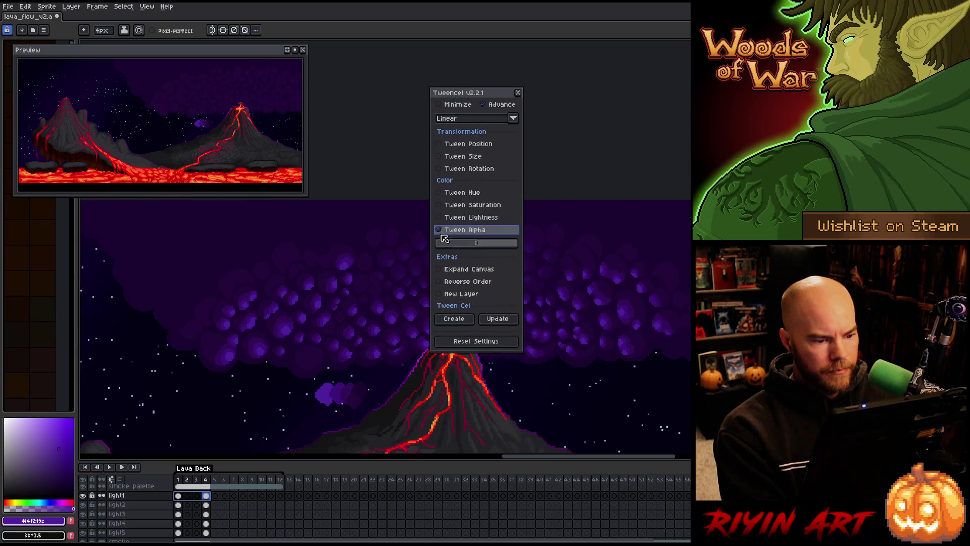
{"action": "left_click_drag", "start_coordinate": [480, 246], "coordinate": [442, 245]}
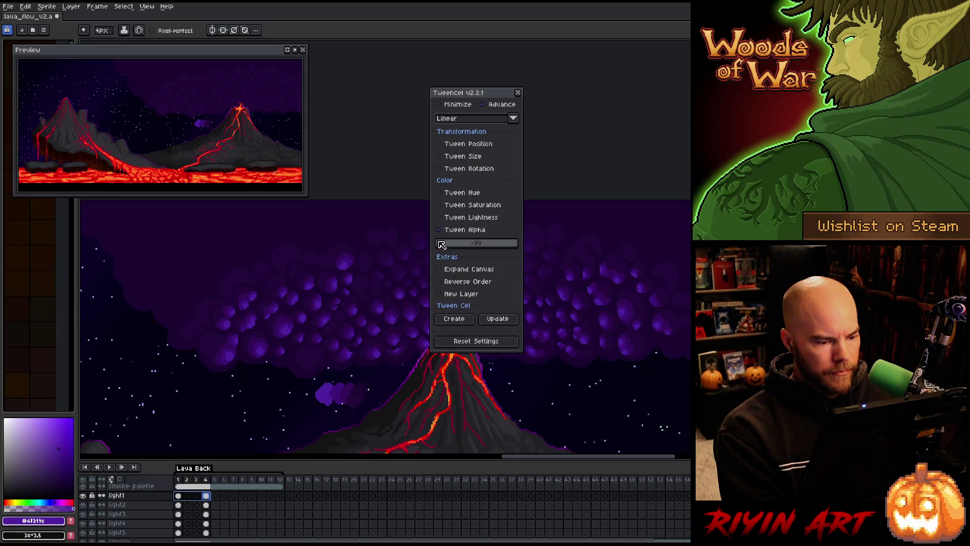
{"action": "left_click", "coordinate": [454, 319]}
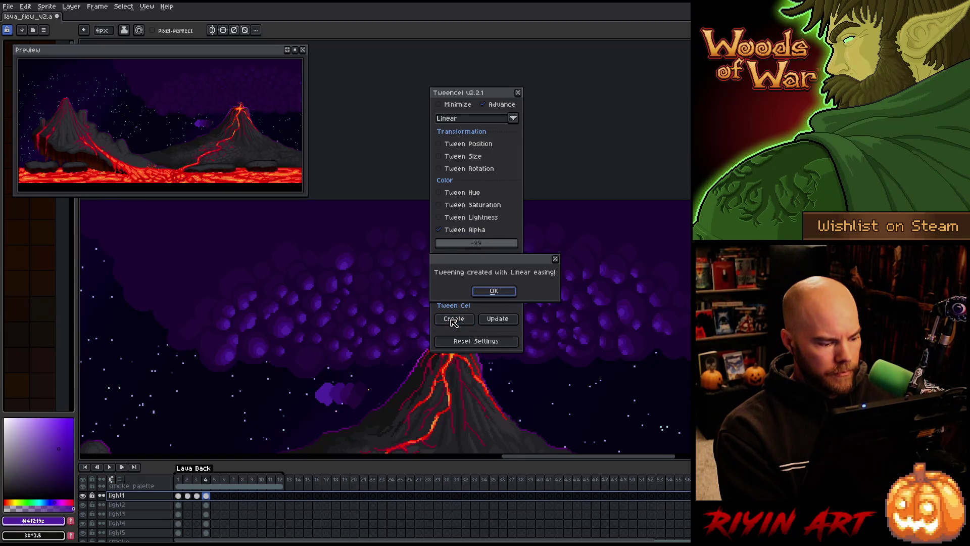
{"action": "left_click", "coordinate": [494, 291]}
{"action": "mouse_move", "coordinate": [183, 481]}
{"action": "left_mouse_down"}
{"action": "mouse_move", "coordinate": [209, 480]}
{"action": "mouse_move", "coordinate": [177, 482]}
{"action": "mouse_move", "coordinate": [187, 481]}
{"action": "left_mouse_up"}
Step: Move the tween panel aside and play back the animation to preview light1's fade
{"action": "left_click_drag", "start_coordinate": [466, 99], "coordinate": [616, 91]}
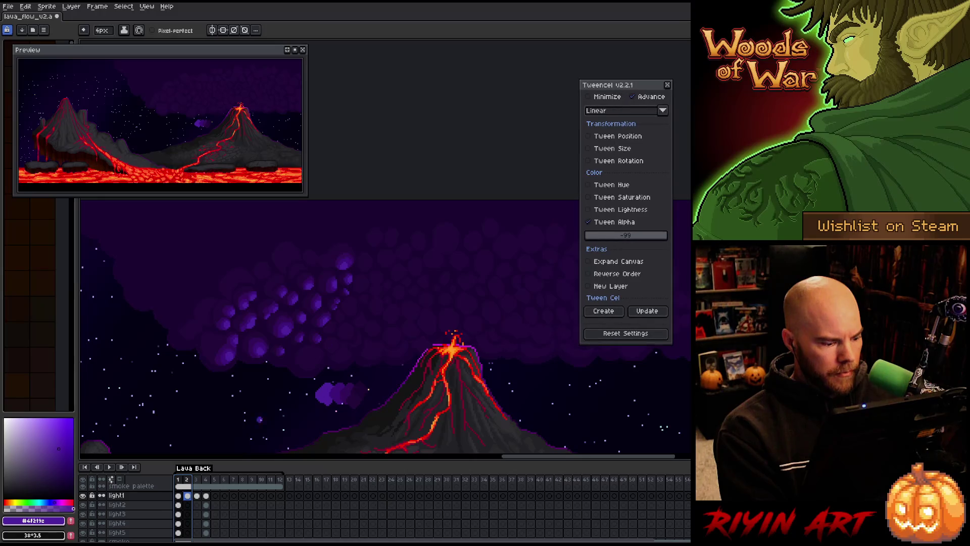
{"action": "left_click", "coordinate": [182, 480]}
{"action": "key", "text": "Return"}
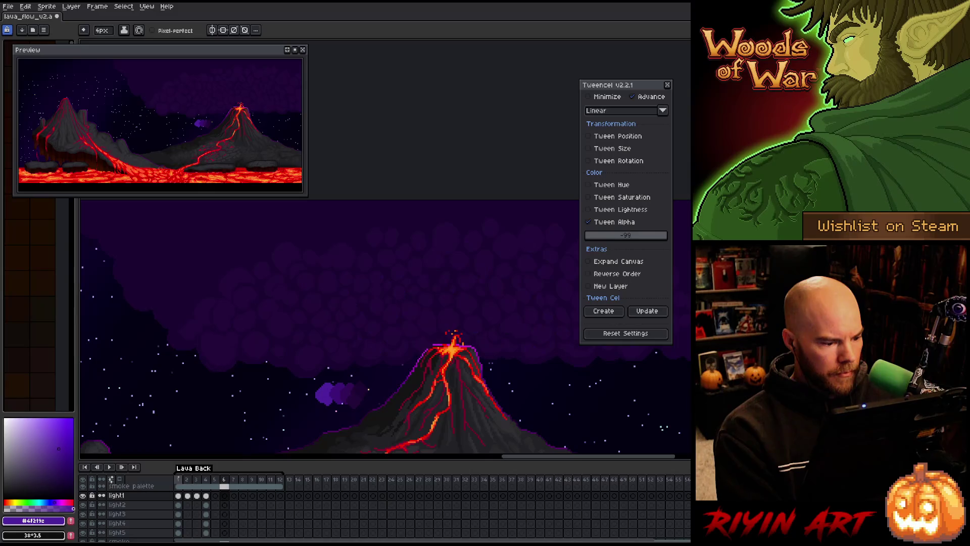
{"action": "left_click", "coordinate": [178, 495]}
{"action": "left_click", "coordinate": [187, 496]}
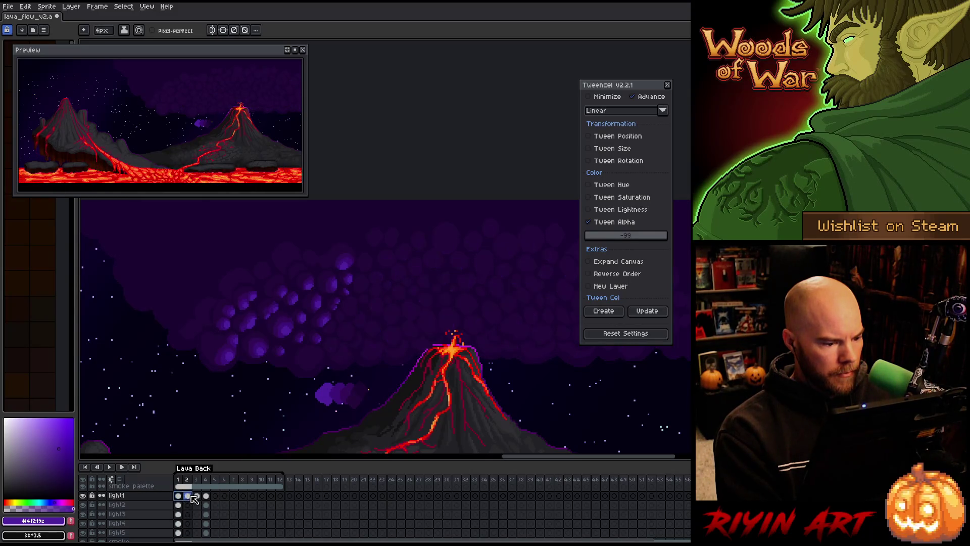
{"action": "left_click", "coordinate": [206, 495]}
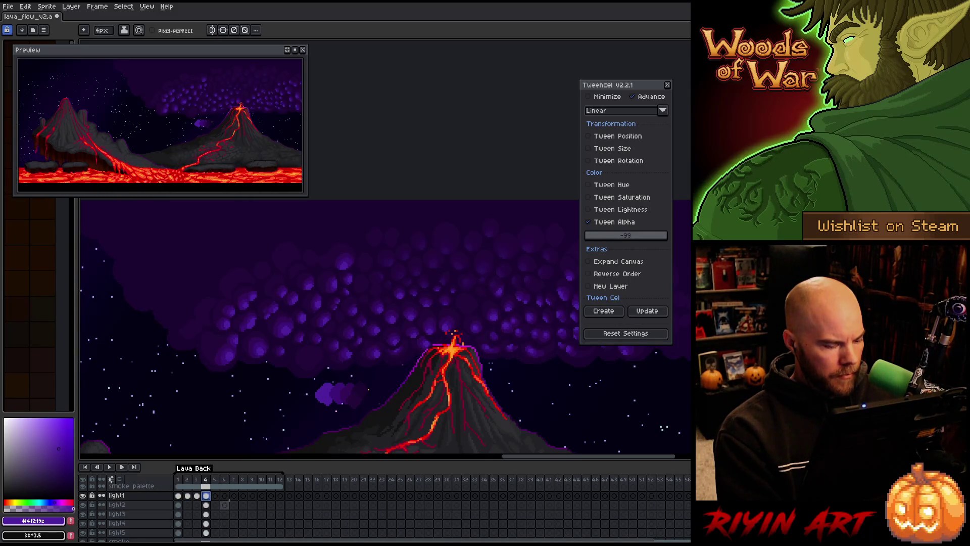
Step: Make the frames 1–3 cels on light1–light5 separate by linking then unlinking them
{"action": "left_click_drag", "start_coordinate": [206, 495], "coordinate": [178, 496]}
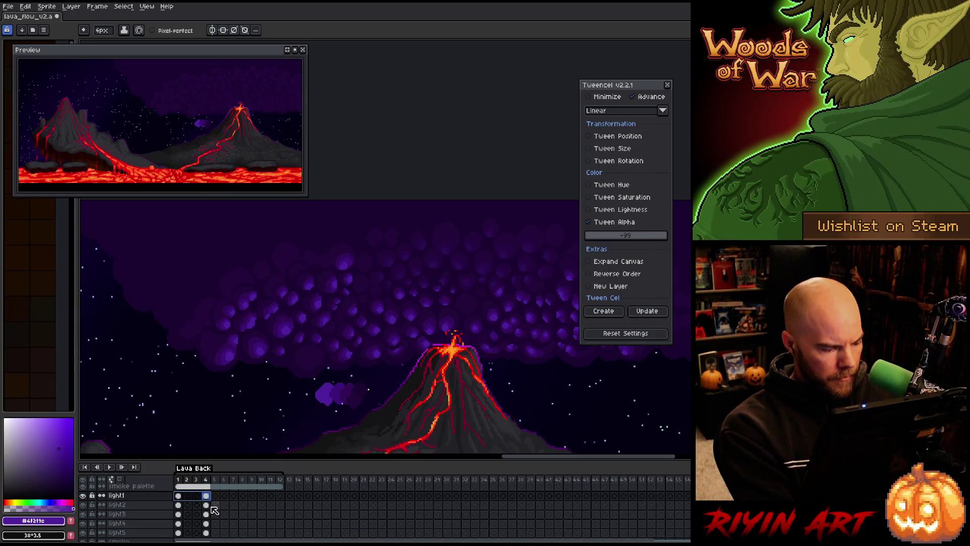
{"action": "left_click", "coordinate": [197, 532], "text": "shift"}
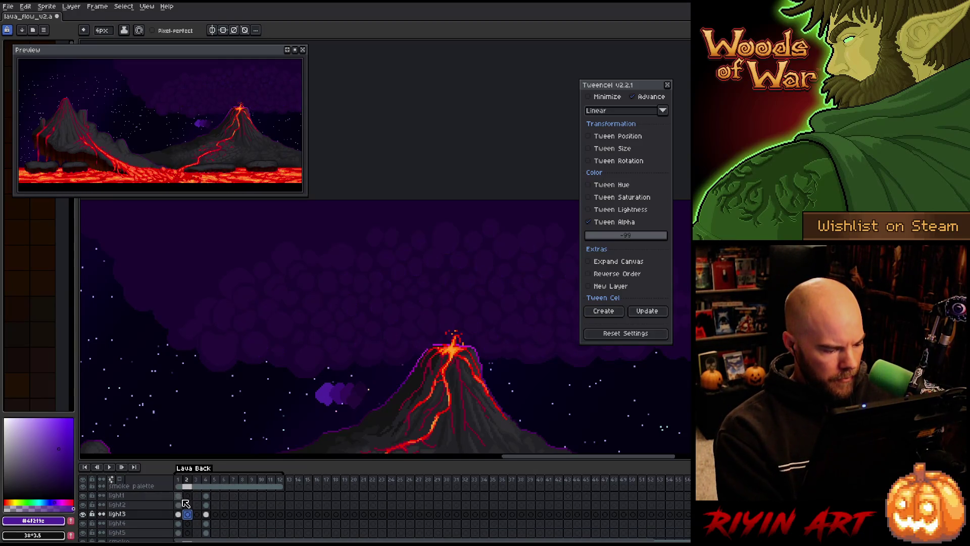
{"action": "right_click", "coordinate": [204, 533]}
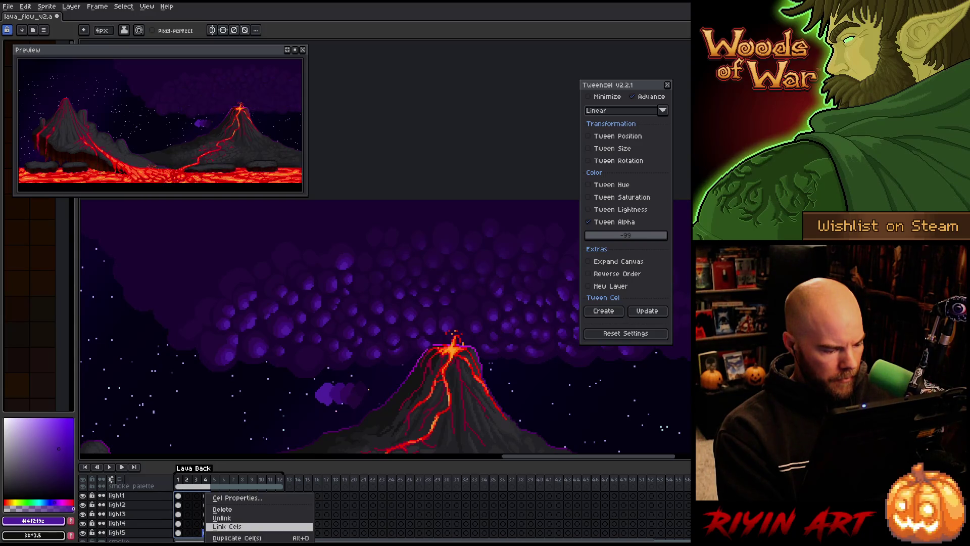
{"action": "left_click", "coordinate": [227, 526]}
{"action": "right_click", "coordinate": [190, 498]}
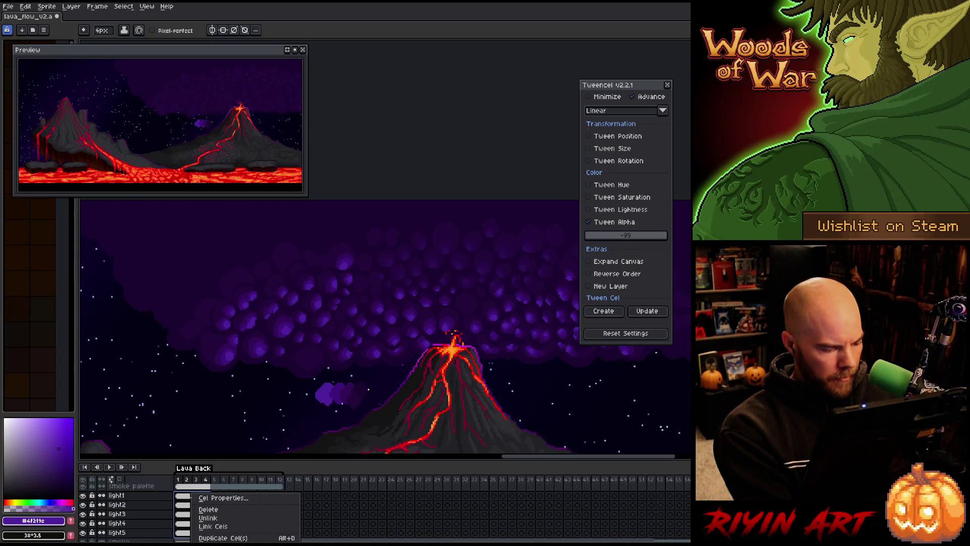
{"action": "left_click", "coordinate": [204, 518]}
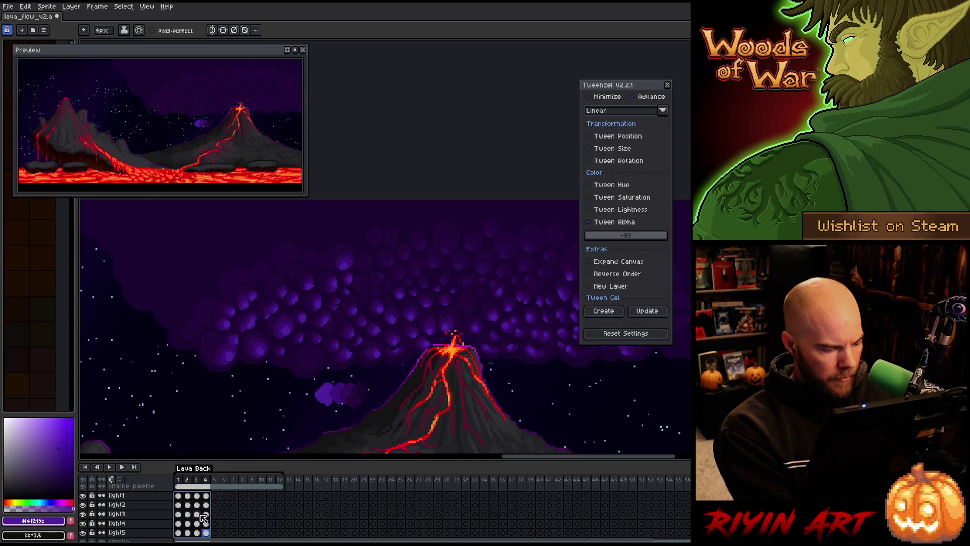
Step: Update the light1 alpha tween over frames 1–4 and close the Tweencel panel
{"action": "left_click_drag", "start_coordinate": [178, 496], "coordinate": [206, 496]}
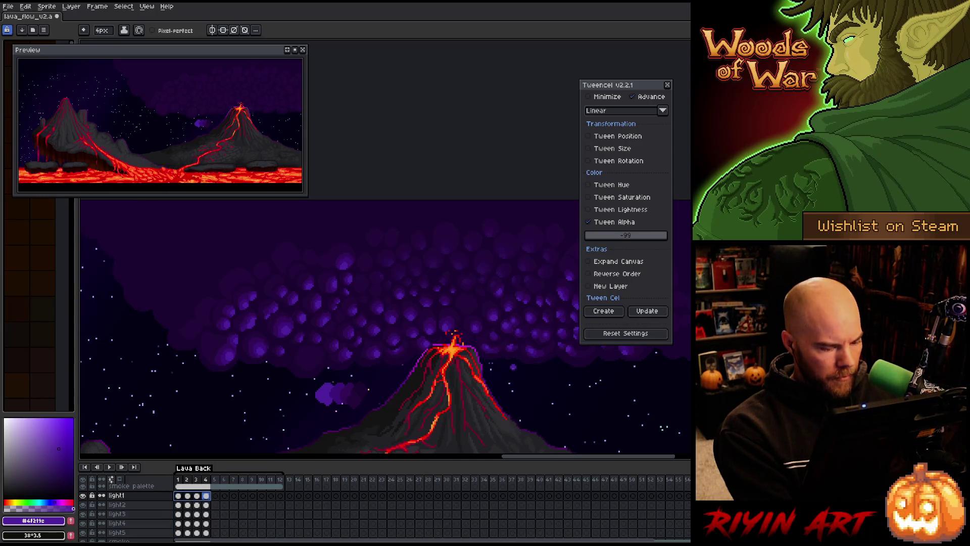
{"action": "left_click", "coordinate": [648, 312]}
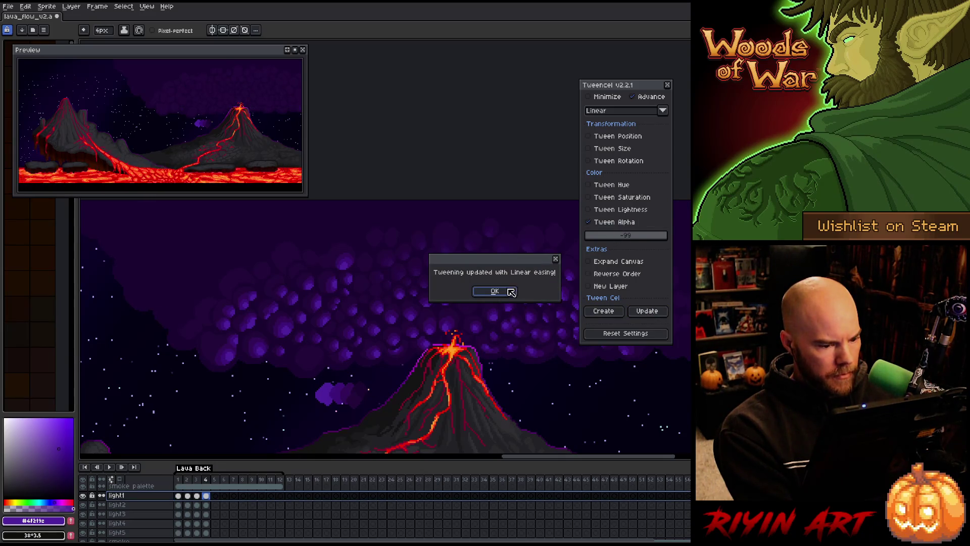
{"action": "left_click", "coordinate": [510, 292]}
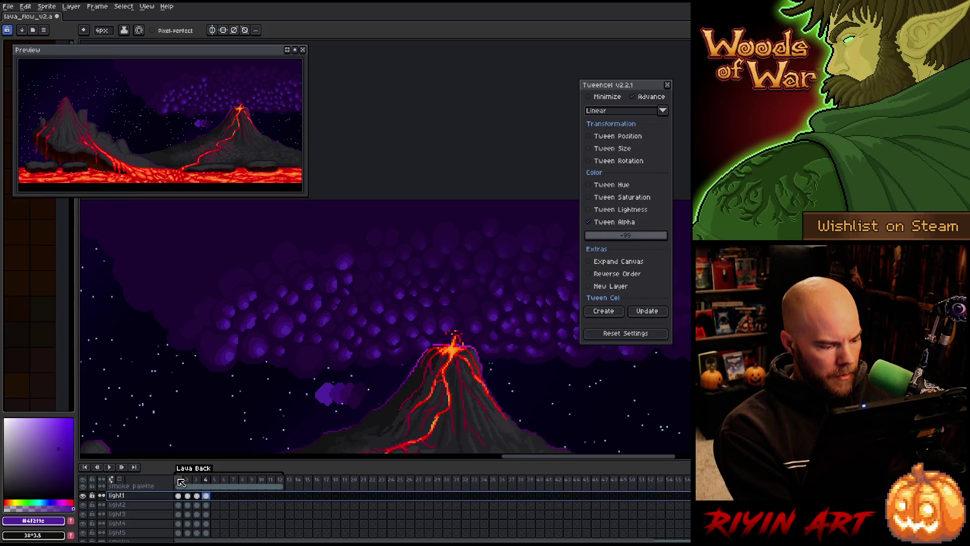
{"action": "mouse_move", "coordinate": [178, 479]}
{"action": "left_mouse_down"}
{"action": "mouse_move", "coordinate": [217, 480]}
{"action": "mouse_move", "coordinate": [180, 479]}
{"action": "mouse_move", "coordinate": [201, 480]}
{"action": "left_mouse_up"}
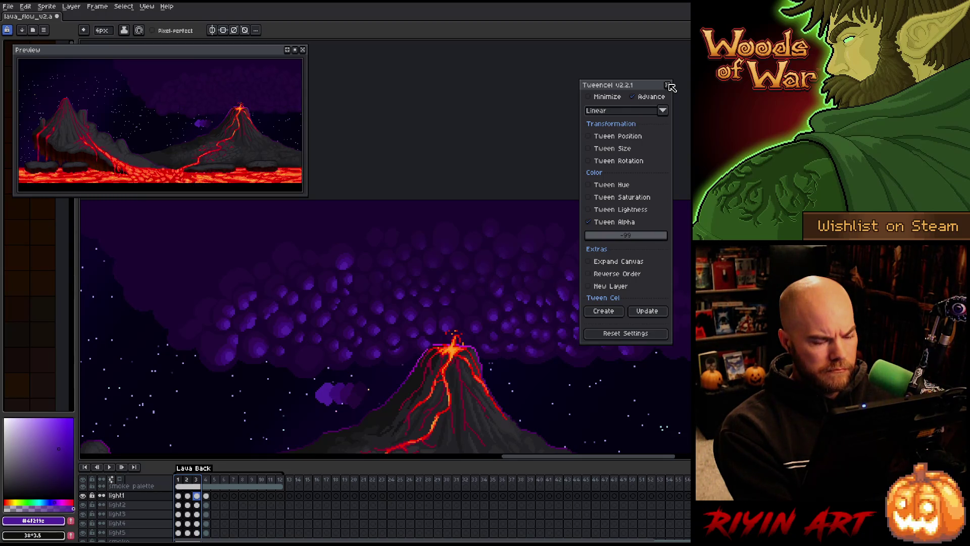
{"action": "left_click", "coordinate": [668, 85]}
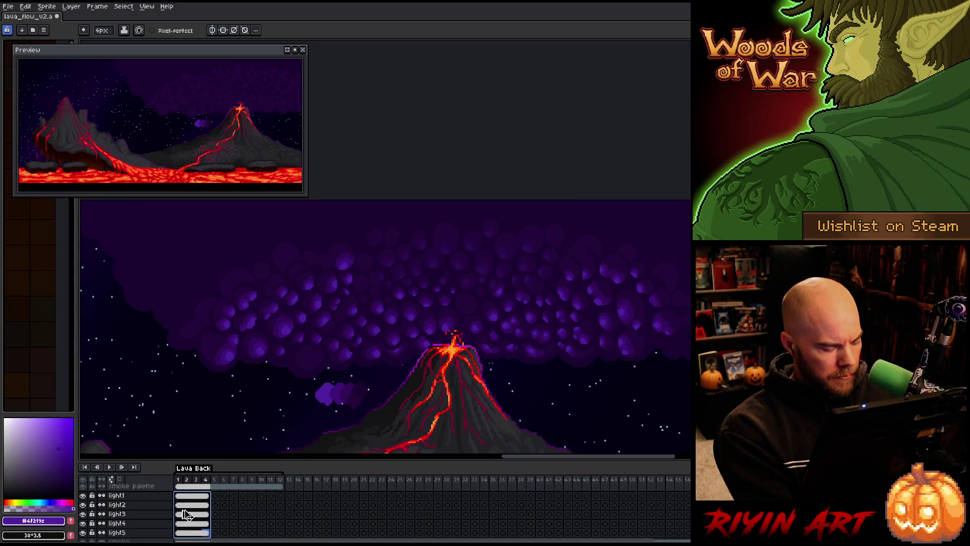
Step: Unlink the selected cels and fade the frame 2 light cels by -25 alpha
{"action": "right_click", "coordinate": [192, 497]}
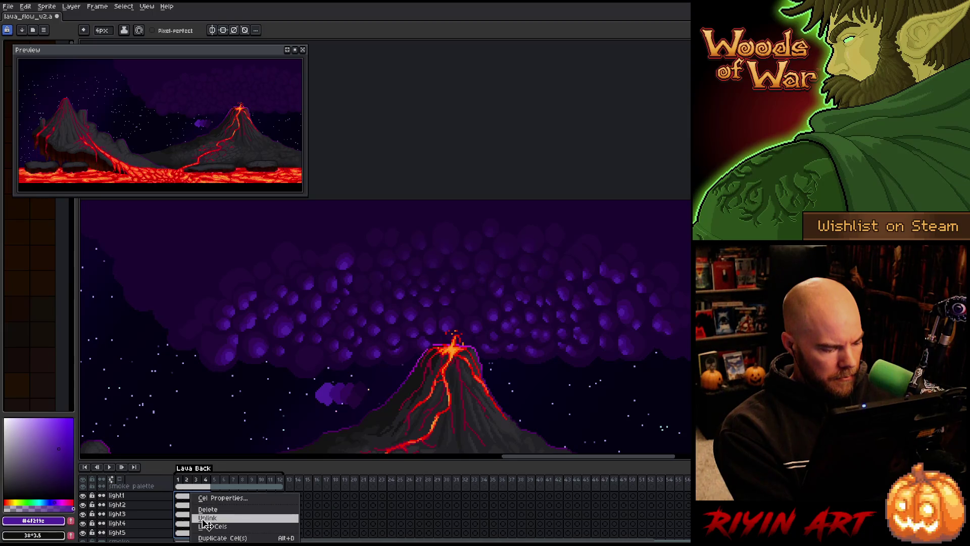
{"action": "left_click", "coordinate": [203, 518]}
{"action": "left_click_drag", "start_coordinate": [189, 500], "coordinate": [189, 531]}
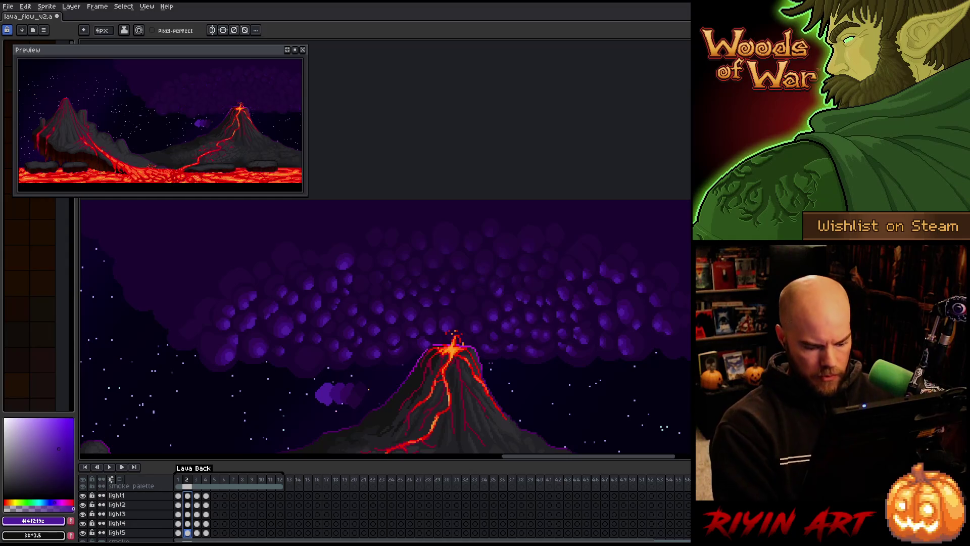
{"action": "key", "text": "ctrl+u"}
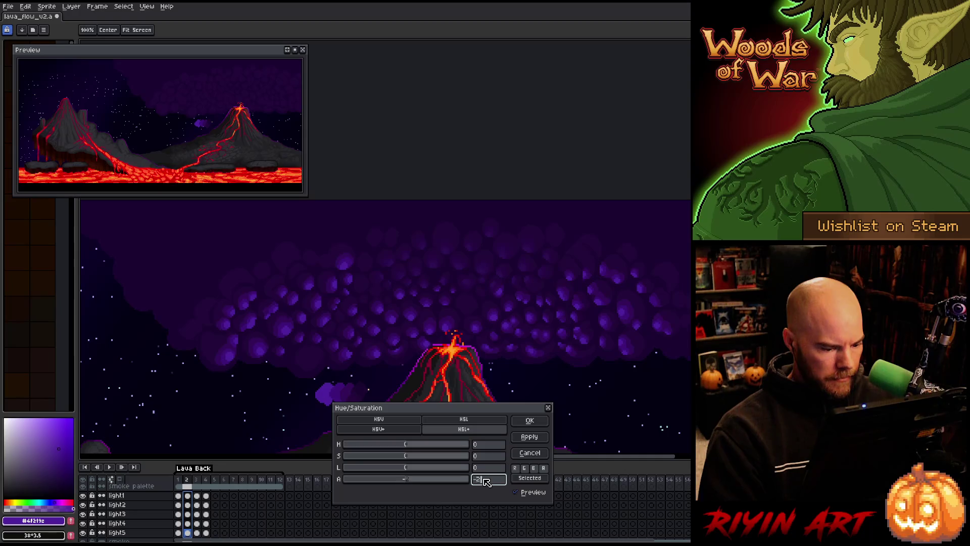
{"action": "left_click", "coordinate": [529, 425]}
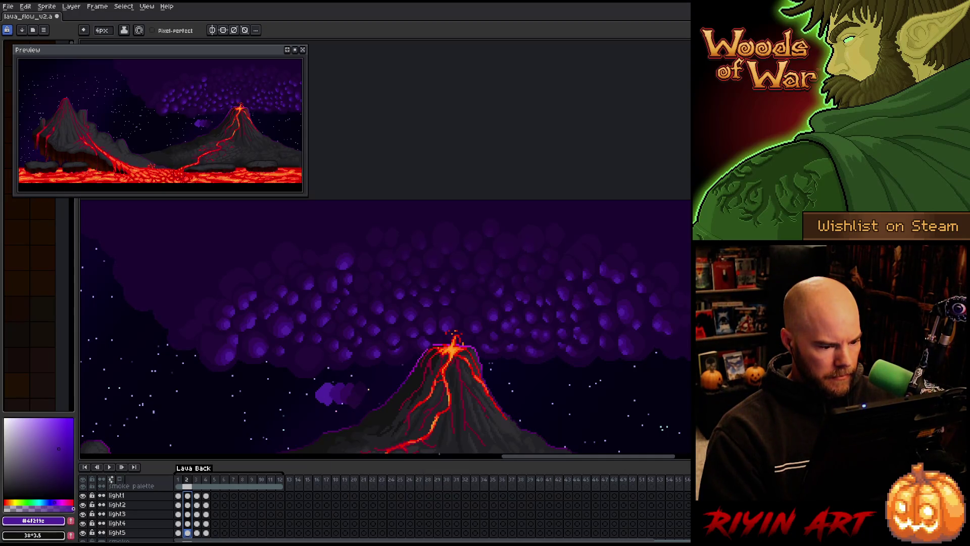
Step: Fade the frame 3 light1–light5 cels by -50 alpha
{"action": "left_click", "coordinate": [198, 496]}
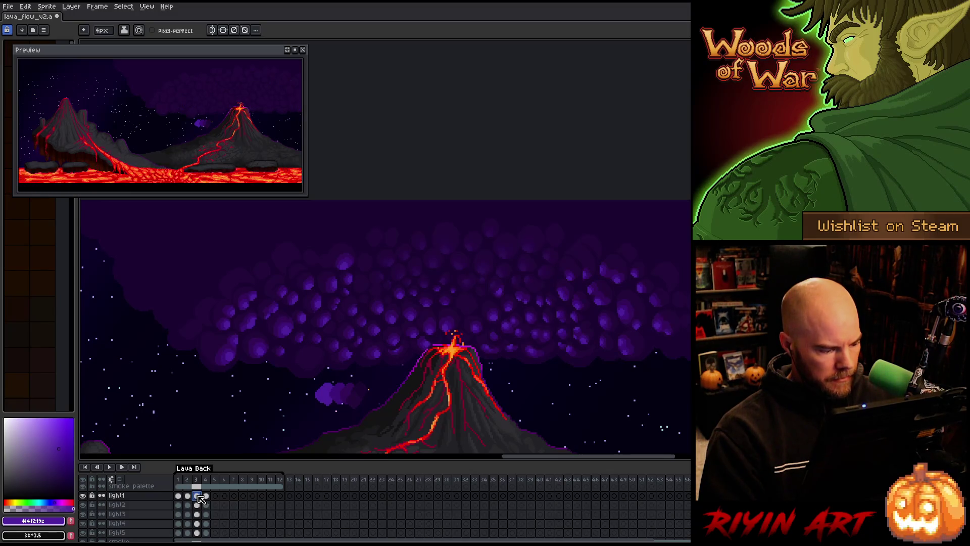
{"action": "left_click_drag", "start_coordinate": [200, 499], "coordinate": [199, 535]}
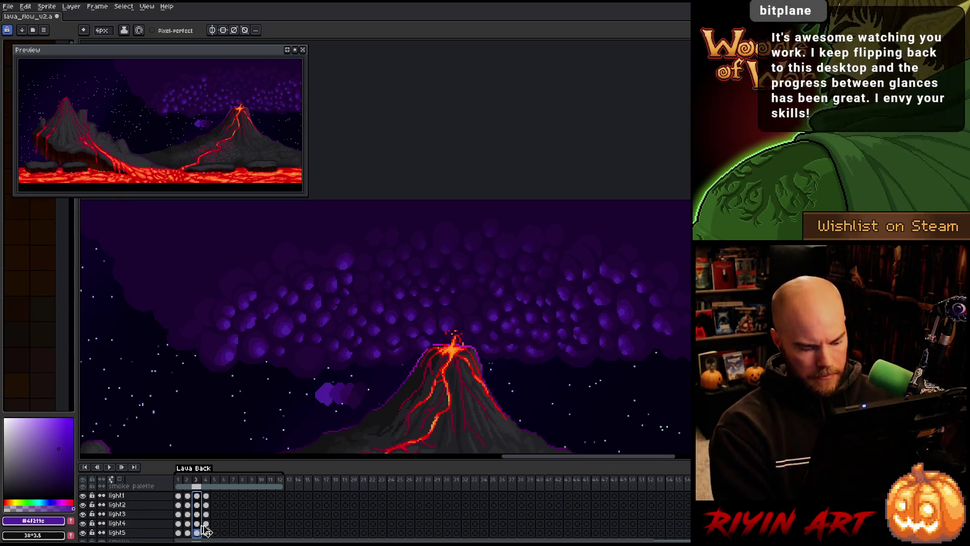
{"action": "key", "text": "ctrl+u"}
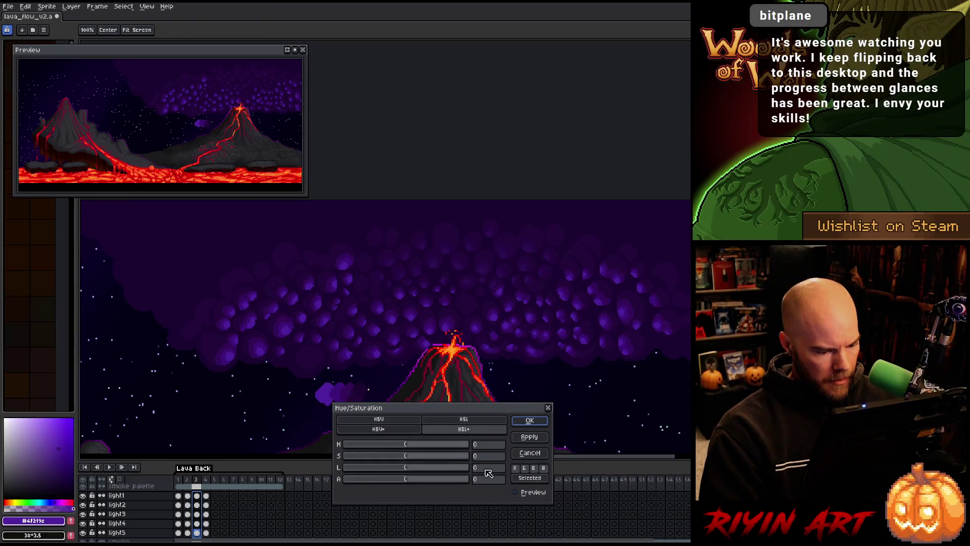
{"action": "left_click", "coordinate": [531, 422]}
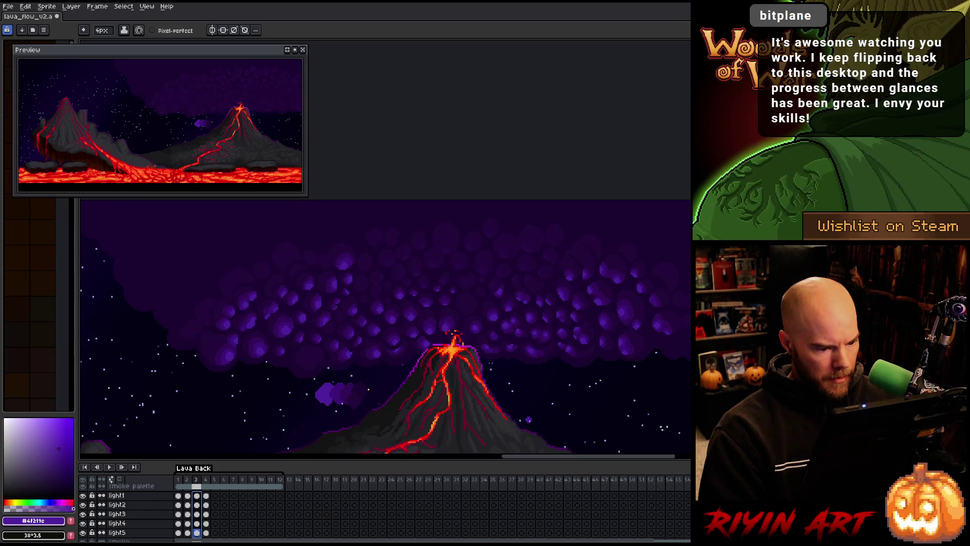
{"action": "scroll", "coordinate": [443, 310], "scroll_direction": "down", "scroll_amount": 2}
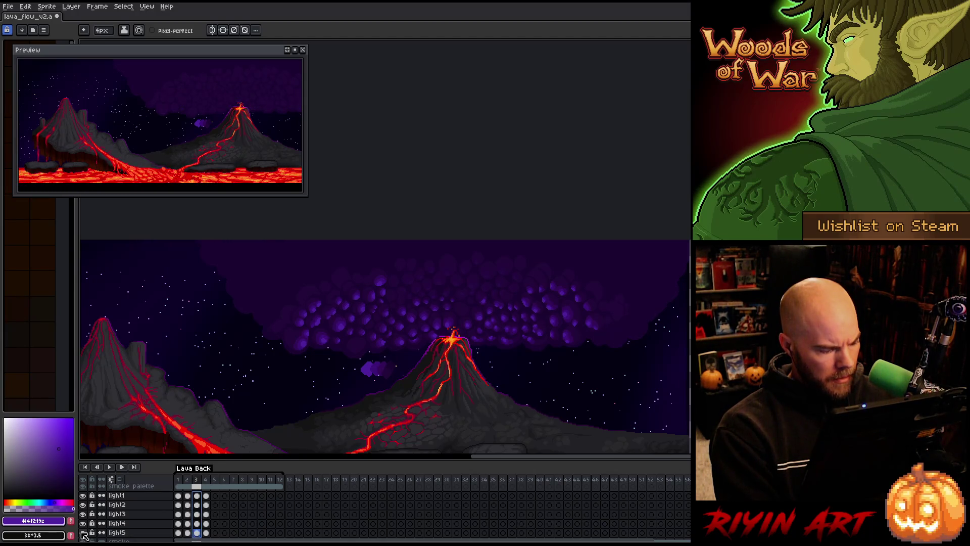
Step: Return to frame 1 and undo the accidental cel linking to restore the selection
{"action": "left_click", "coordinate": [183, 480]}
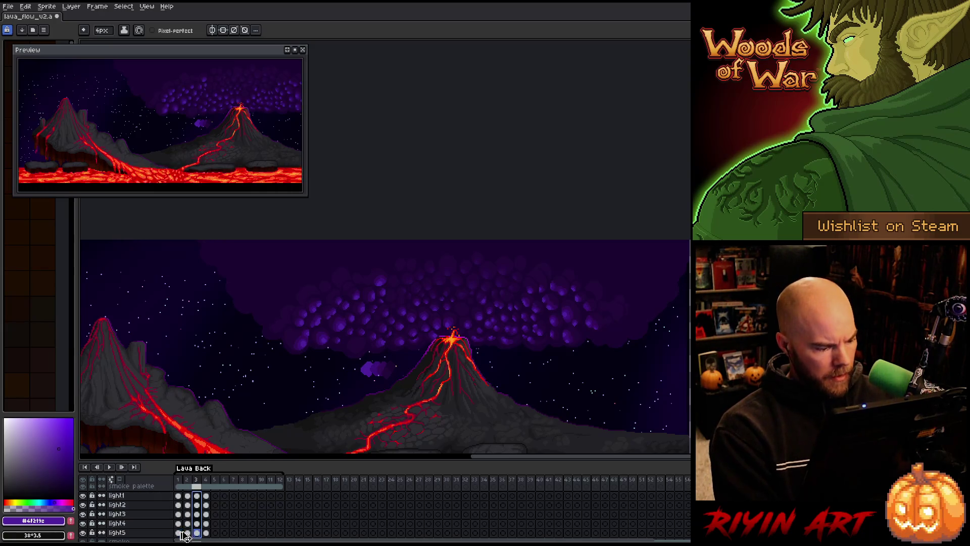
{"action": "key", "text": "ctrl+a"}
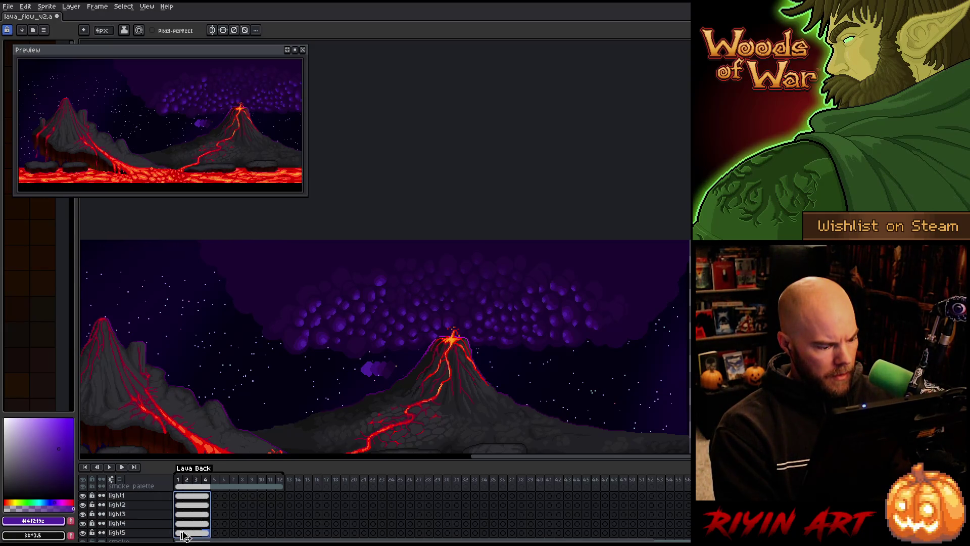
{"action": "key", "text": "ctrl+z"}
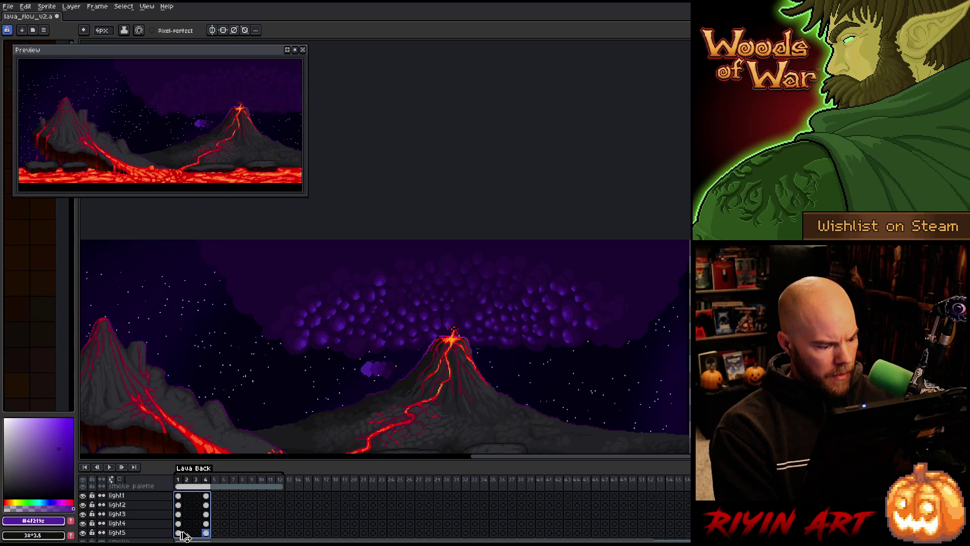
{"action": "key", "text": "ctrl+z"}
{"action": "left_click", "coordinate": [180, 532]}
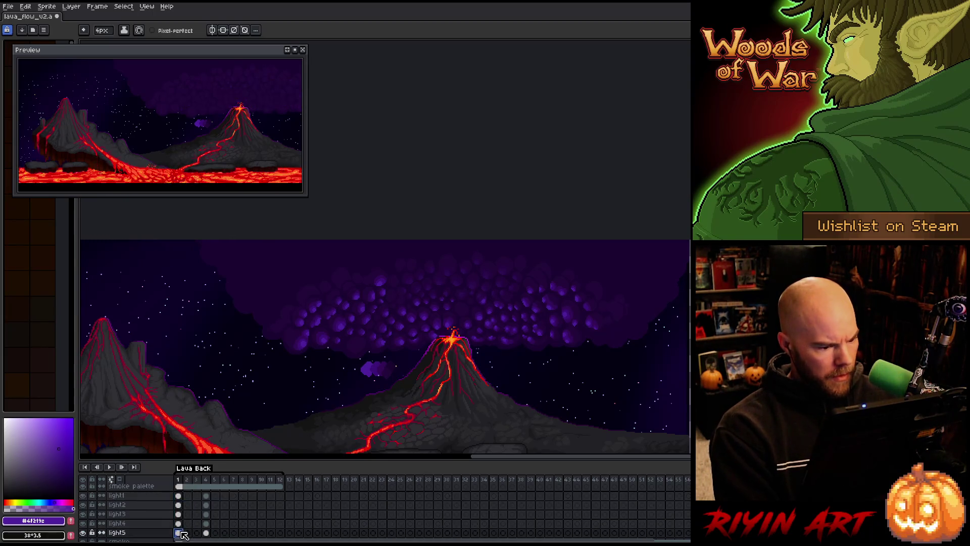
{"action": "key", "text": "ctrl+z"}
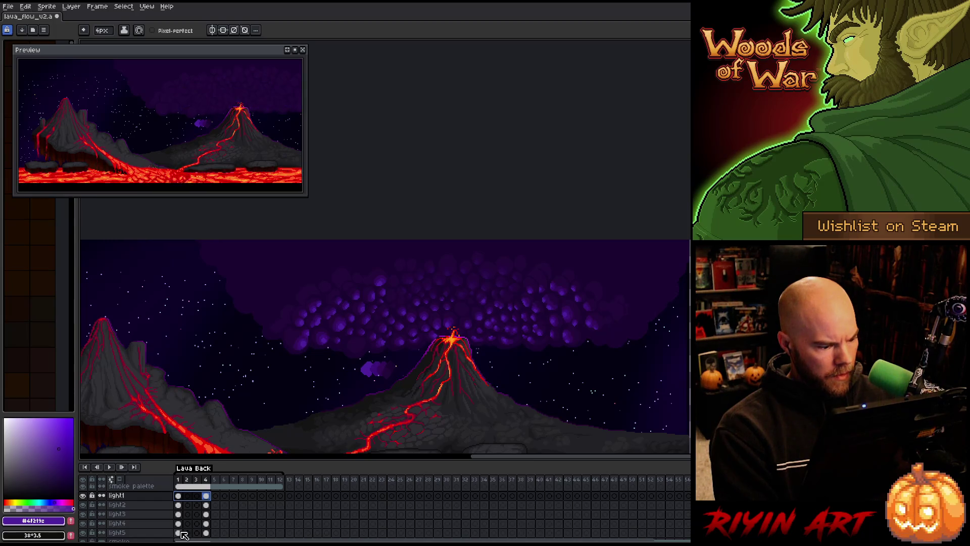
{"action": "key", "text": "ctrl+y"}
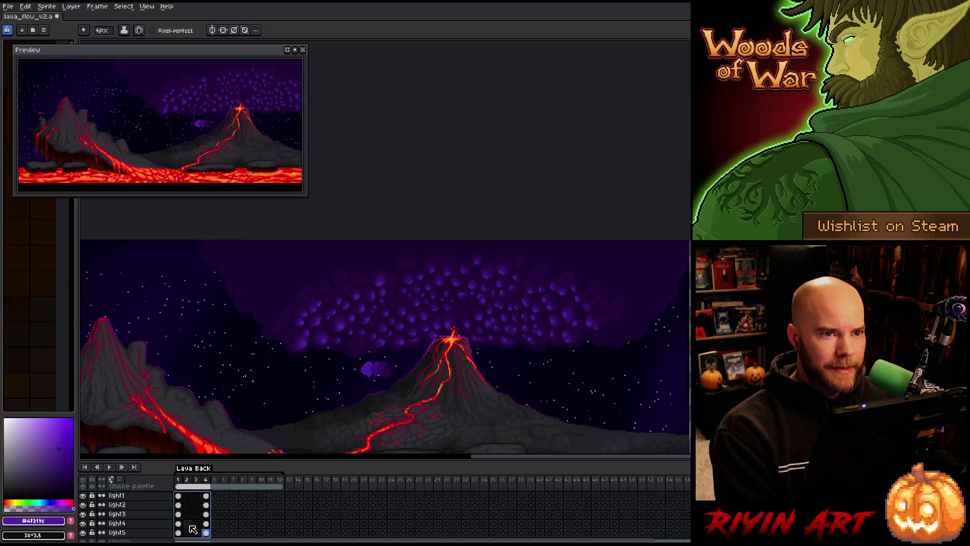
Step: Select the light1–light5 cels across frames 1–4 and open their cel context menu
{"action": "left_click_drag", "start_coordinate": [180, 498], "coordinate": [181, 534]}
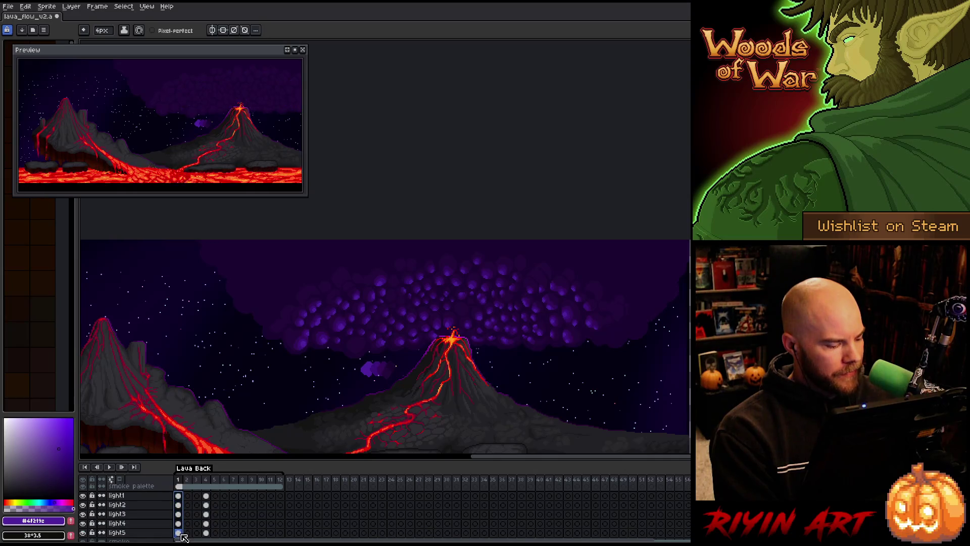
{"action": "left_click", "coordinate": [207, 496]}
{"action": "left_click_drag", "start_coordinate": [183, 499], "coordinate": [208, 540]}
{"action": "right_click", "coordinate": [208, 536]}
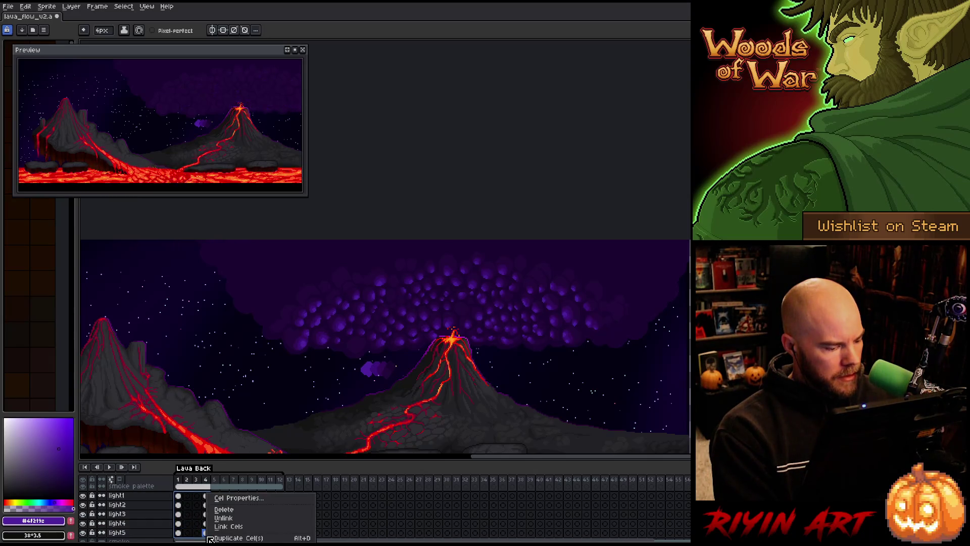
Step: Link then unlink the light cels, and open Hue/Saturation for the frame 2 cels
{"action": "left_click", "coordinate": [219, 528]}
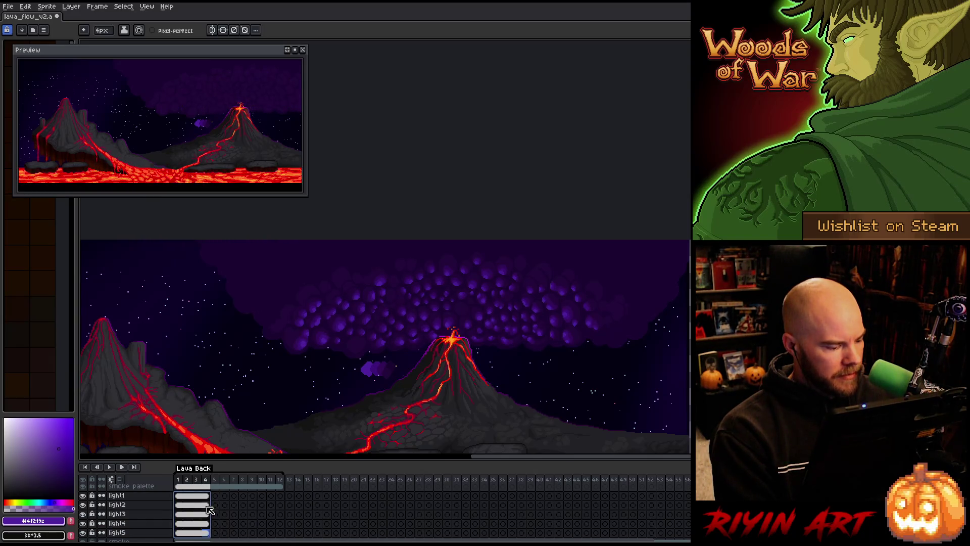
{"action": "right_click", "coordinate": [219, 528]}
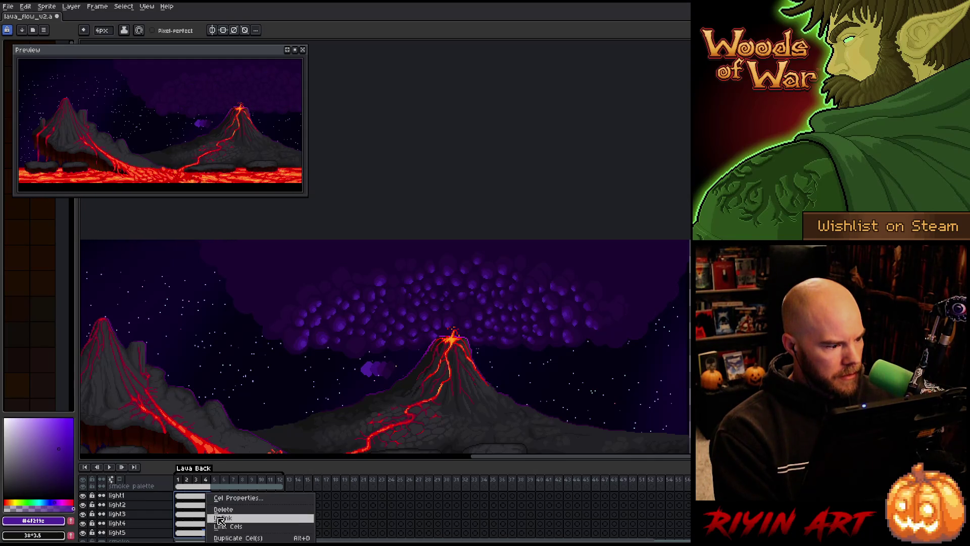
{"action": "left_click", "coordinate": [223, 518]}
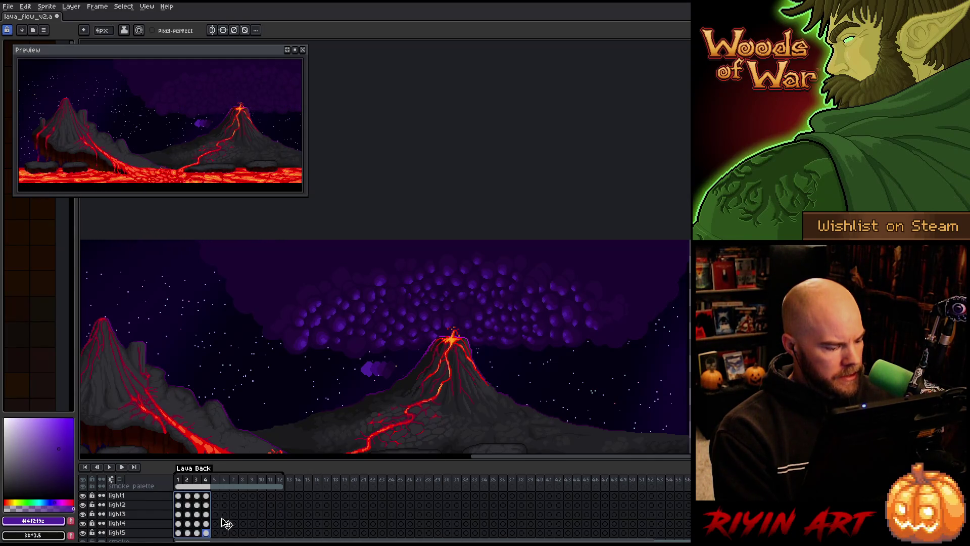
{"action": "left_click", "coordinate": [187, 532]}
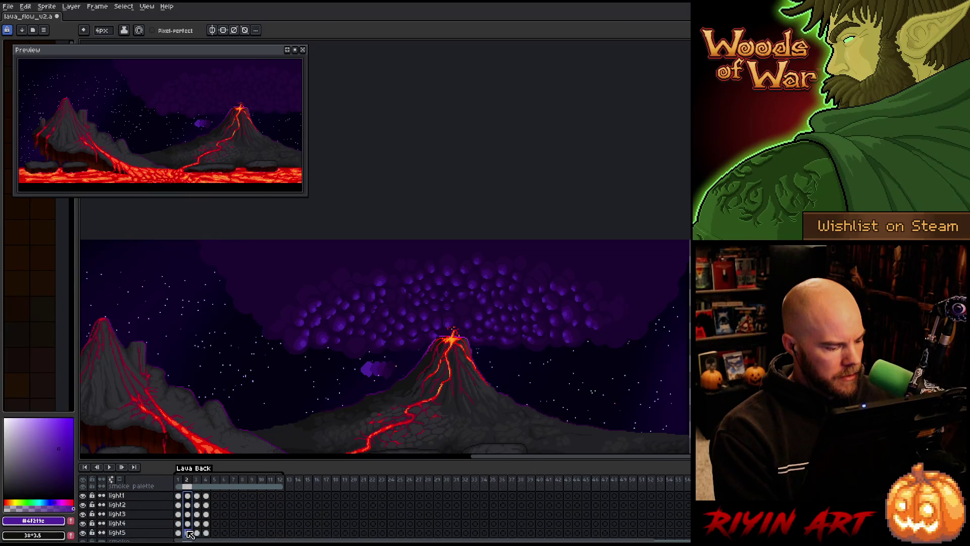
{"action": "key", "text": "ctrl+u"}
{"action": "type", "text": "-25"}
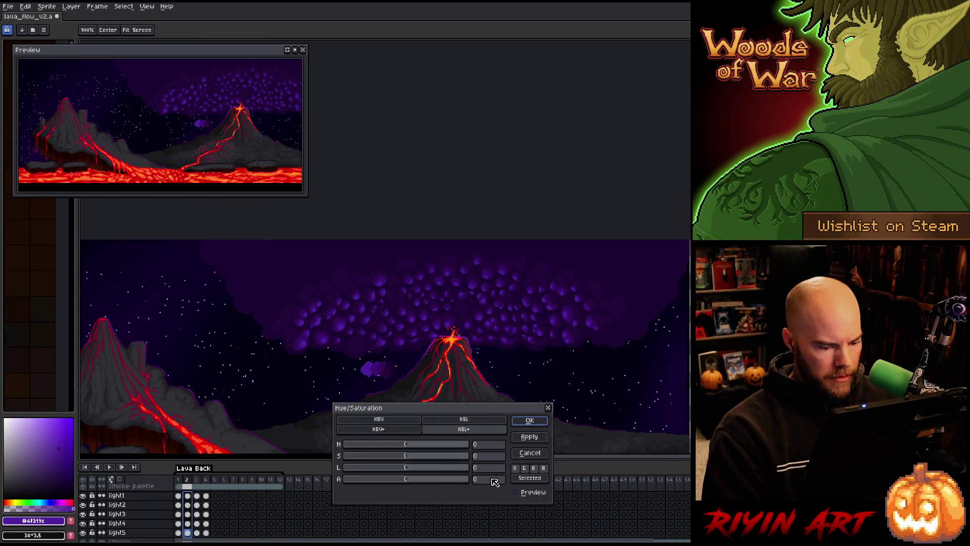
Step: Apply -25 alpha to the frame 2 light cels, then -50 alpha to frame 3's
{"action": "left_click", "coordinate": [534, 420]}
{"action": "left_click_drag", "start_coordinate": [197, 496], "coordinate": [196, 533]}
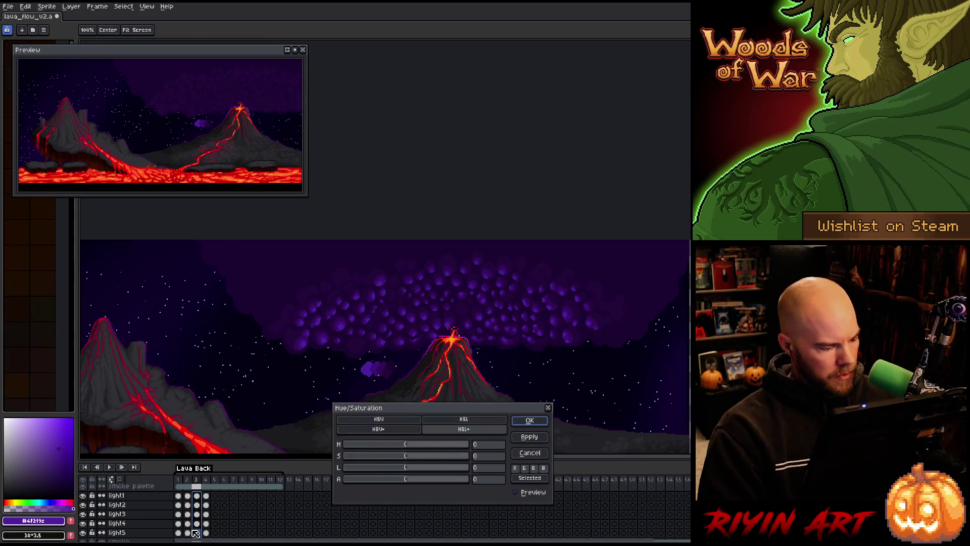
{"action": "left_click", "coordinate": [483, 480]}
{"action": "type", "text": "-50"}
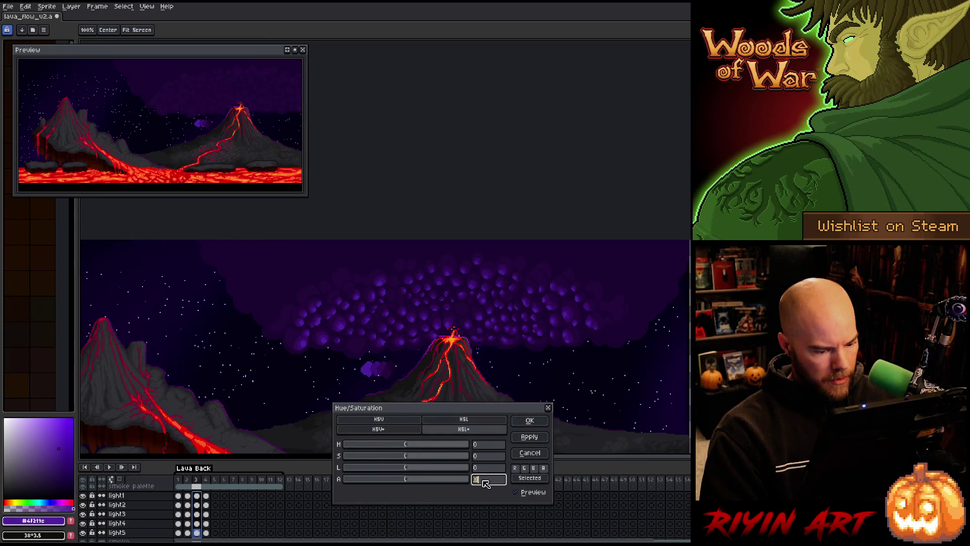
{"action": "left_click", "coordinate": [530, 420]}
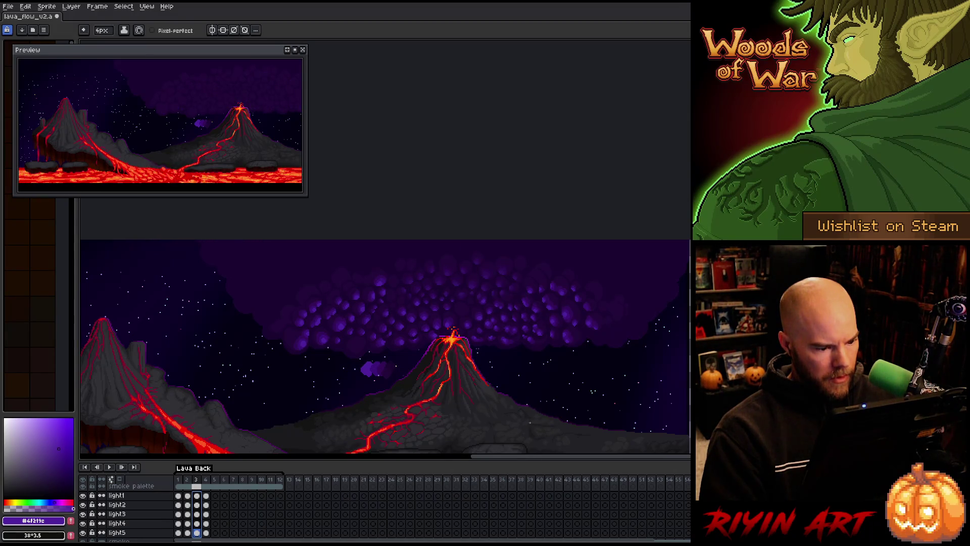
Step: Enlarge the timeline, play back the fading lights, and open cel options for frames 1–4
{"action": "left_click", "coordinate": [84, 497]}
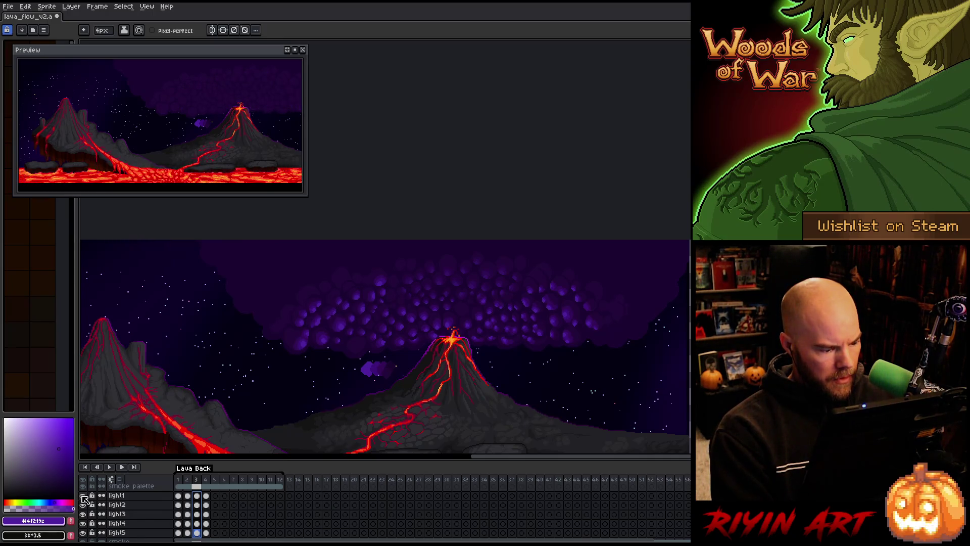
{"action": "left_click_drag", "start_coordinate": [200, 461], "coordinate": [198, 427]}
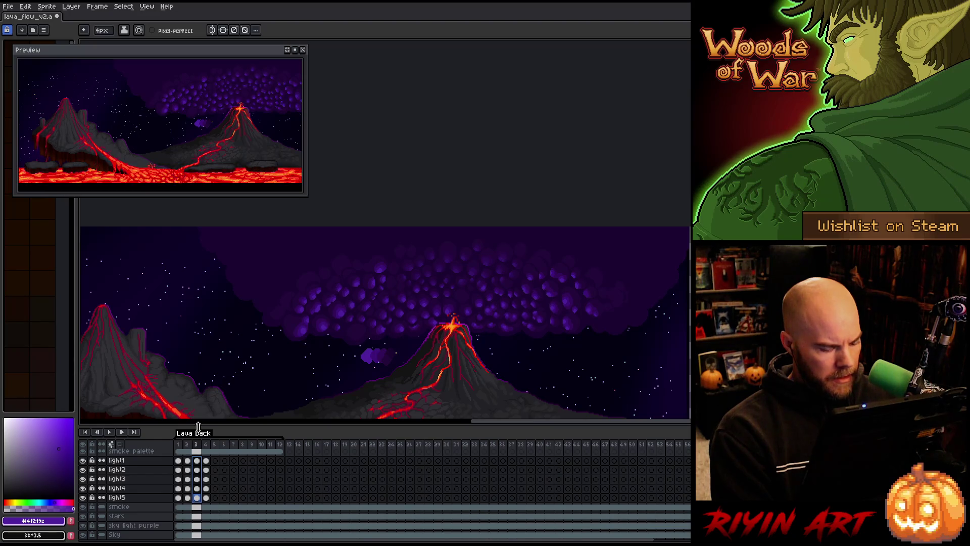
{"action": "key", "text": "Home"}
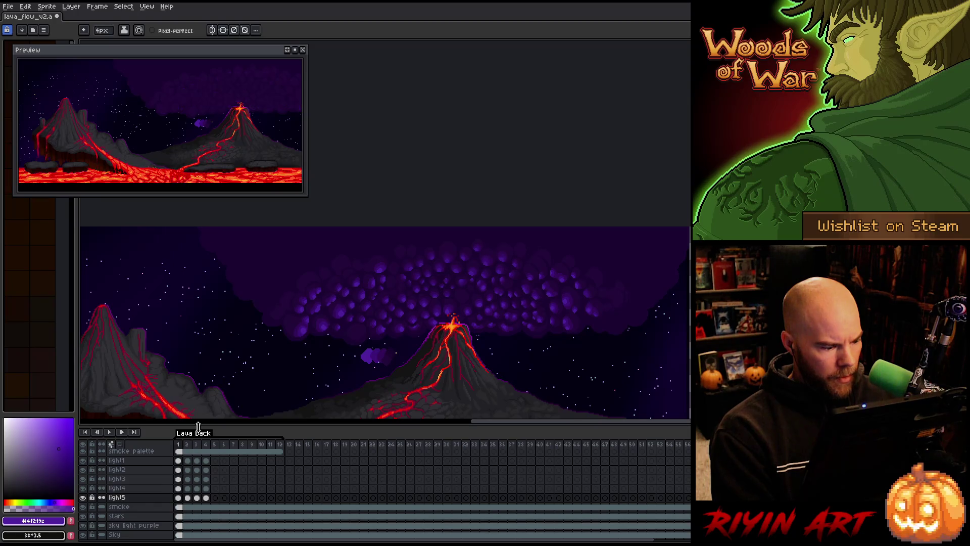
{"action": "left_click", "coordinate": [200, 443]}
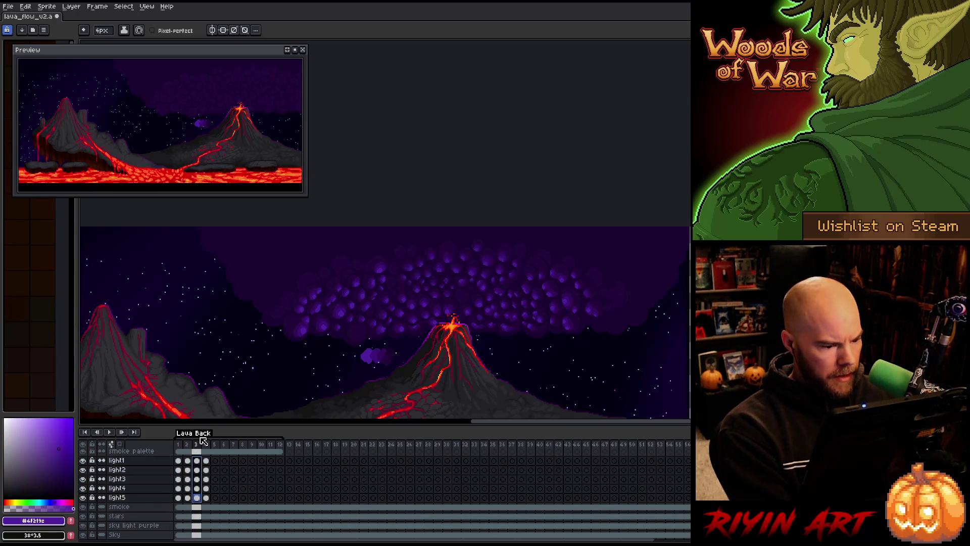
{"action": "left_click_drag", "start_coordinate": [178, 444], "coordinate": [205, 443]}
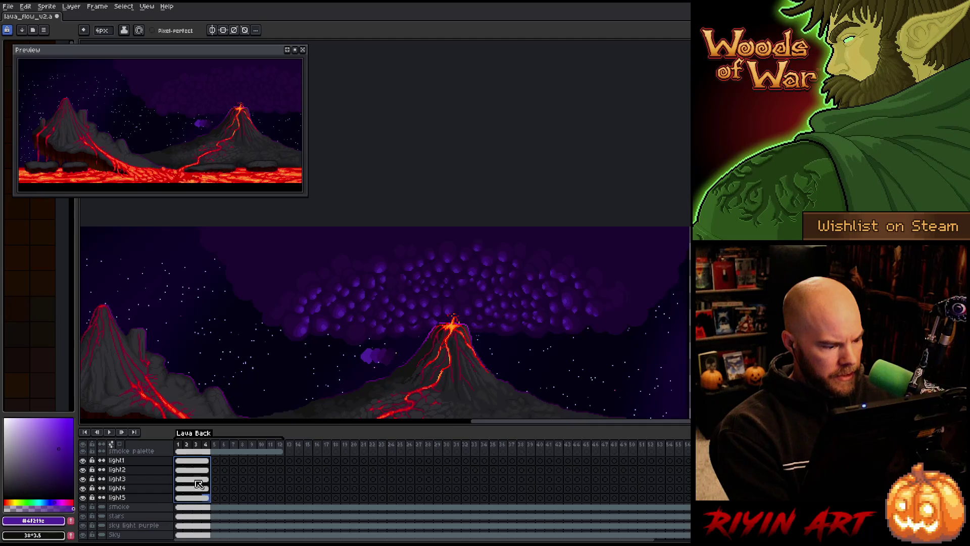
{"action": "right_click", "coordinate": [198, 463]}
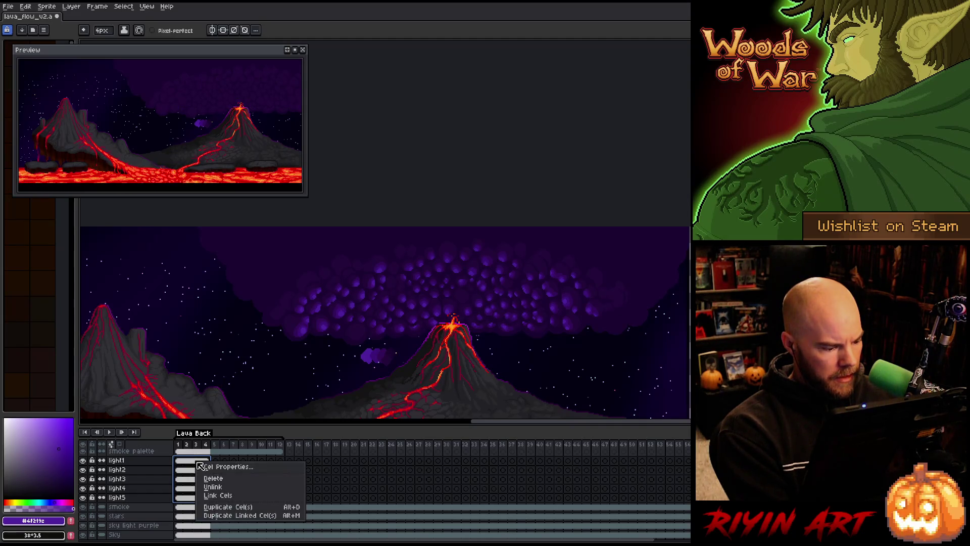
Step: Unlink the selected cels and view each light layer on its own in turn
{"action": "left_click", "coordinate": [221, 488]}
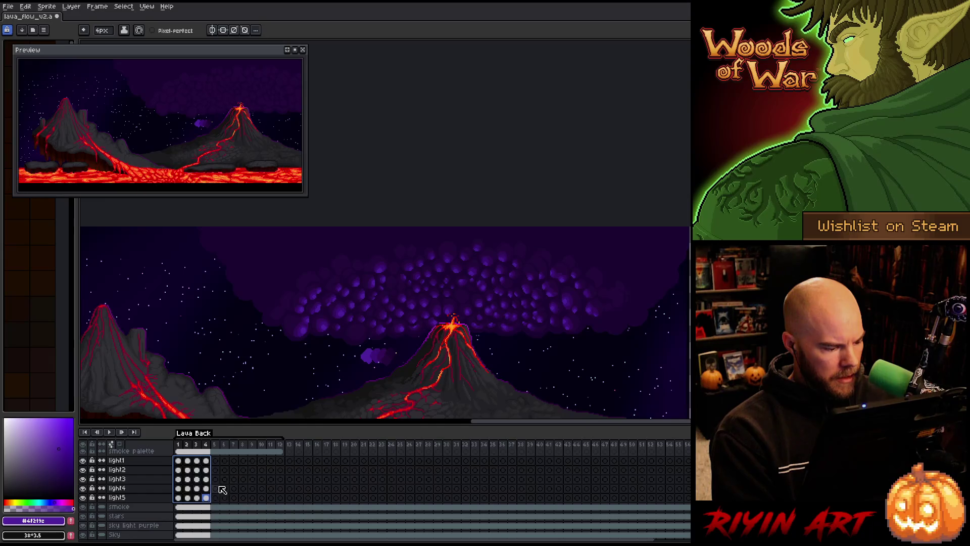
{"action": "left_click", "coordinate": [84, 460], "text": "alt"}
{"action": "left_click", "coordinate": [84, 461], "text": "alt"}
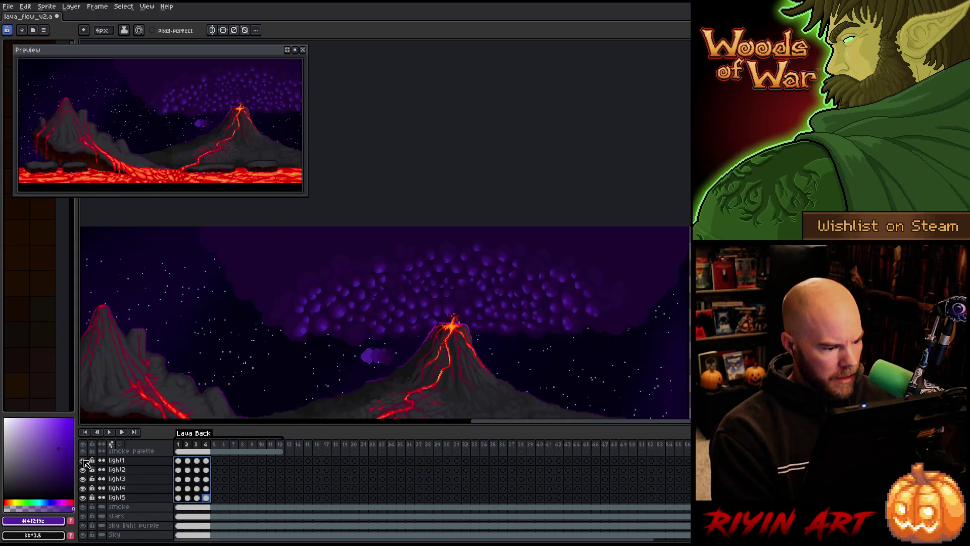
{"action": "left_click", "coordinate": [83, 478], "text": "alt"}
{"action": "left_click", "coordinate": [84, 479], "text": "alt"}
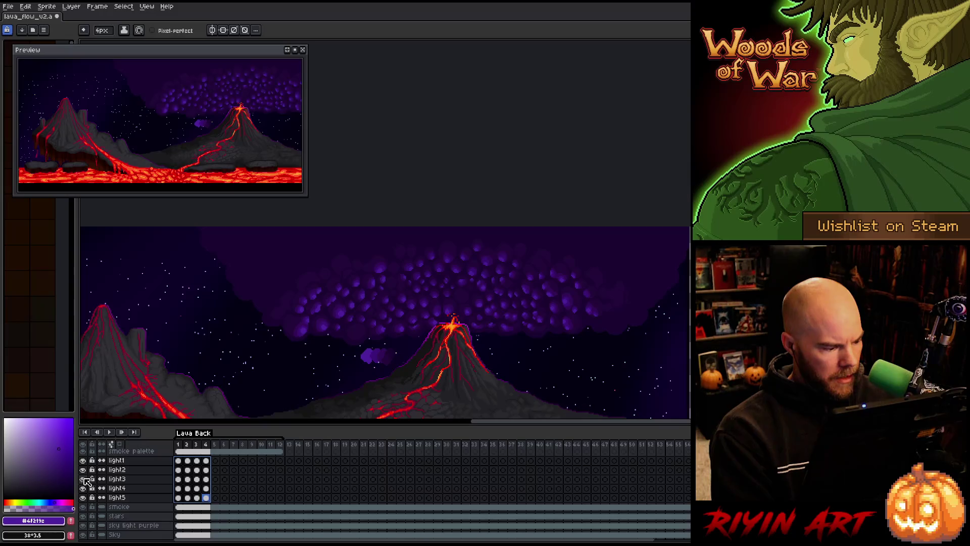
{"action": "left_click", "coordinate": [83, 486], "text": "alt"}
{"action": "left_click", "coordinate": [84, 486], "text": "alt"}
{"action": "left_click", "coordinate": [83, 489], "text": "alt"}
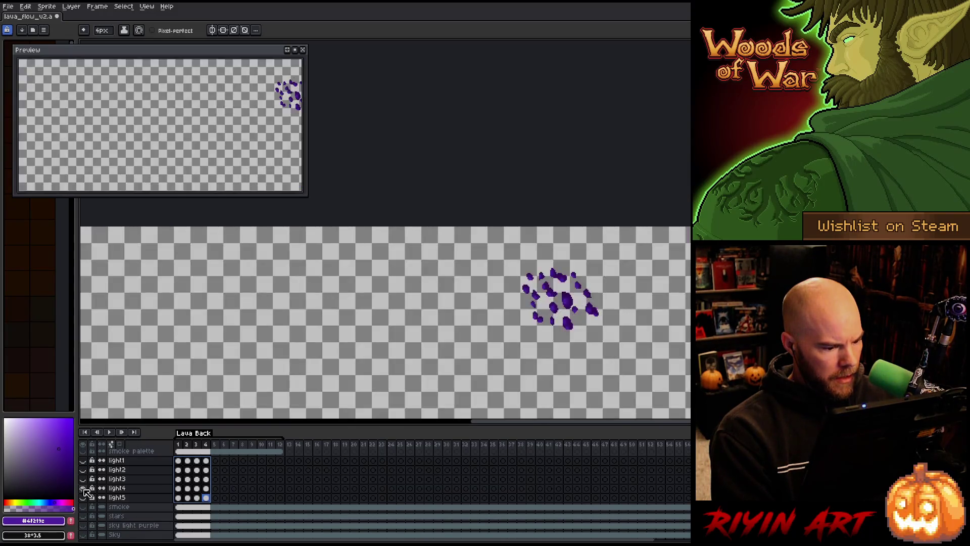
{"action": "left_click", "coordinate": [84, 489], "text": "alt"}
{"action": "left_click", "coordinate": [84, 498], "text": "alt"}
{"action": "left_click", "coordinate": [84, 499], "text": "alt"}
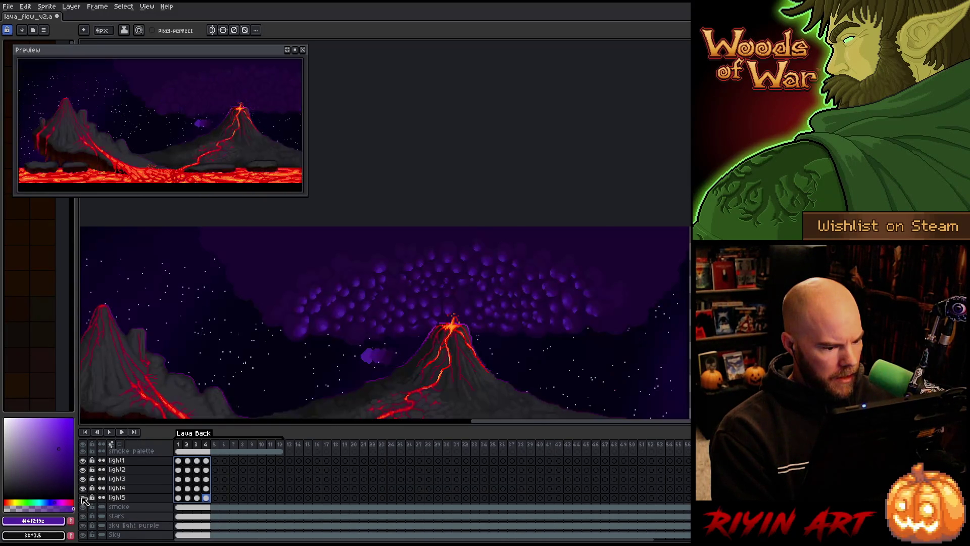
Step: Stop the preview, select light1–light5's frame 2 cels, and bring up Hue/Saturation
{"action": "left_click", "coordinate": [186, 471]}
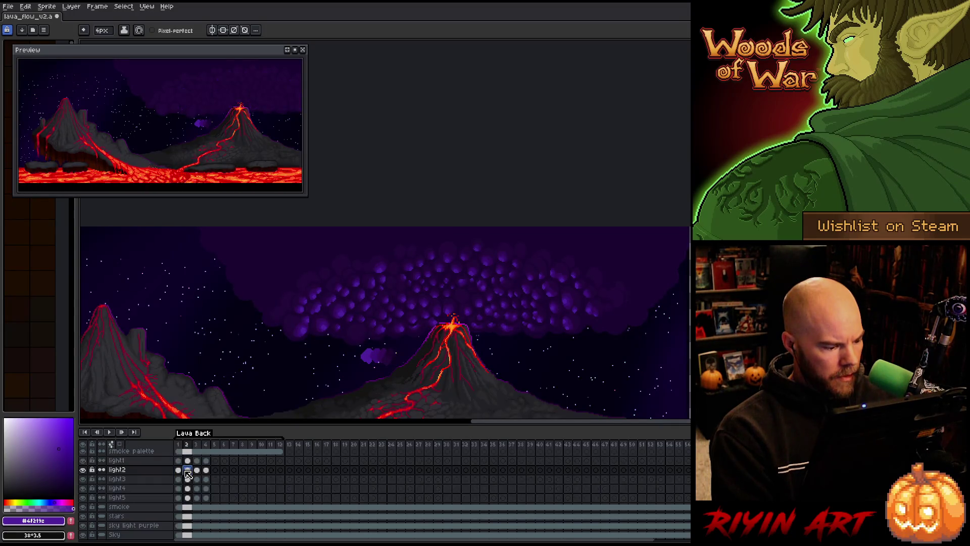
{"action": "left_click", "coordinate": [295, 50]}
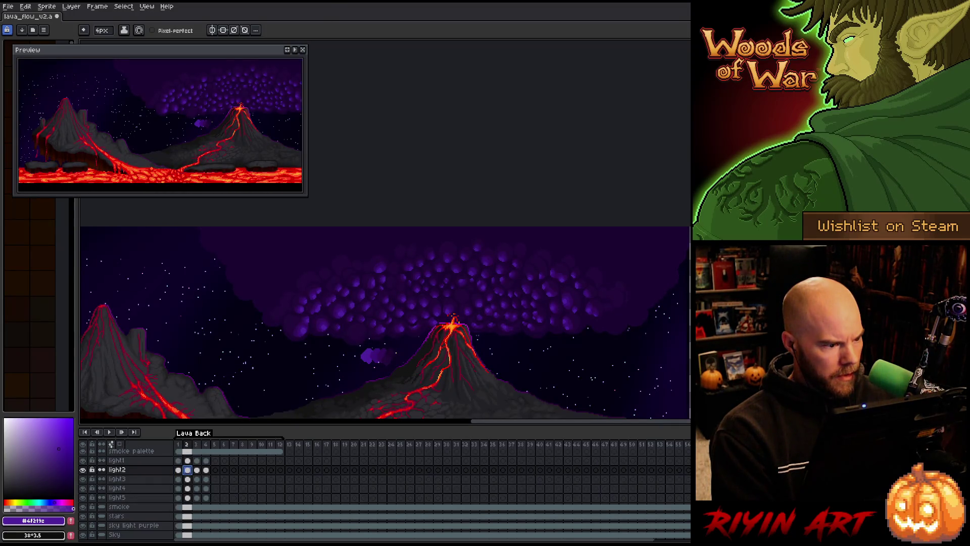
{"action": "left_click", "coordinate": [187, 460]}
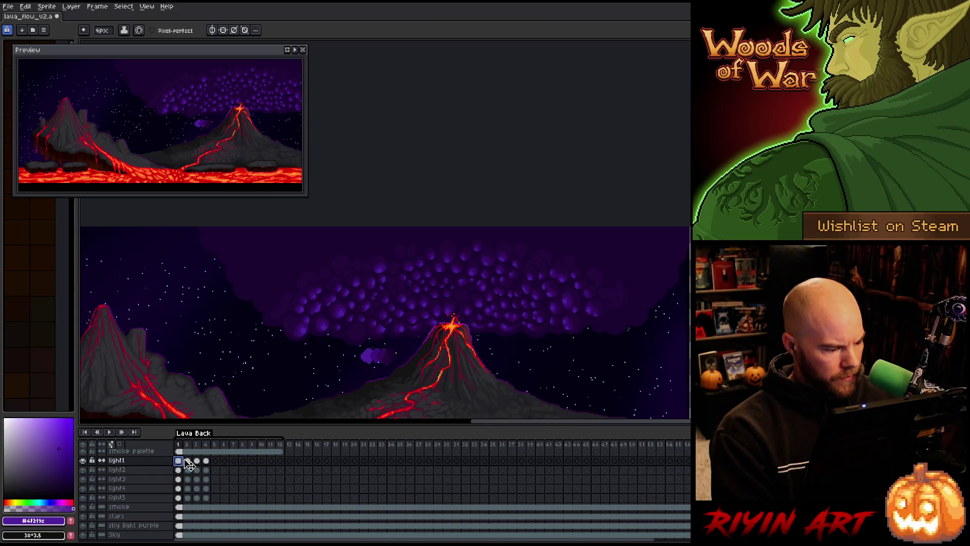
{"action": "left_click_drag", "start_coordinate": [189, 461], "coordinate": [185, 497]}
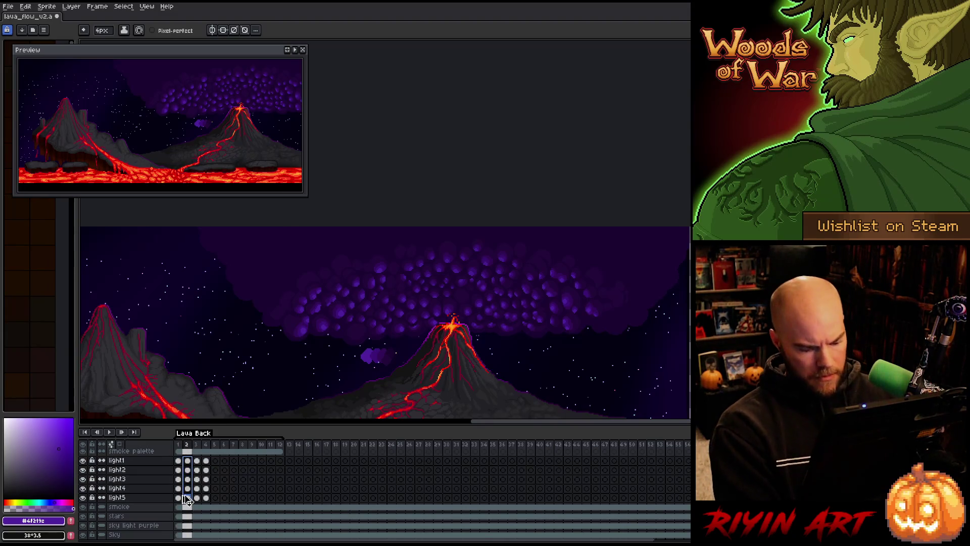
{"action": "key", "text": "ctrl+u"}
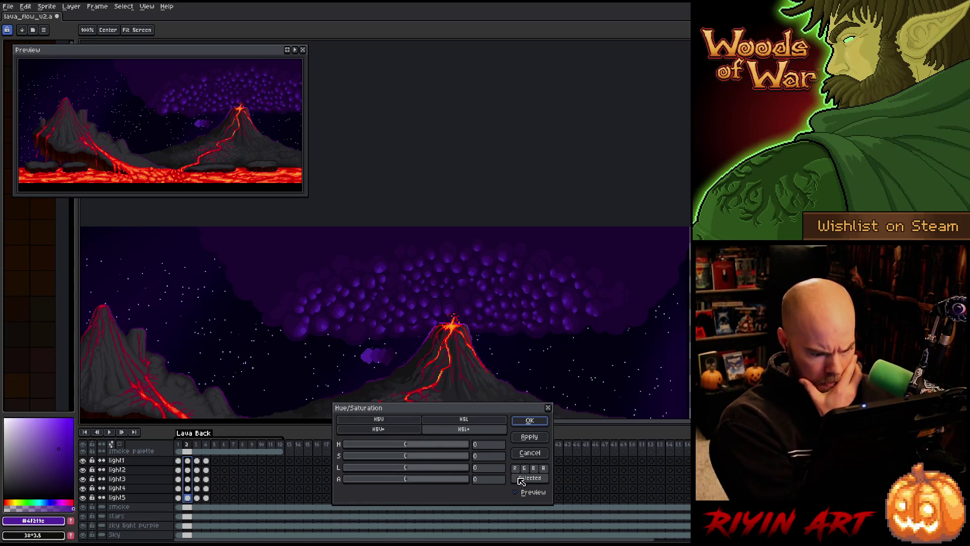
Step: Apply a -25 alpha Hue/Saturation adjustment to the frame 2 light1–light5 cels
{"action": "left_click", "coordinate": [397, 483]}
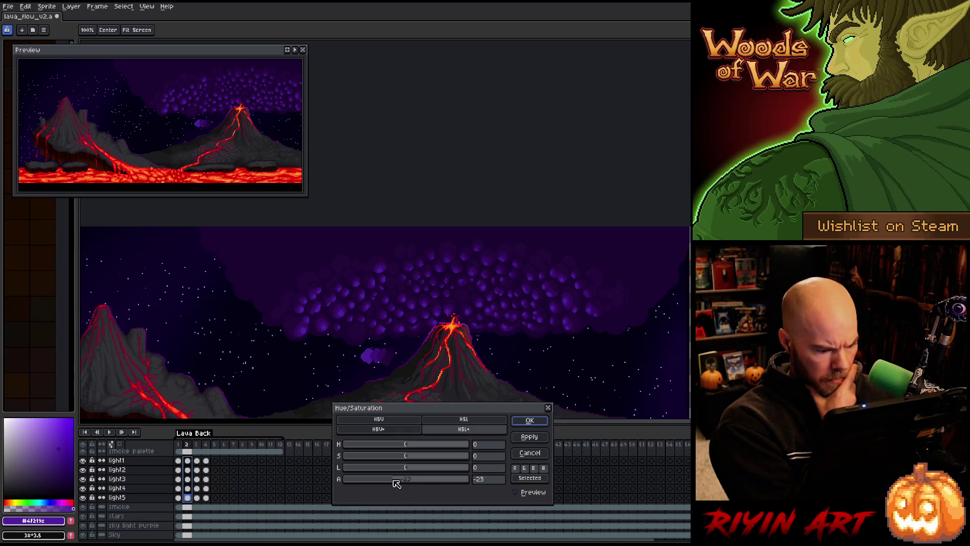
{"action": "mouse_move", "coordinate": [388, 482]}
{"action": "left_mouse_down"}
{"action": "mouse_move", "coordinate": [365, 480]}
{"action": "mouse_move", "coordinate": [398, 483]}
{"action": "left_mouse_up"}
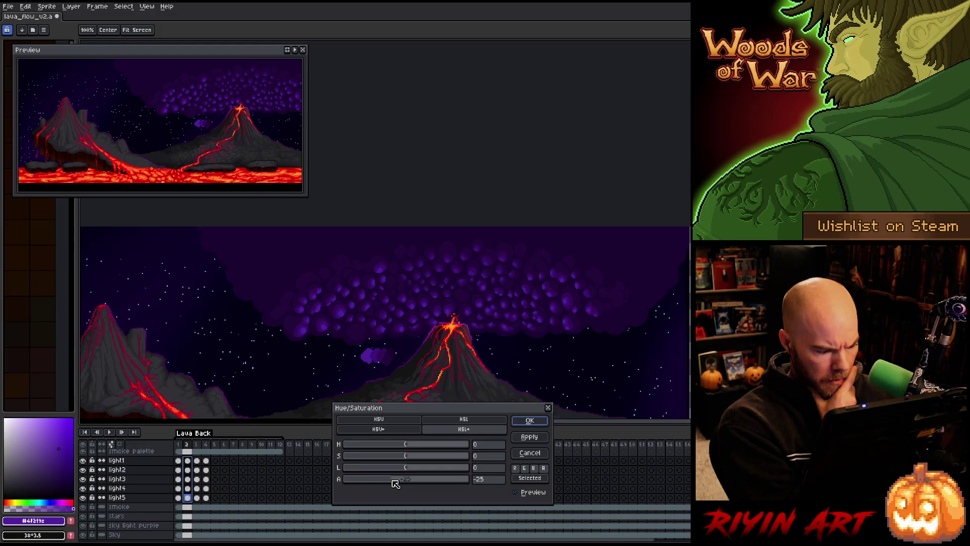
{"action": "left_click", "coordinate": [525, 426]}
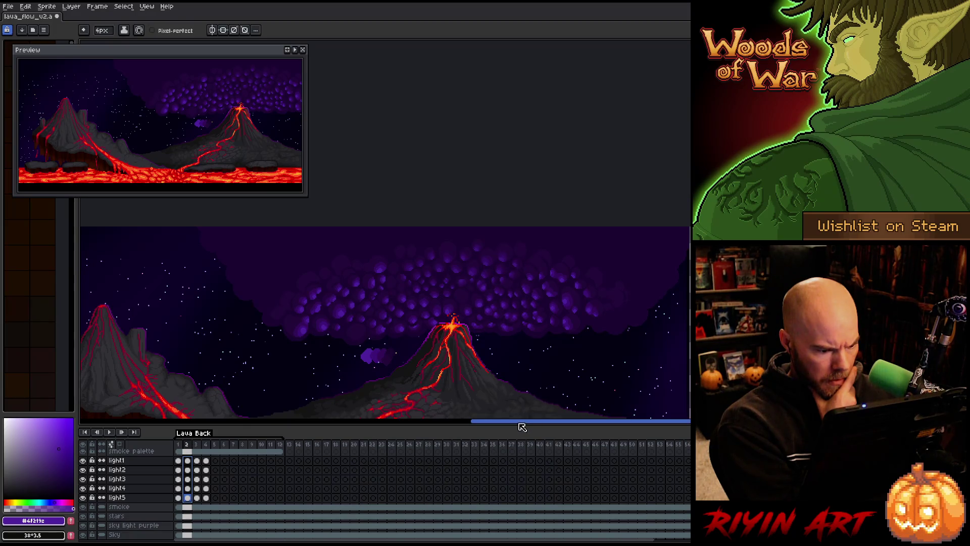
Step: Toggle the light4 layer's visibility to compare its frame 2 fade
{"action": "left_click", "coordinate": [188, 488]}
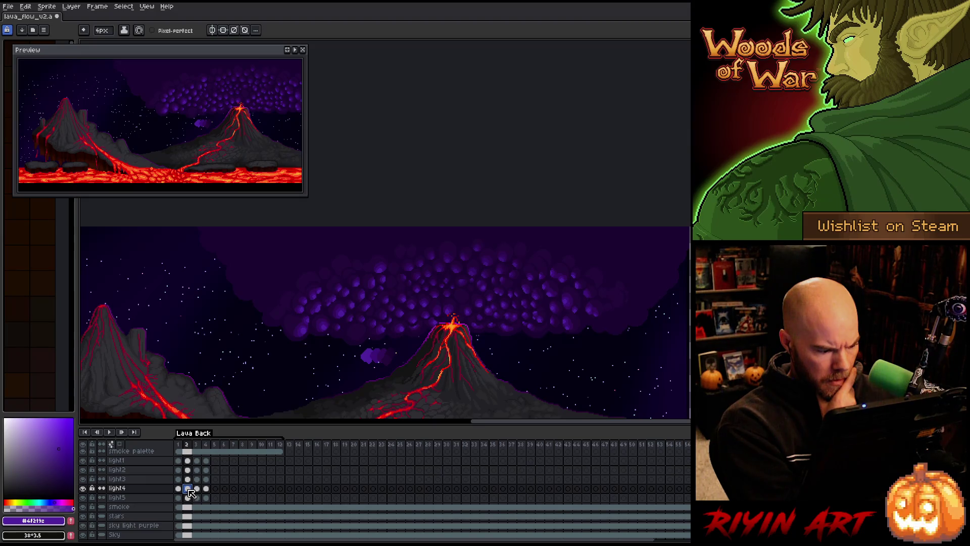
{"action": "left_click", "coordinate": [83, 488]}
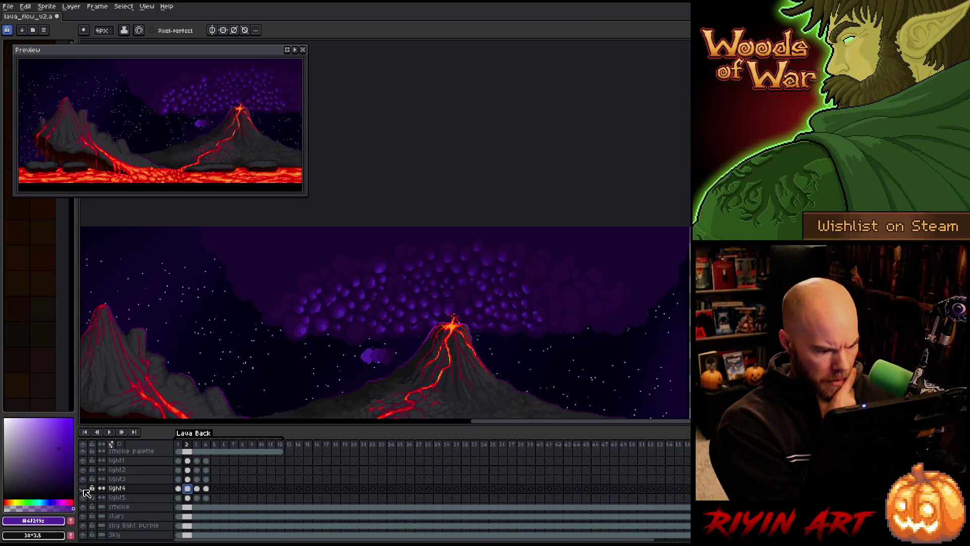
{"action": "left_click", "coordinate": [83, 488]}
{"action": "left_click", "coordinate": [83, 488]}
{"action": "left_click", "coordinate": [83, 488]}
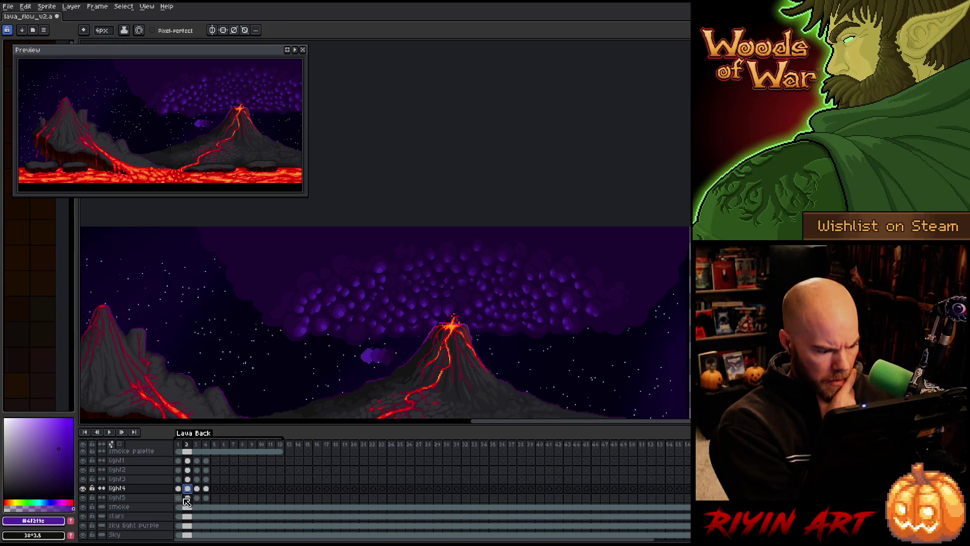
Step: Play the animation, step through frames 2–4, remove the later light cels, and return to frame 1
{"action": "key", "text": "Return"}
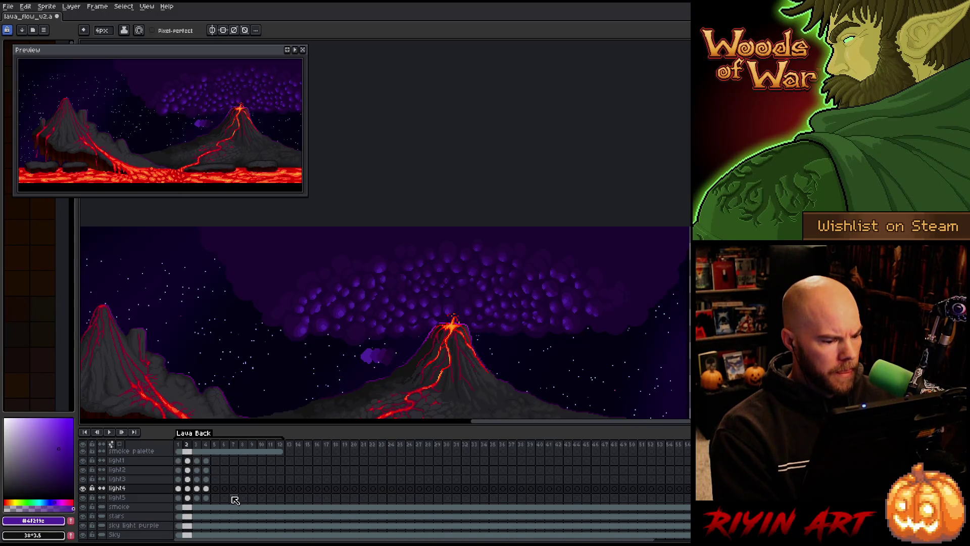
{"action": "left_click", "coordinate": [198, 497]}
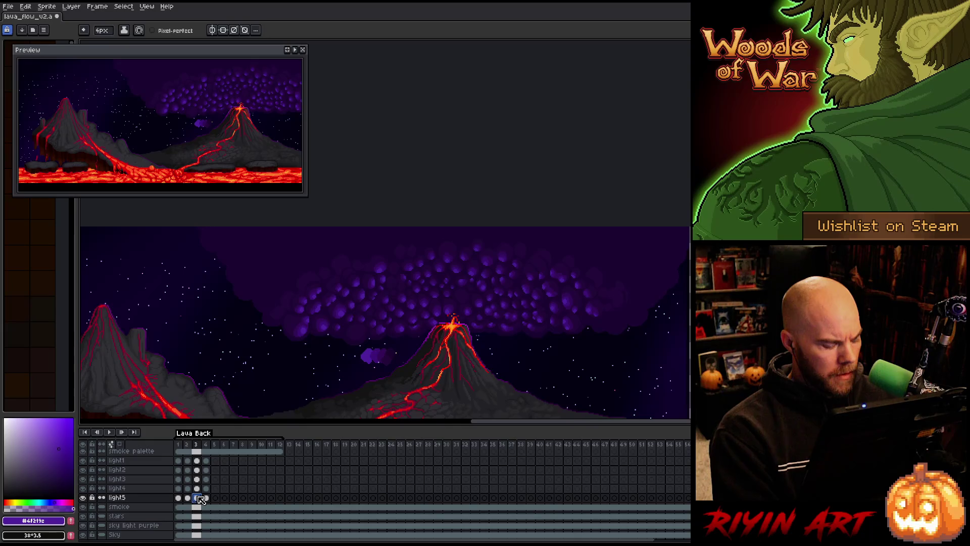
{"action": "key", "text": "Left"}
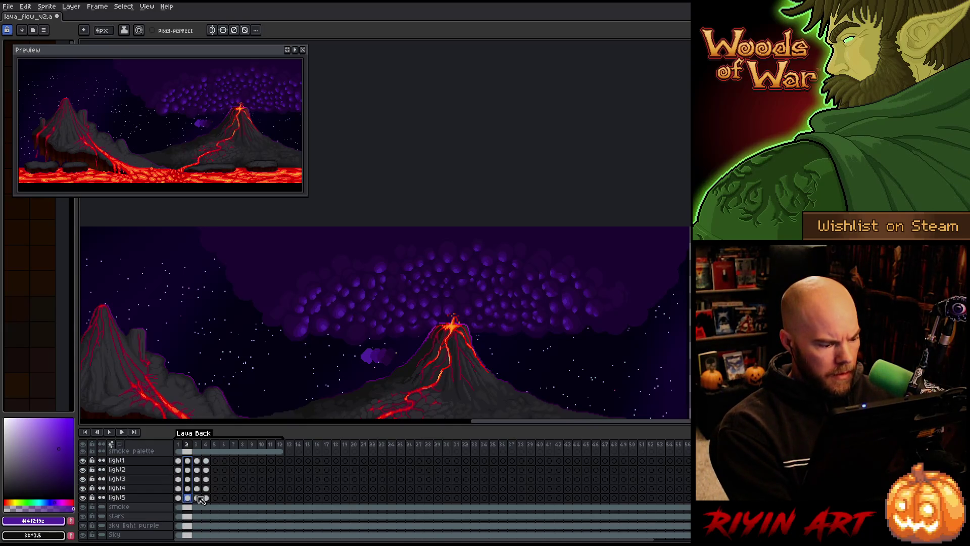
{"action": "left_click", "coordinate": [206, 498]}
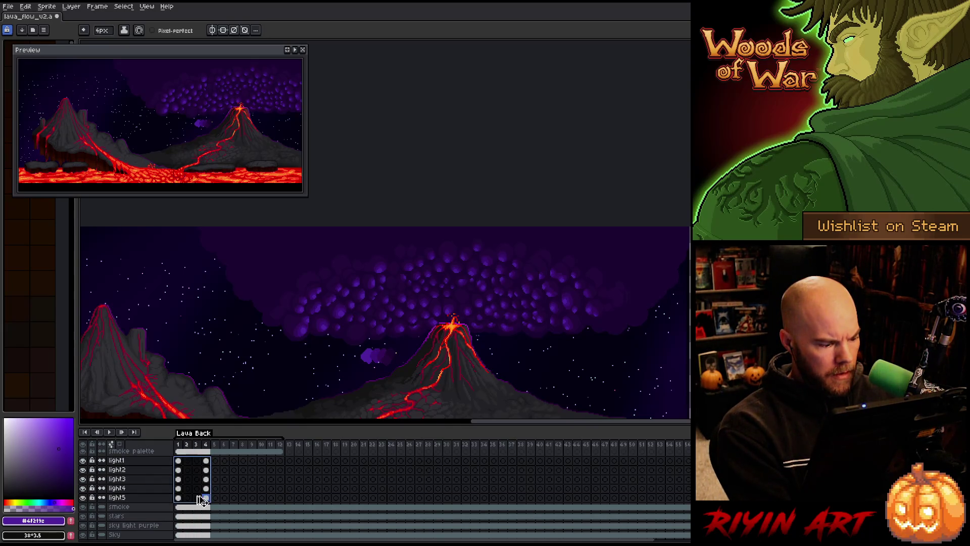
{"action": "key", "text": "ctrl+z"}
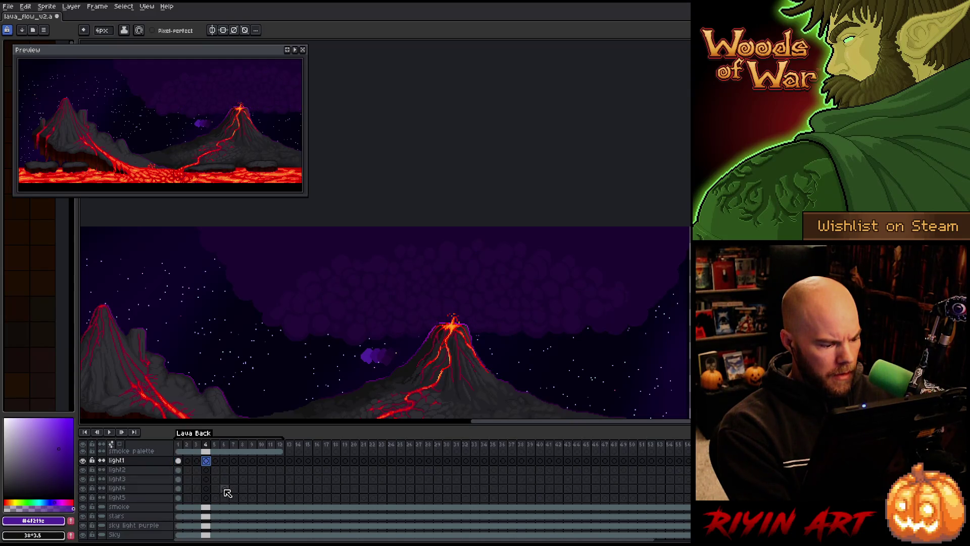
{"action": "left_click", "coordinate": [178, 461]}
{"action": "left_click", "coordinate": [181, 498]}
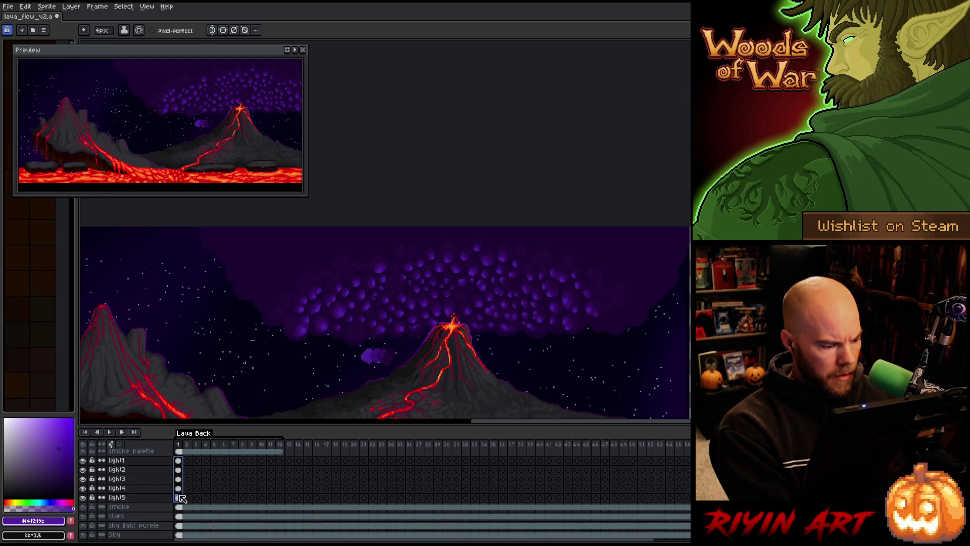
Step: Make light1–light5's frames 1–4 cels independent by linking then unlinking them
{"action": "left_click_drag", "start_coordinate": [181, 497], "coordinate": [211, 500]}
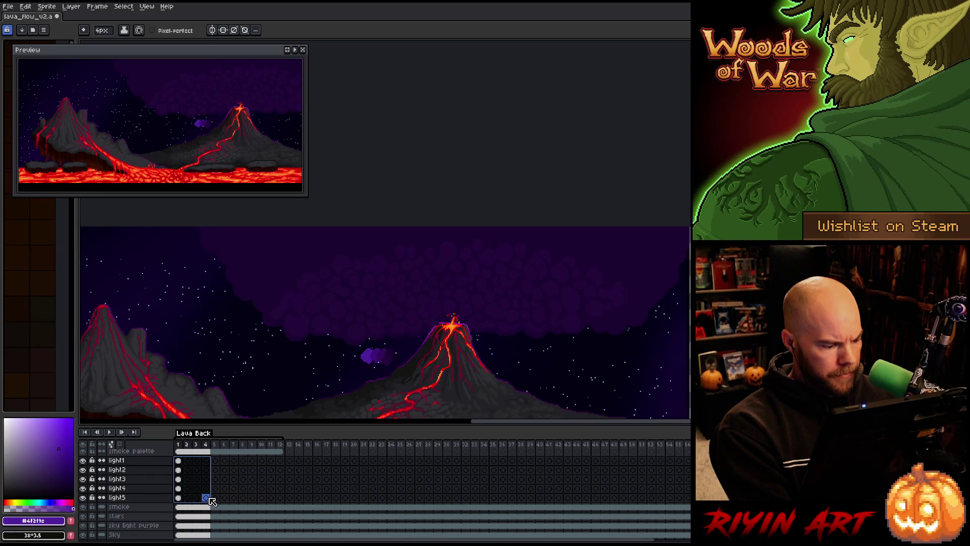
{"action": "right_click", "coordinate": [211, 500]}
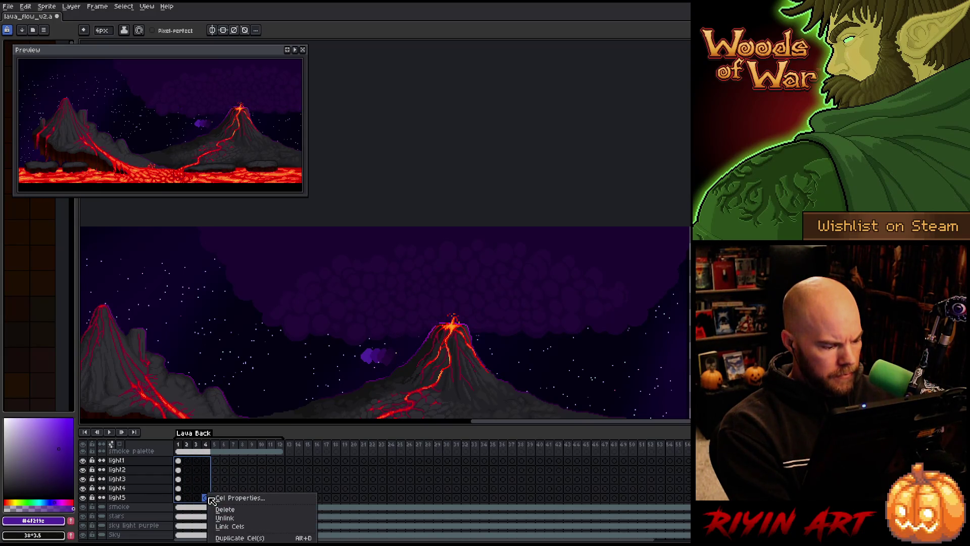
{"action": "left_click", "coordinate": [226, 528]}
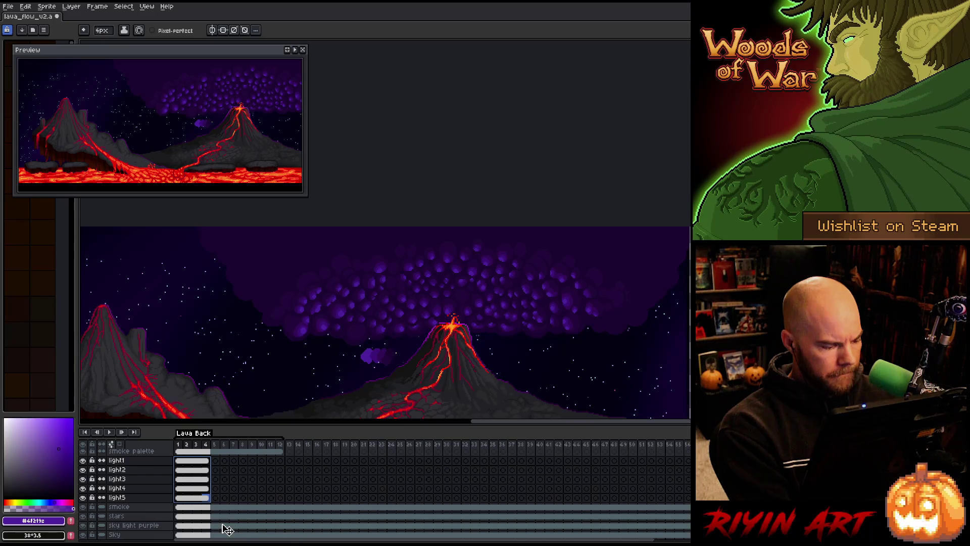
{"action": "right_click", "coordinate": [204, 461]}
{"action": "left_click", "coordinate": [217, 485]}
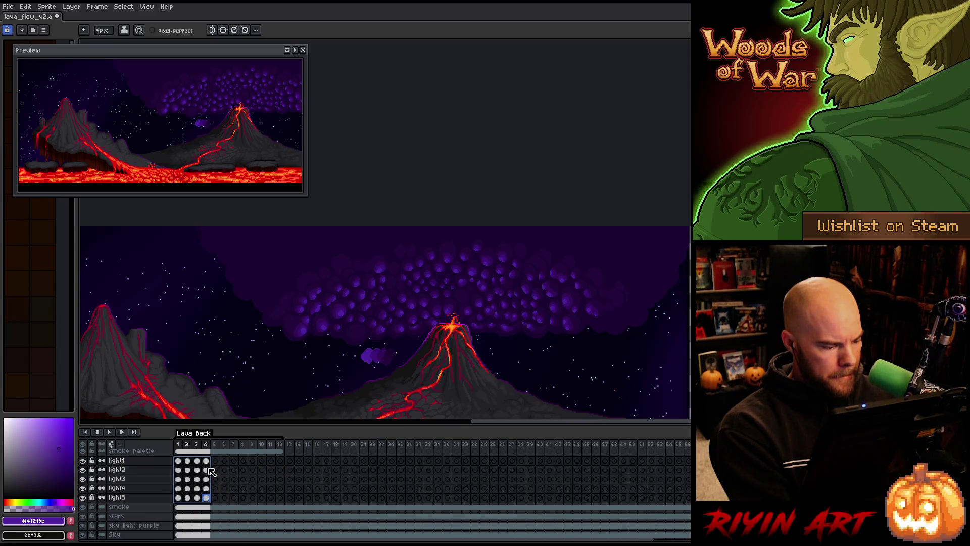
Step: Reduce the frame 4 light cels' alpha by 75 with Hue/Saturation
{"action": "left_click_drag", "start_coordinate": [206, 460], "coordinate": [212, 502]}
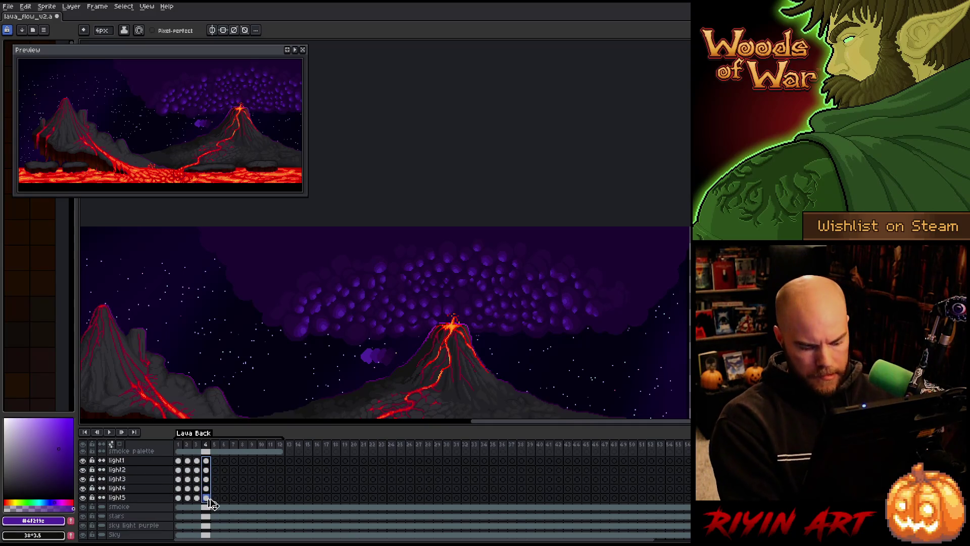
{"action": "key", "text": "ctrl+u"}
{"action": "left_click", "coordinate": [488, 481]}
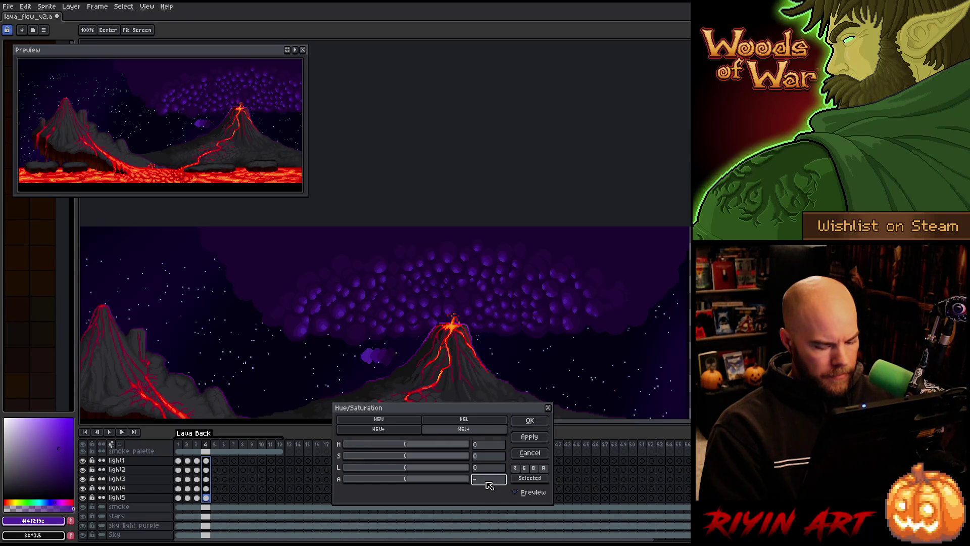
{"action": "type", "text": "75"}
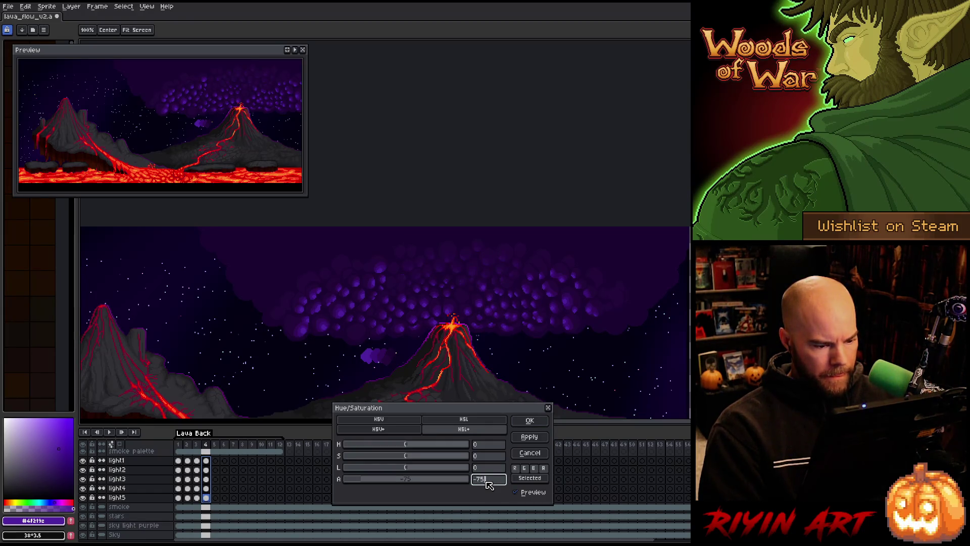
{"action": "left_click", "coordinate": [531, 423]}
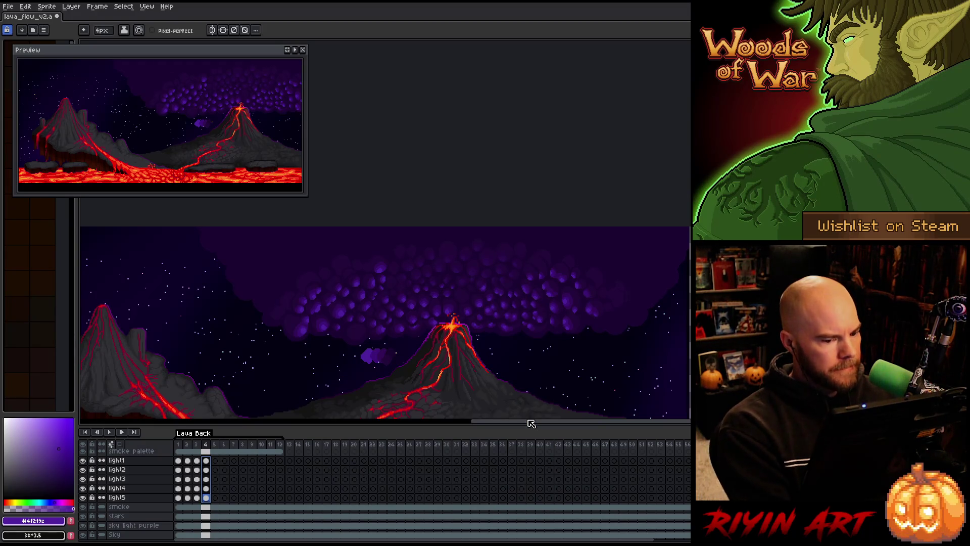
Step: Check frames 5 and 4, then save the file
{"action": "left_click", "coordinate": [214, 498]}
{"action": "left_click", "coordinate": [209, 497]}
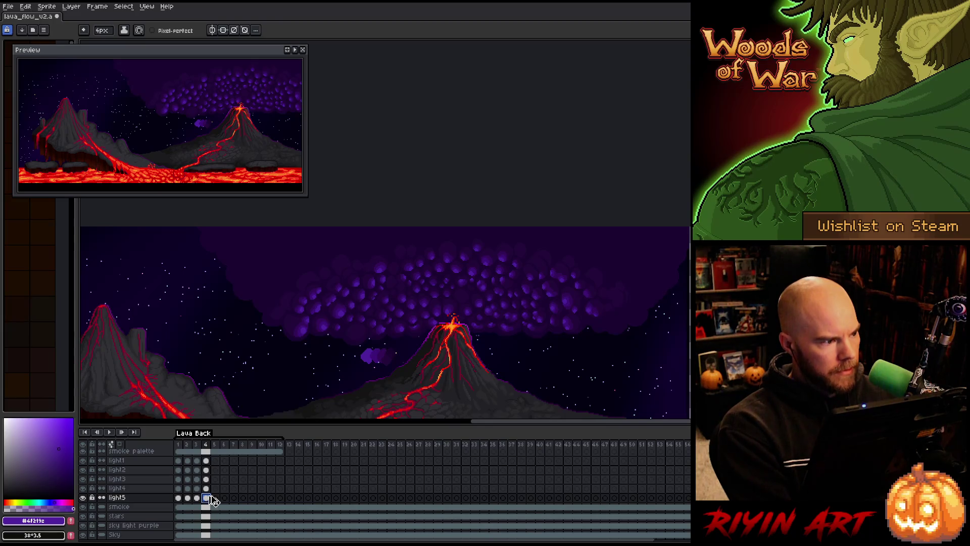
{"action": "key", "text": "ctrl+s"}
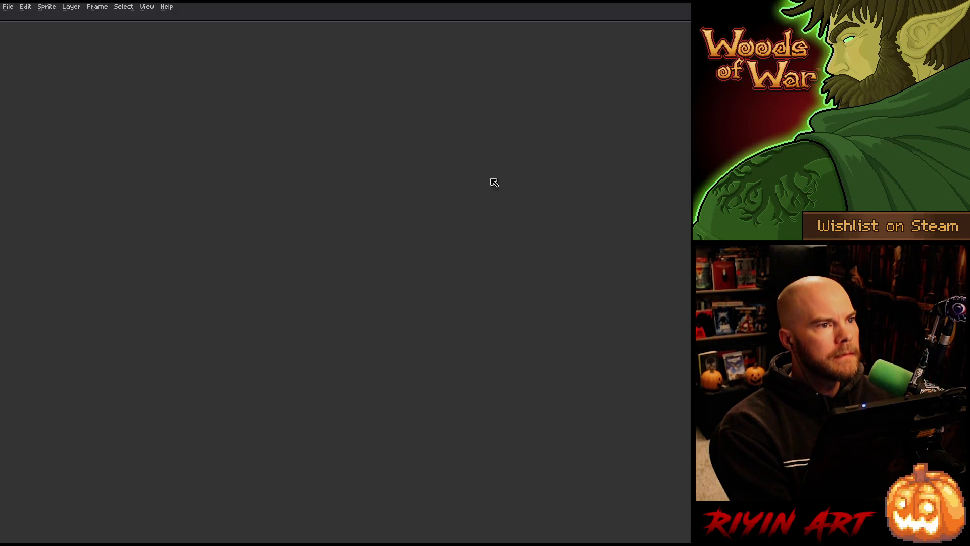
Step: Reopen lava_flow_v2.aseprite from the recent files list
{"action": "left_click", "coordinate": [8, 7]}
{"action": "mouse_move", "coordinate": [61, 34]}
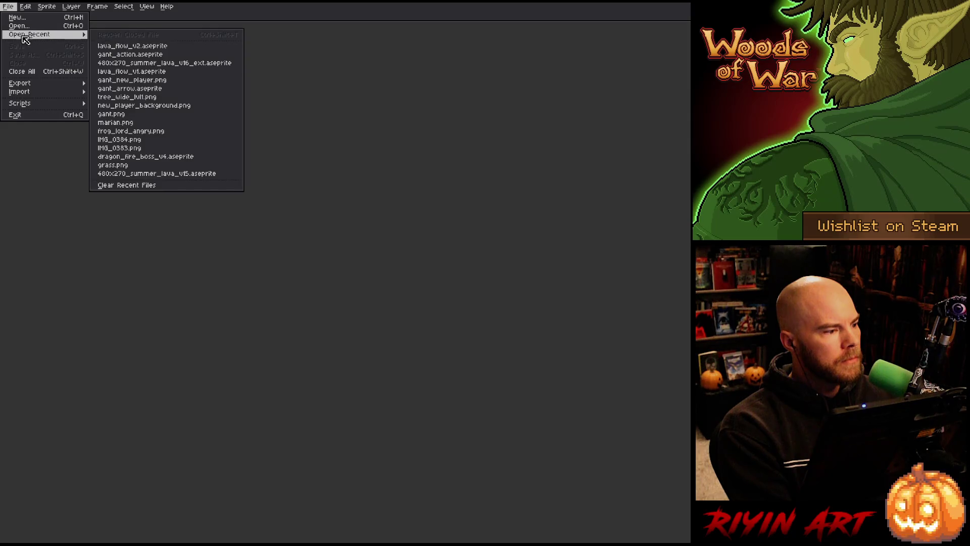
{"action": "left_click", "coordinate": [123, 46]}
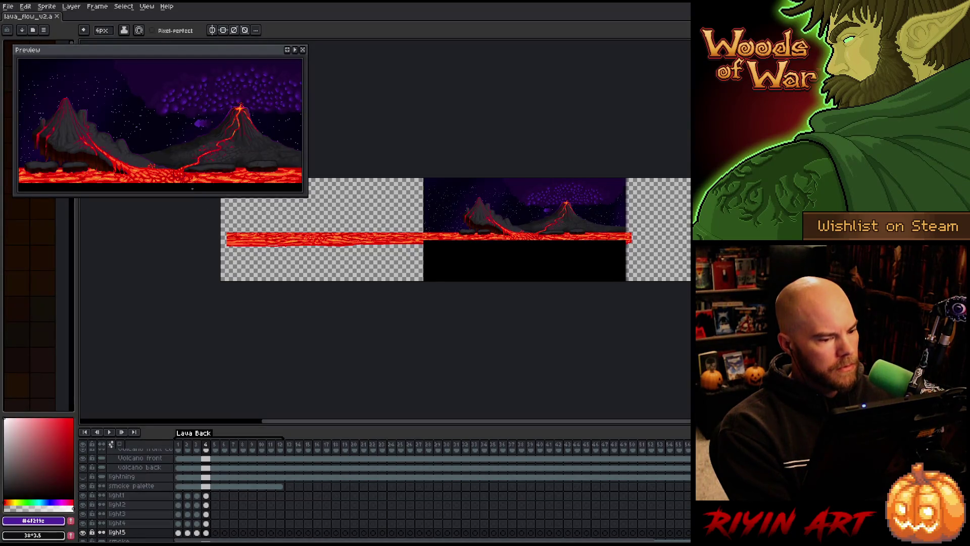
Step: Select the frame 2 light1–light5 cels and bring up the Hue/Saturation adjustment
{"action": "scroll", "coordinate": [607, 284], "scroll_direction": "up", "scroll_amount": 4}
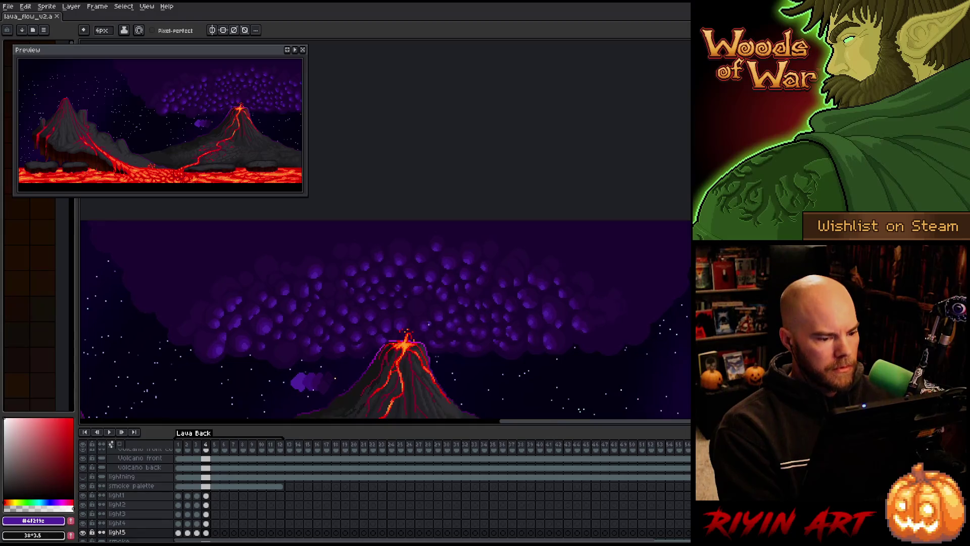
{"action": "scroll", "coordinate": [355, 324], "scroll_direction": "up", "scroll_amount": 1}
{"action": "scroll", "coordinate": [276, 501], "scroll_direction": "down", "scroll_amount": 2}
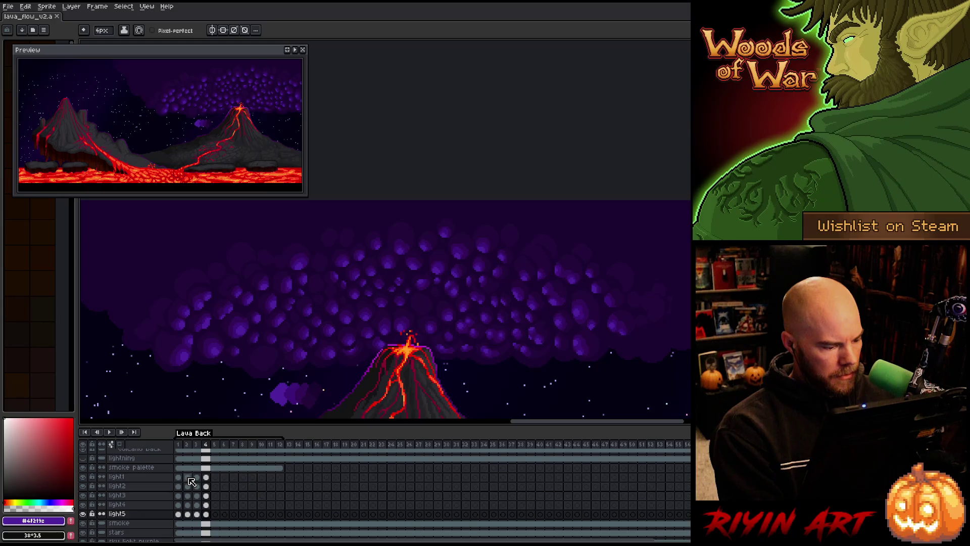
{"action": "left_click_drag", "start_coordinate": [188, 477], "coordinate": [188, 514]}
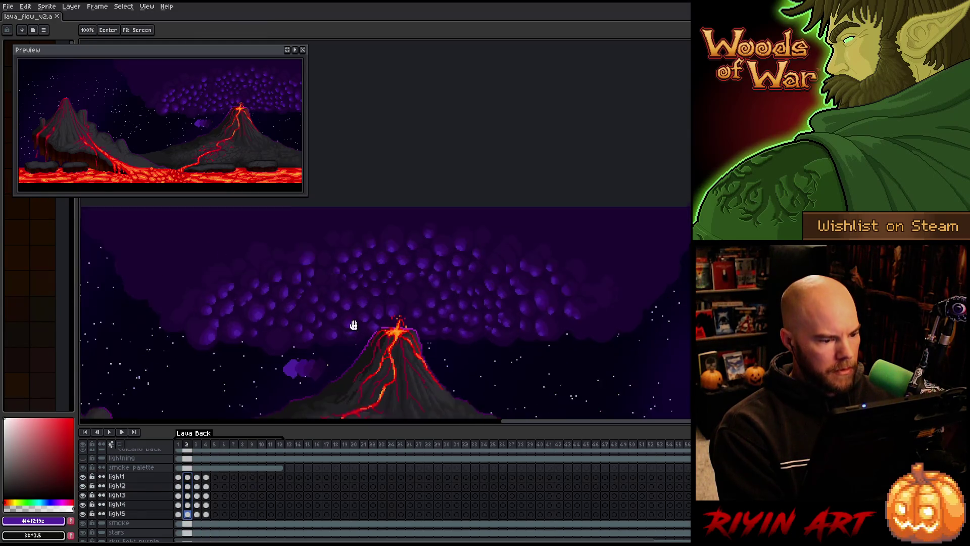
{"action": "left_click_drag", "start_coordinate": [353, 325], "coordinate": [367, 268]}
{"action": "key", "text": "ctrl+u"}
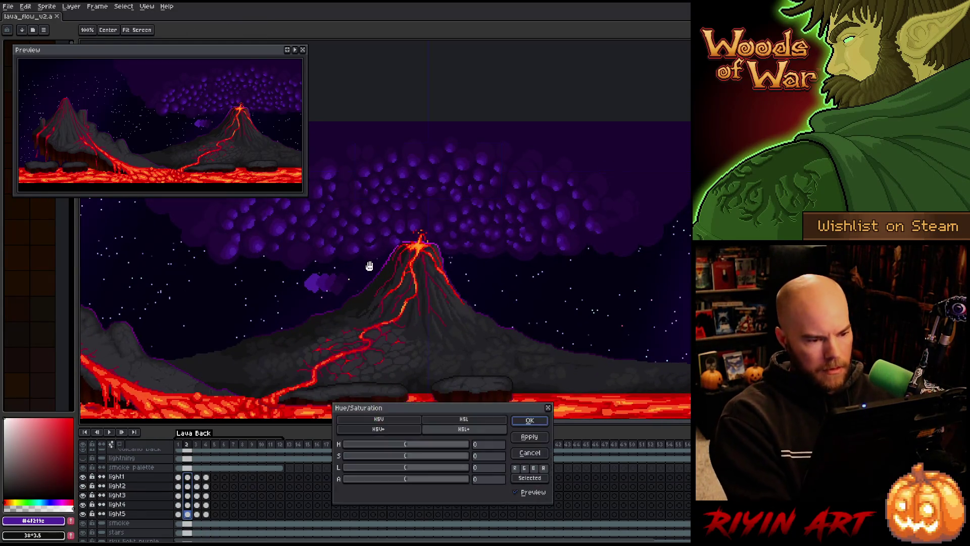
Step: Apply the -25 alpha fade to frame 2's light cels and -50 to frame 3's
{"action": "left_click", "coordinate": [489, 479]}
{"action": "type", "text": "-25"}
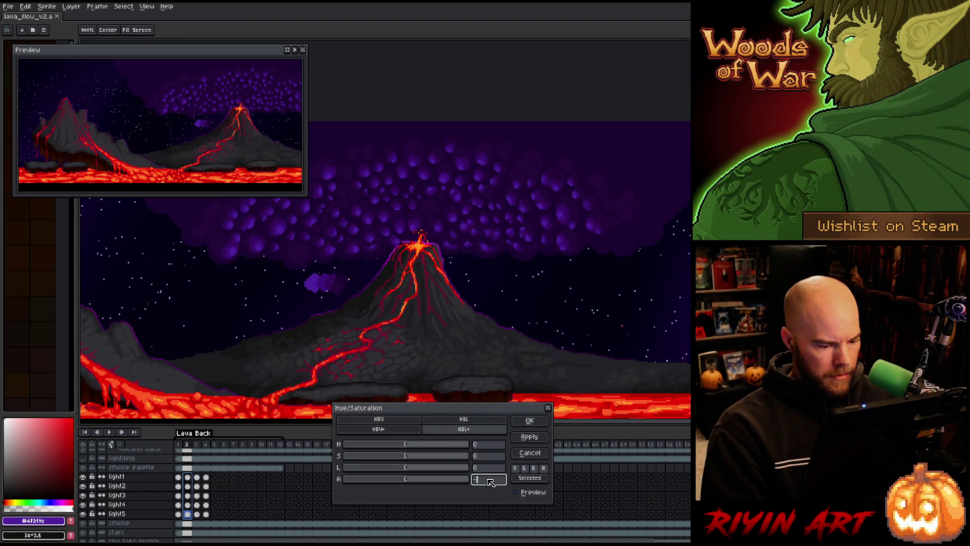
{"action": "left_click", "coordinate": [530, 421]}
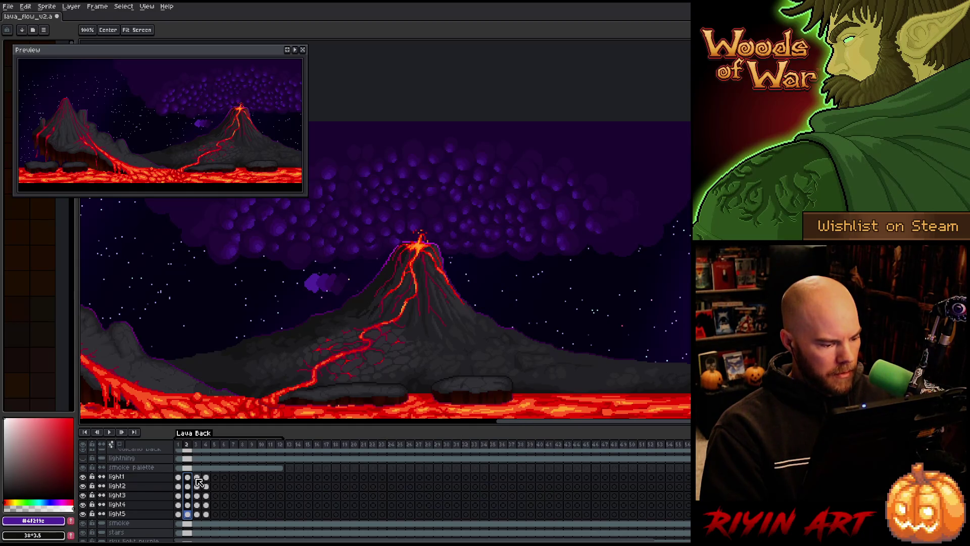
{"action": "left_click_drag", "start_coordinate": [197, 478], "coordinate": [198, 516]}
{"action": "key", "text": "ctrl+u"}
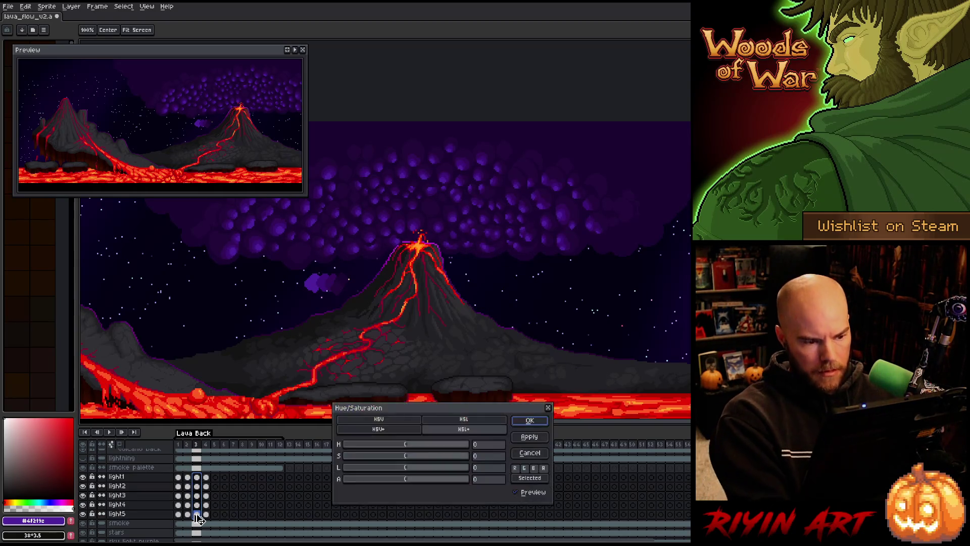
{"action": "left_click", "coordinate": [489, 479]}
{"action": "type", "text": "-"}
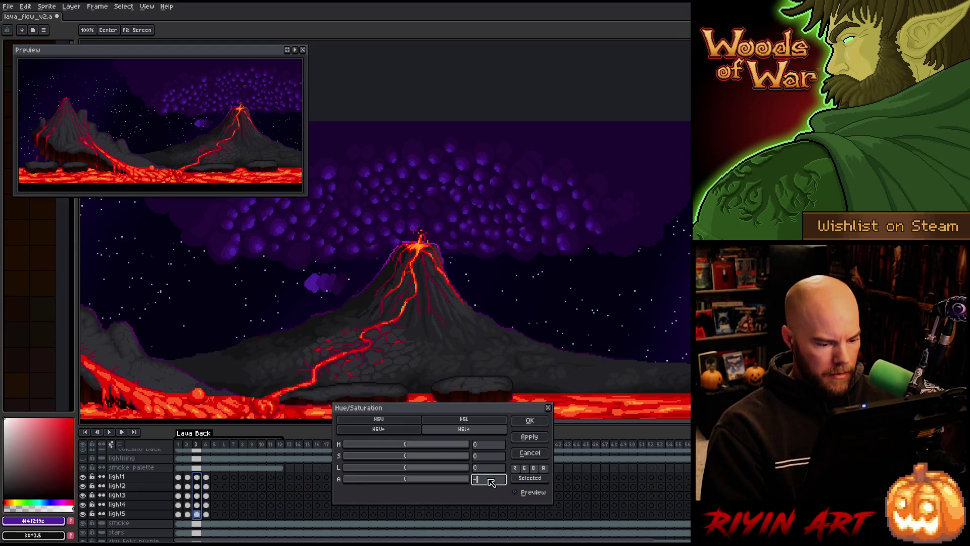
{"action": "type", "text": "50"}
{"action": "left_click", "coordinate": [529, 421]}
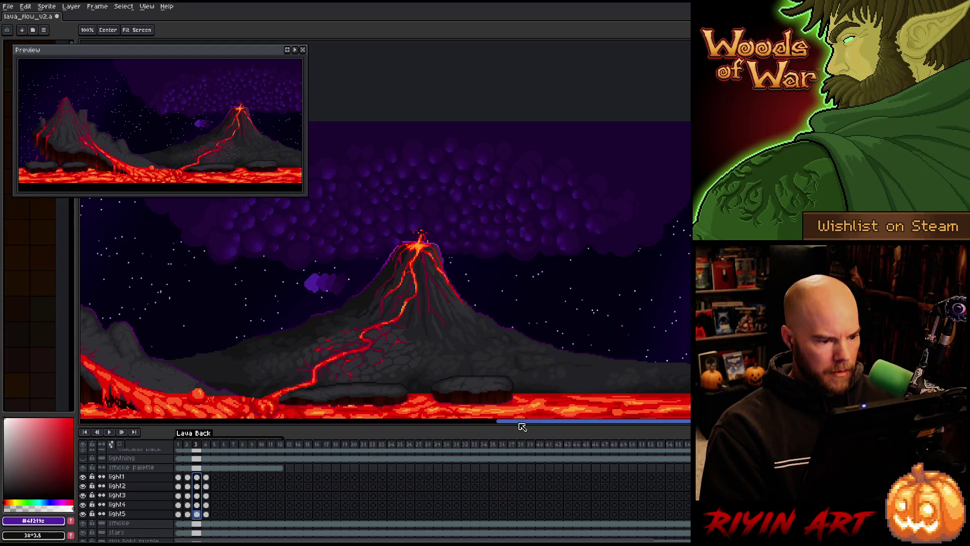
Step: Fade the frame 4 light cels by -75 alpha, then play from frame 1 to check
{"action": "left_click_drag", "start_coordinate": [206, 477], "coordinate": [207, 521]}
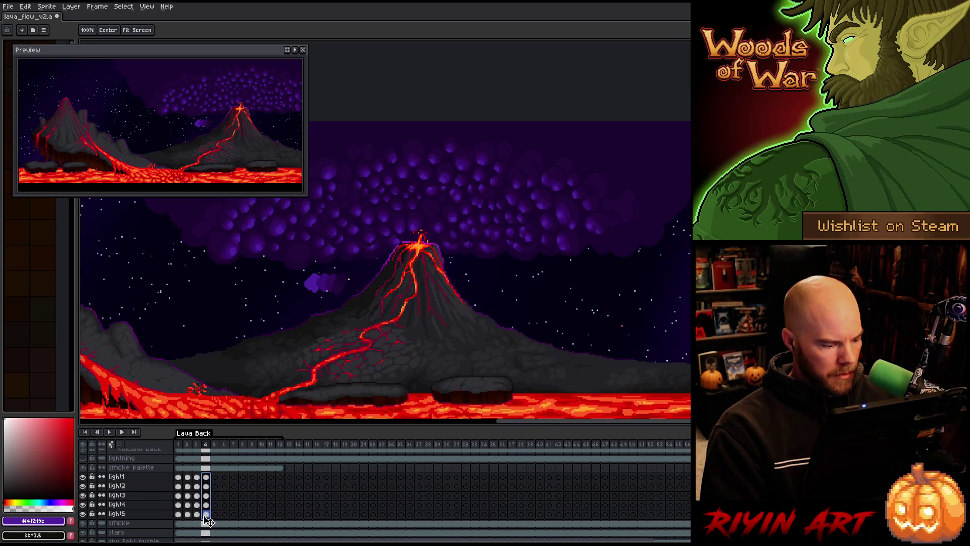
{"action": "key", "text": "ctrl+u"}
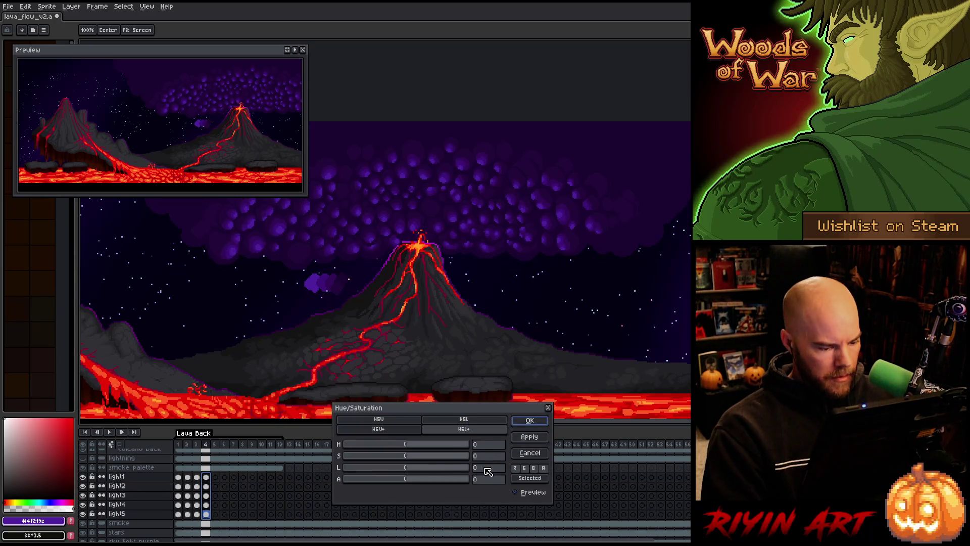
{"action": "left_click", "coordinate": [487, 479]}
{"action": "type", "text": "-75"}
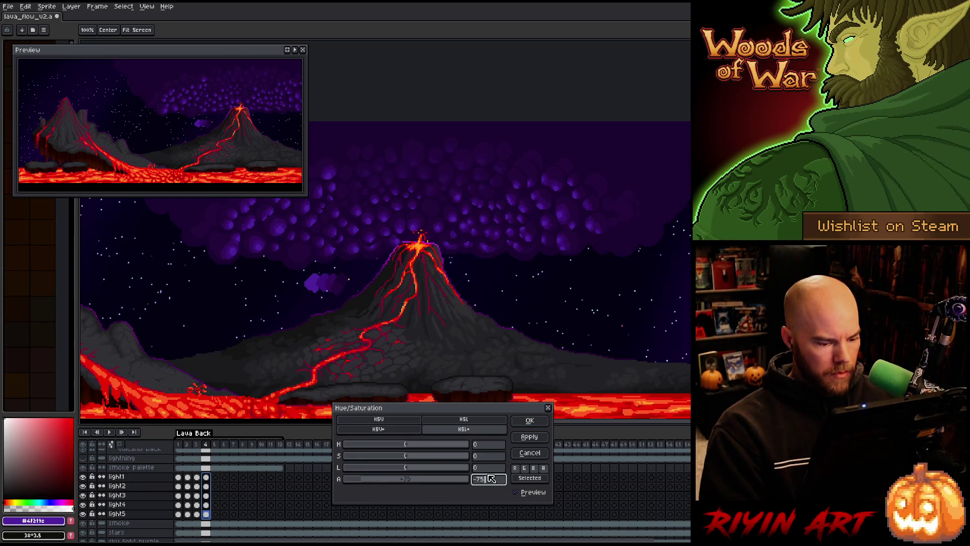
{"action": "left_click", "coordinate": [530, 421]}
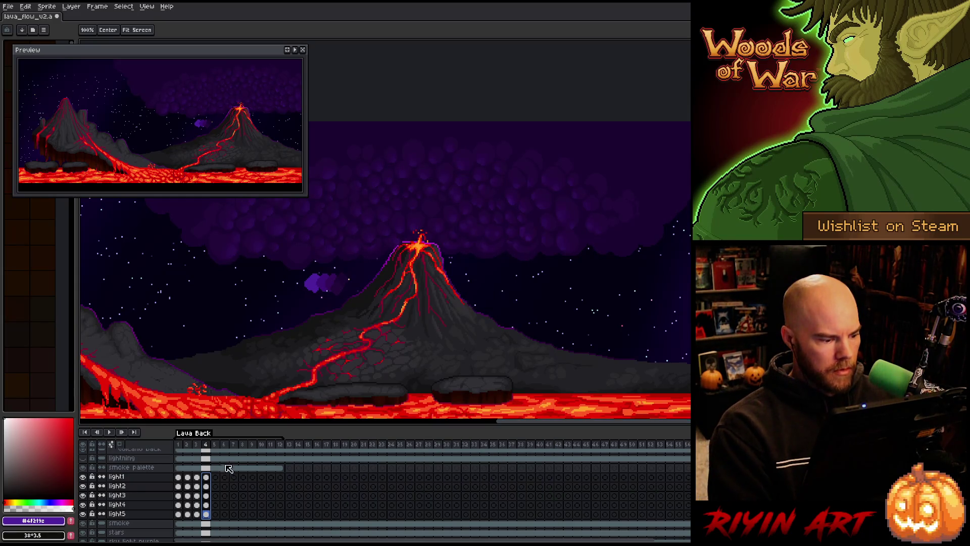
{"action": "left_click", "coordinate": [176, 443]}
{"action": "key", "text": "Return"}
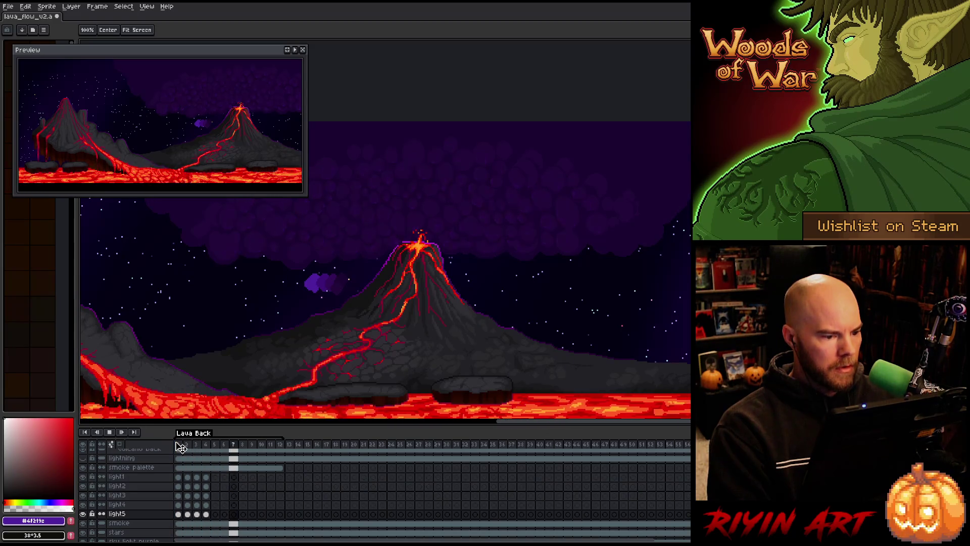
Step: Stop playback, return to frame 1 and select the light1–light5 cels in frames 1–4
{"action": "key", "text": "Return"}
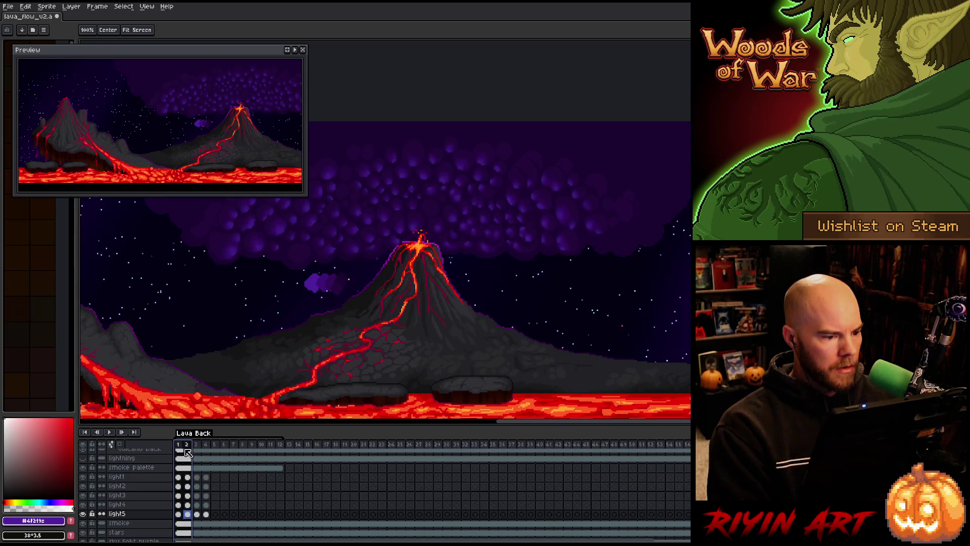
{"action": "left_click_drag", "start_coordinate": [180, 446], "coordinate": [216, 453]}
{"action": "key", "text": "Return"}
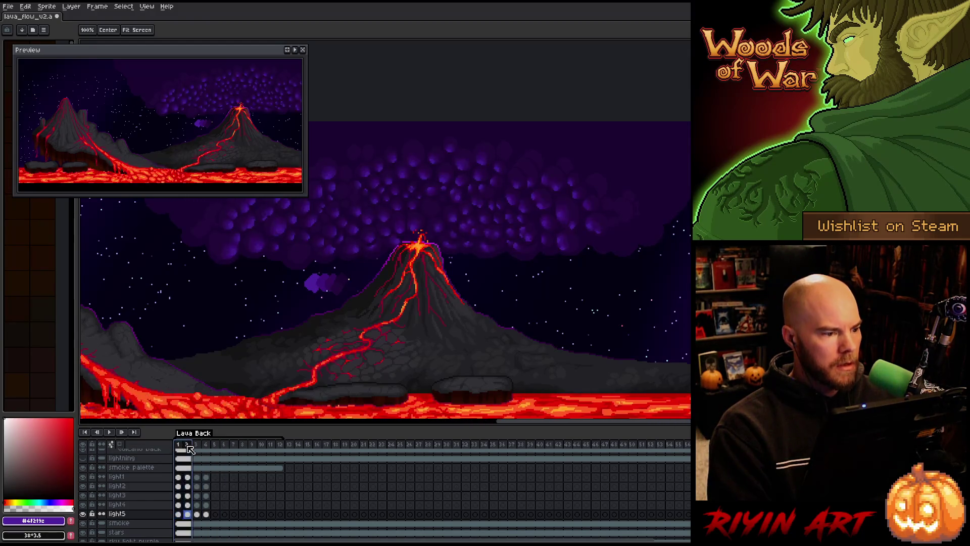
{"action": "key", "text": "Return"}
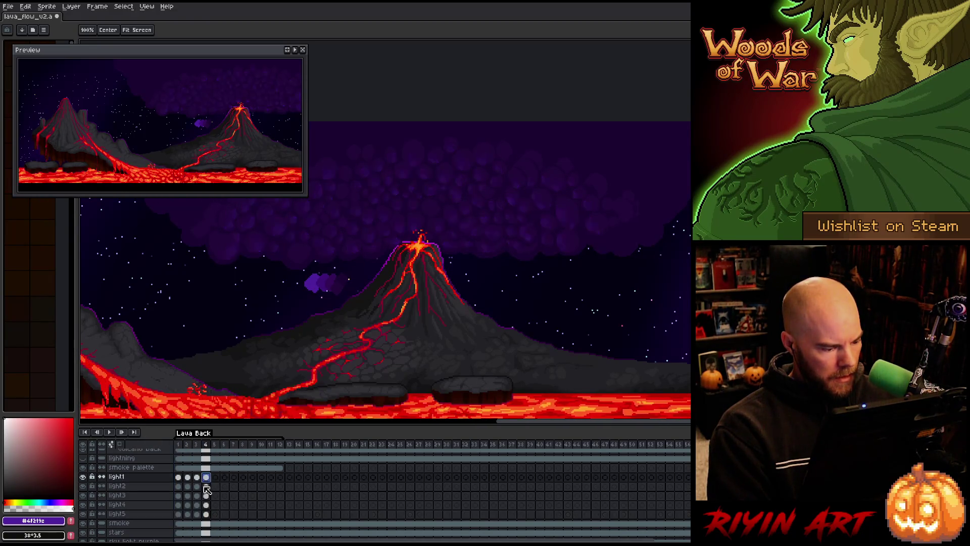
{"action": "left_click_drag", "start_coordinate": [205, 477], "coordinate": [183, 513]}
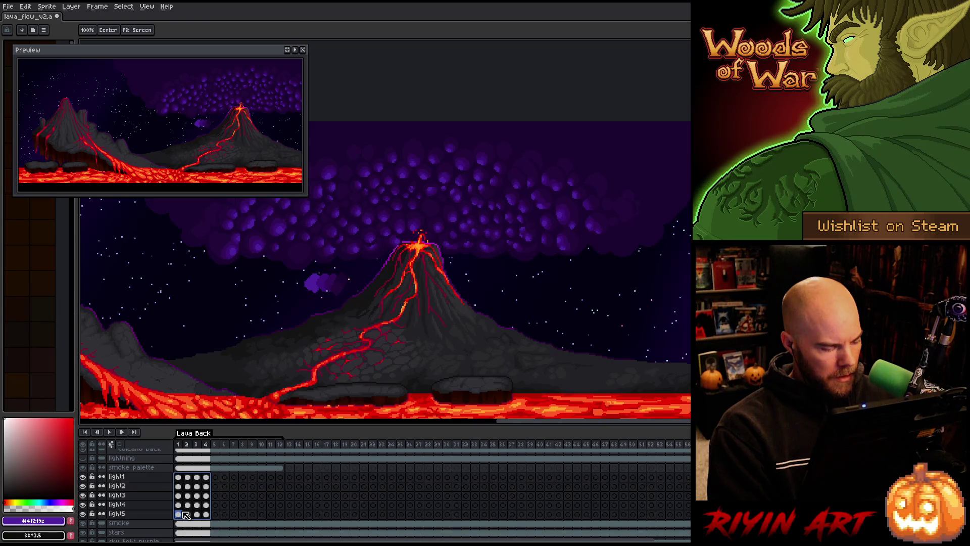
Step: Paste the copied frames 1–4 light cels into frames 5–8
{"action": "left_click", "coordinate": [217, 481]}
{"action": "key", "text": "ctrl+v"}
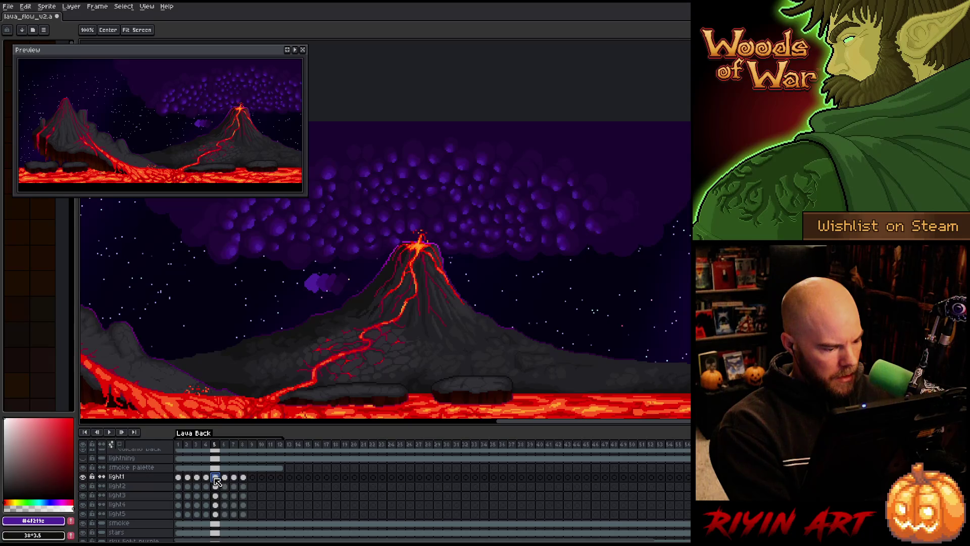
{"action": "left_click_drag", "start_coordinate": [209, 477], "coordinate": [175, 517]}
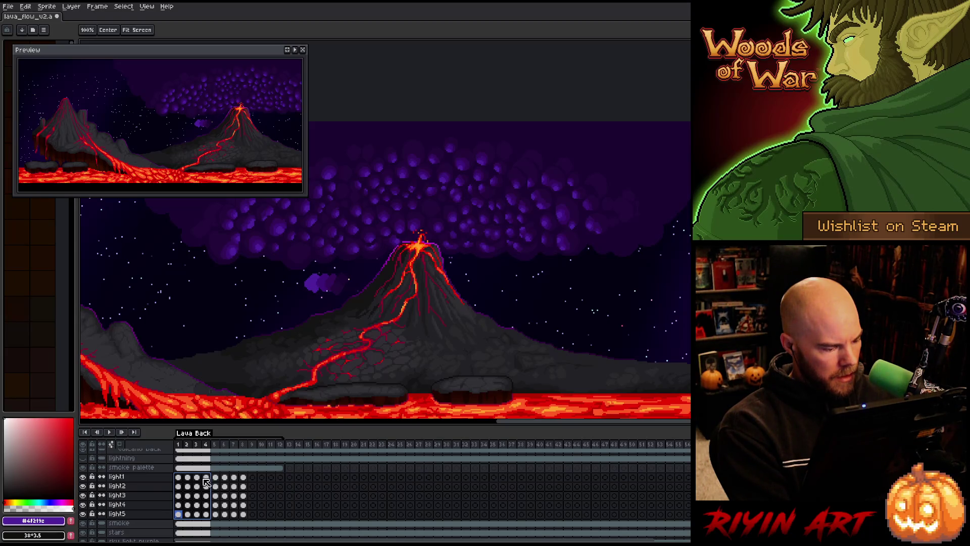
{"action": "left_click_drag", "start_coordinate": [190, 478], "coordinate": [188, 512]}
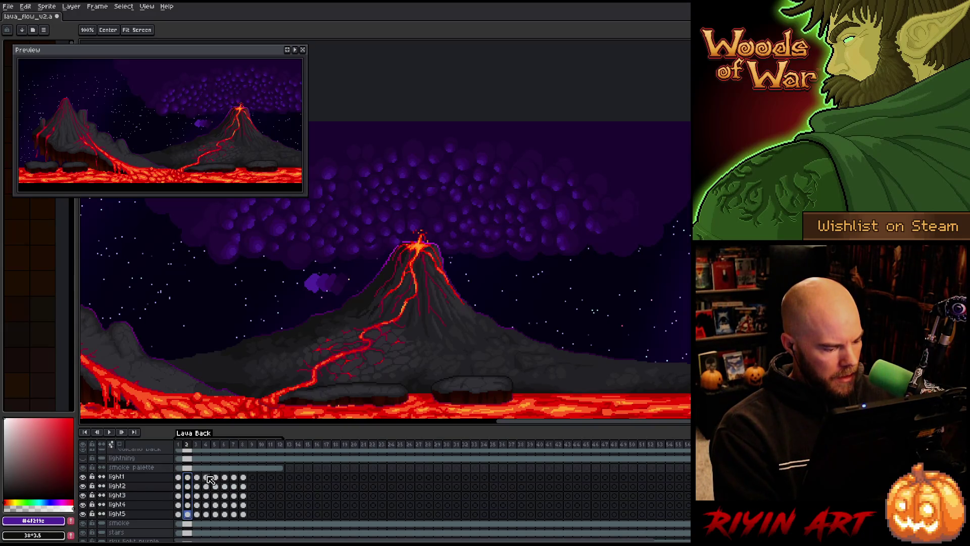
{"action": "left_click_drag", "start_coordinate": [205, 477], "coordinate": [209, 521]}
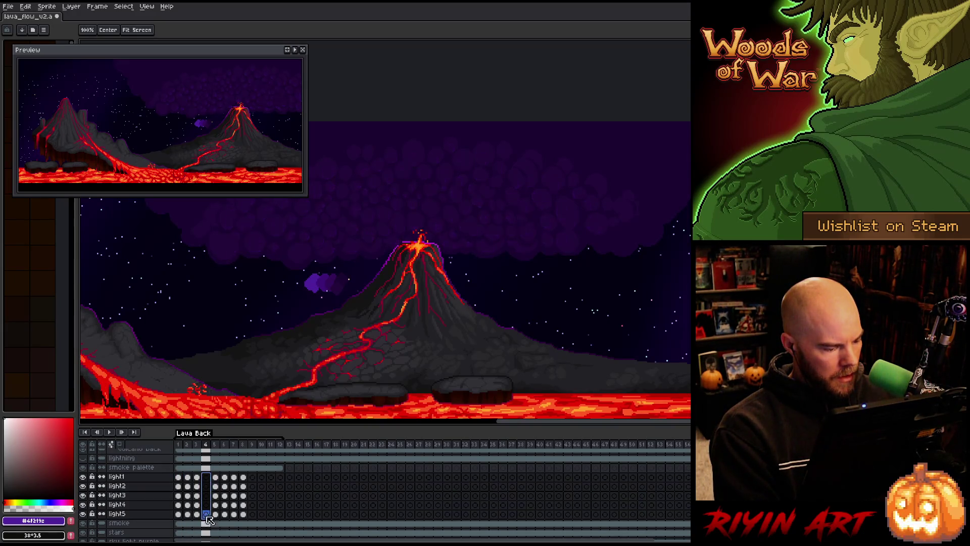
{"action": "key", "text": "ctrl+v"}
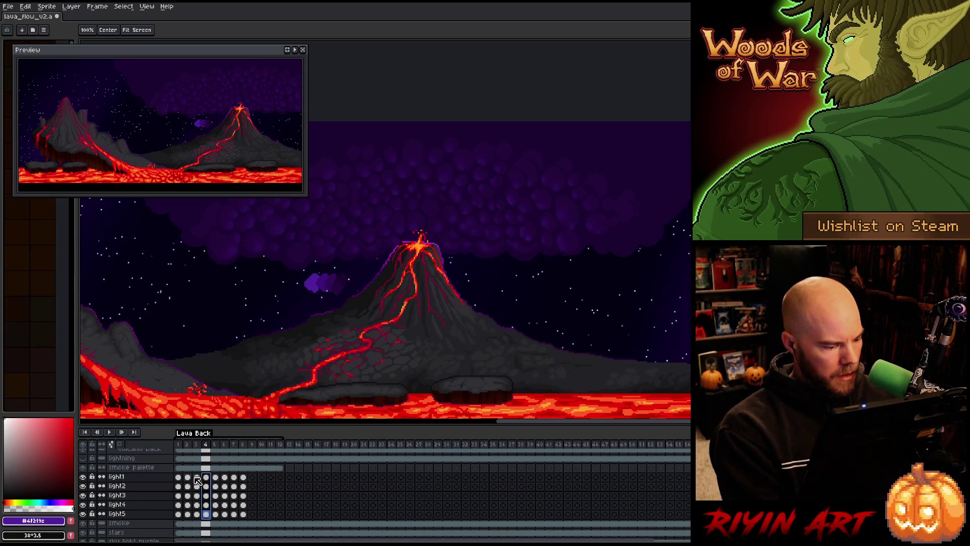
Step: Reverse the order of the selected light-cel frames so the highlights fade back in
{"action": "left_click_drag", "start_coordinate": [178, 477], "coordinate": [208, 518]}
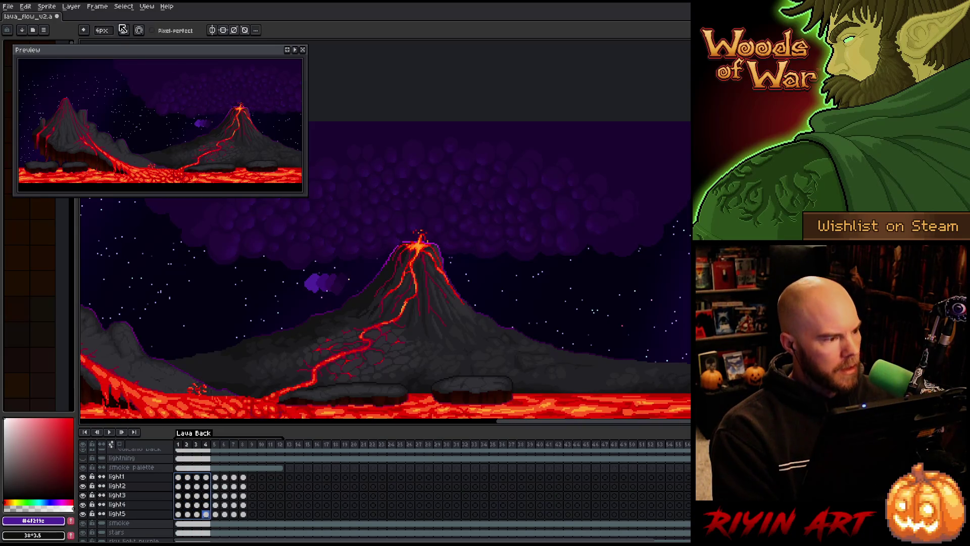
{"action": "left_click", "coordinate": [97, 6]}
{"action": "left_click", "coordinate": [121, 122]}
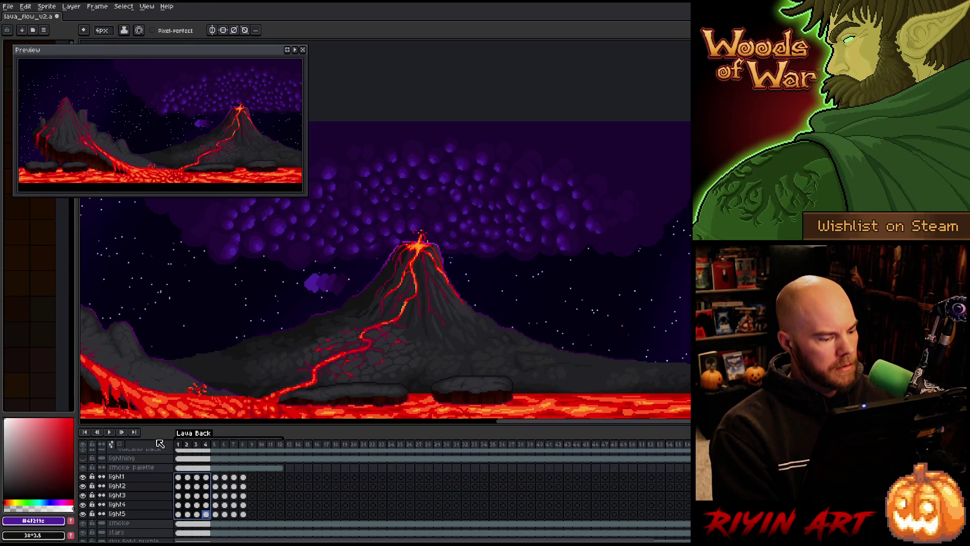
Step: Review the light cels in frames 4–7, play the loop, then stop at frame 1
{"action": "left_click_drag", "start_coordinate": [206, 477], "coordinate": [207, 514]}
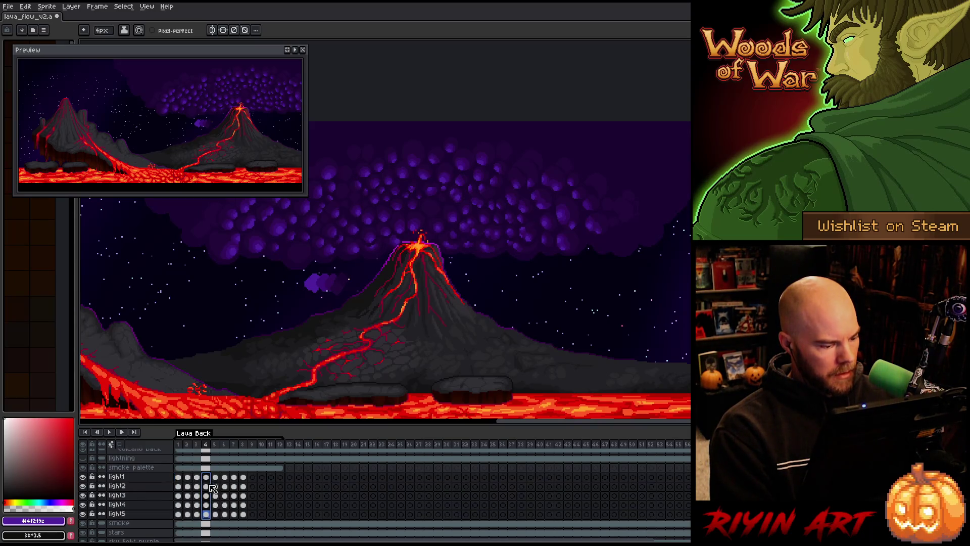
{"action": "left_click_drag", "start_coordinate": [218, 477], "coordinate": [237, 519]}
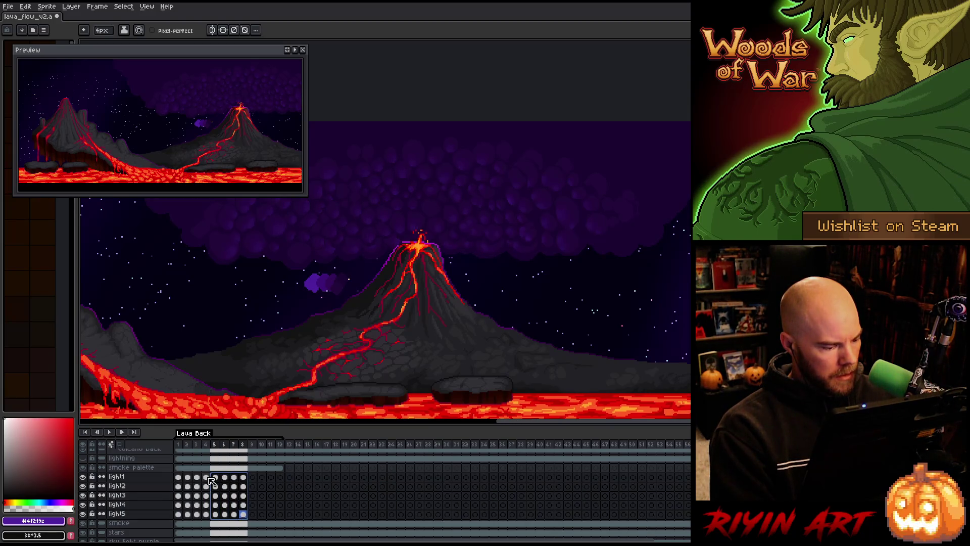
{"action": "left_click_drag", "start_coordinate": [206, 477], "coordinate": [207, 514]}
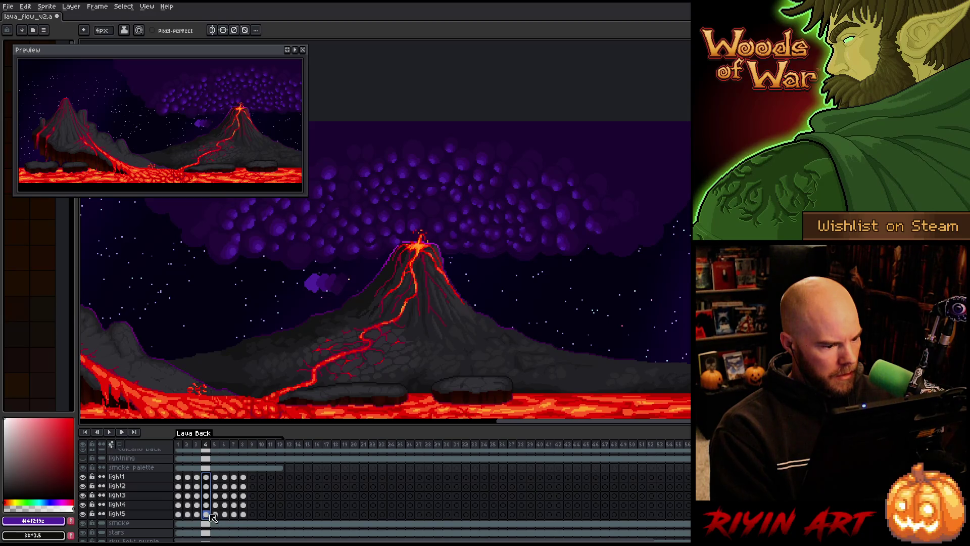
{"action": "key", "text": "Return"}
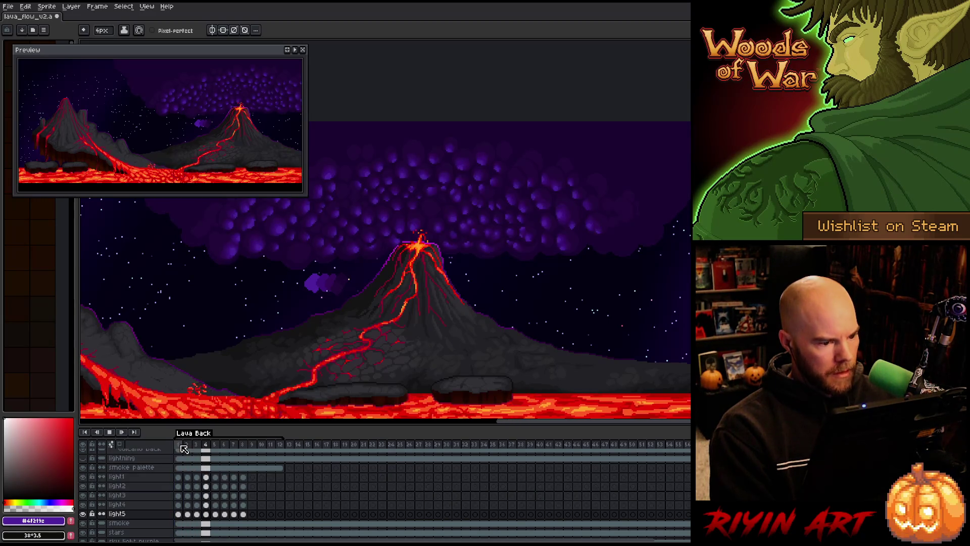
{"action": "left_click", "coordinate": [182, 447]}
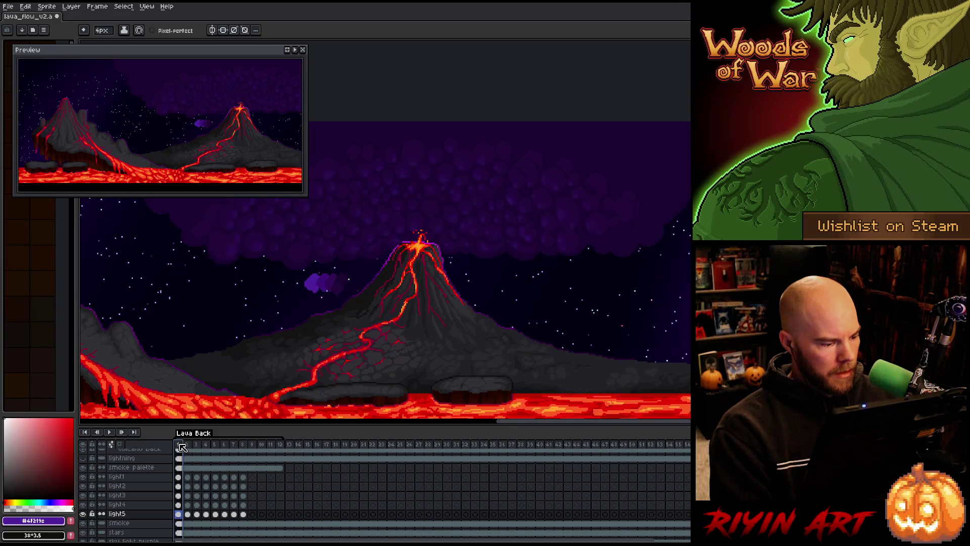
{"action": "right_click", "coordinate": [182, 447]}
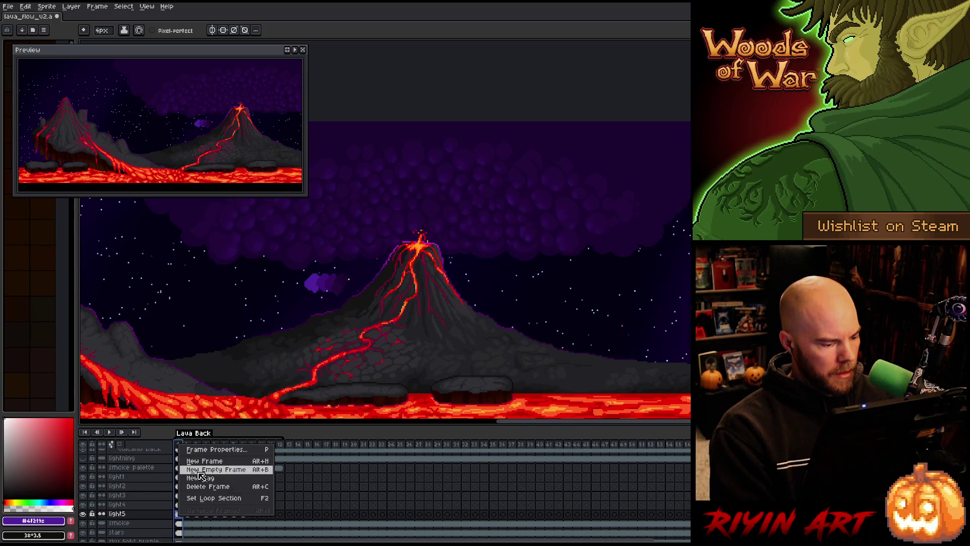
Step: Confirm frames 1–12 keep their 150 ms duration and play the full loop
{"action": "left_click", "coordinate": [203, 449]}
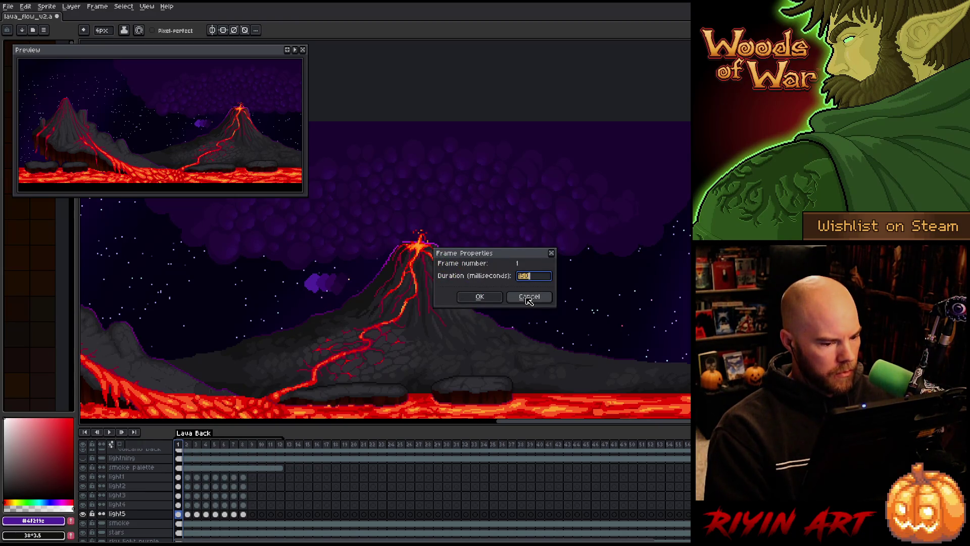
{"action": "left_click", "coordinate": [527, 299]}
{"action": "left_click", "coordinate": [195, 446]}
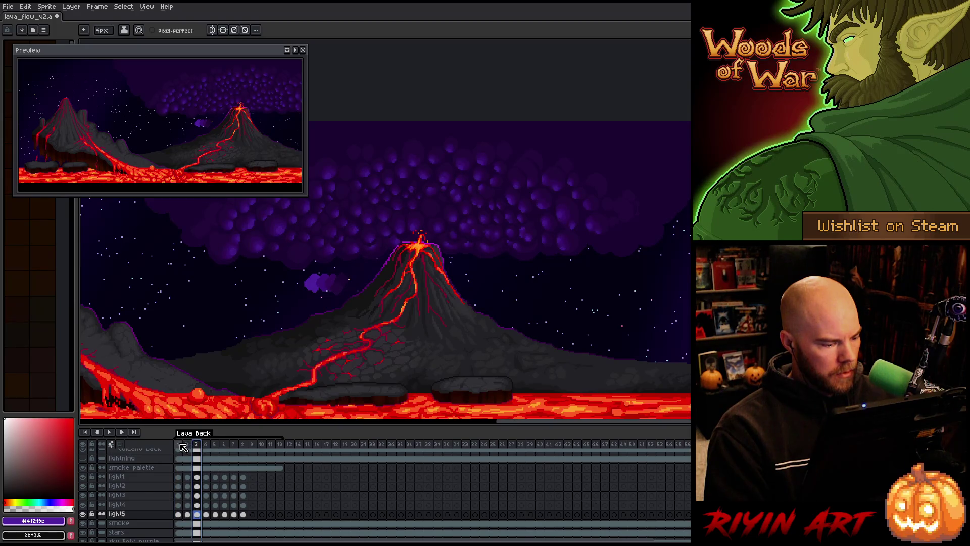
{"action": "left_click_drag", "start_coordinate": [183, 447], "coordinate": [279, 445]}
{"action": "right_click", "coordinate": [281, 447]}
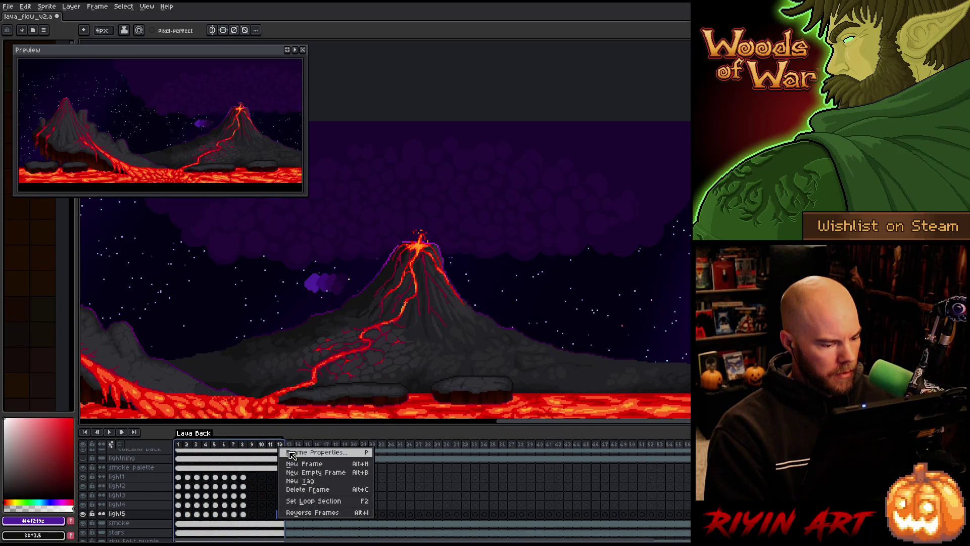
{"action": "left_click", "coordinate": [313, 452]}
{"action": "key", "text": "Return"}
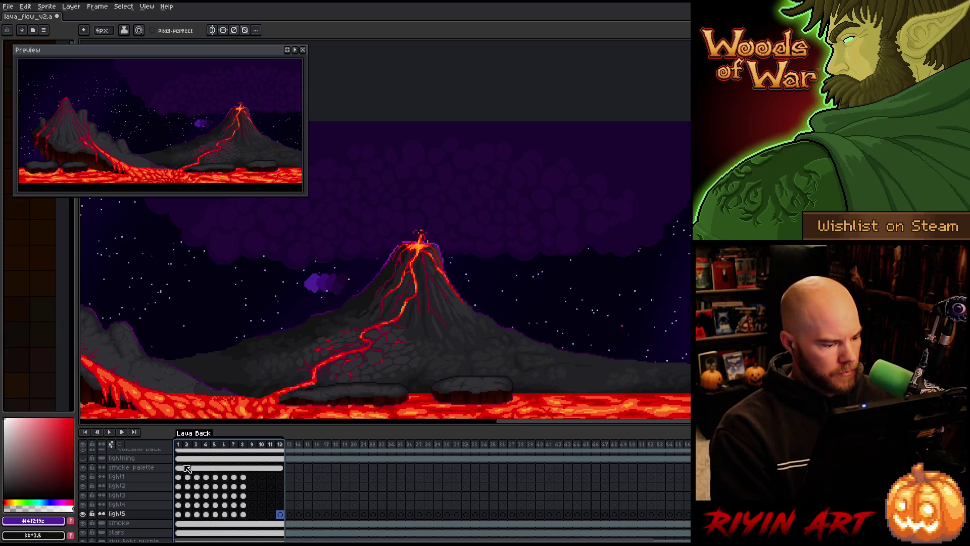
{"action": "key", "text": "Return"}
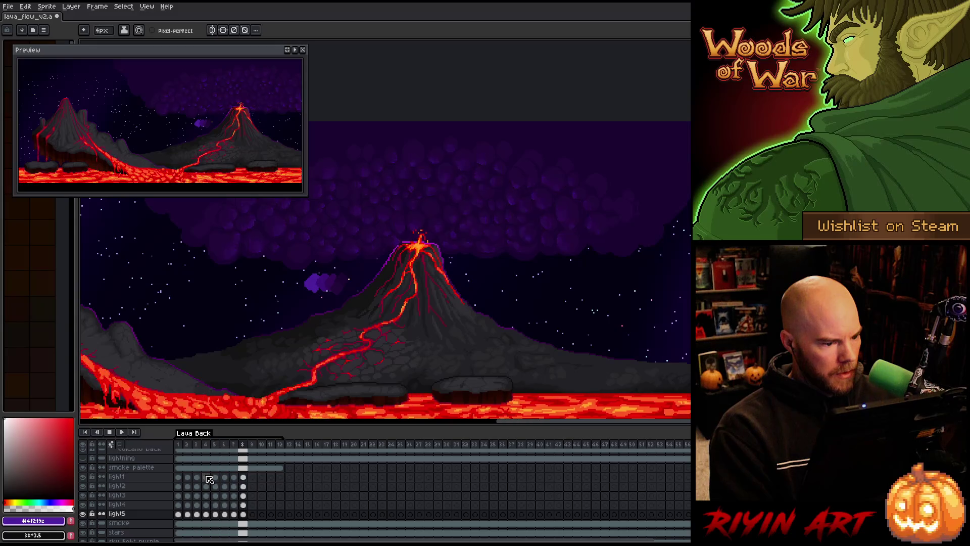
Step: Clear the frame 2 light cels and replace them with a copy of frame 4's
{"action": "key", "text": "Return"}
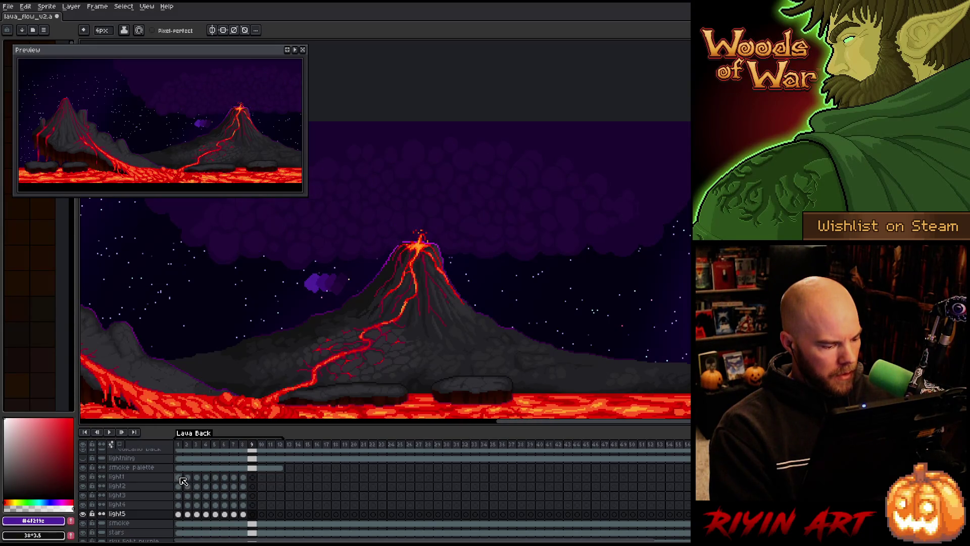
{"action": "left_click", "coordinate": [179, 477]}
{"action": "left_click_drag", "start_coordinate": [190, 478], "coordinate": [193, 520]}
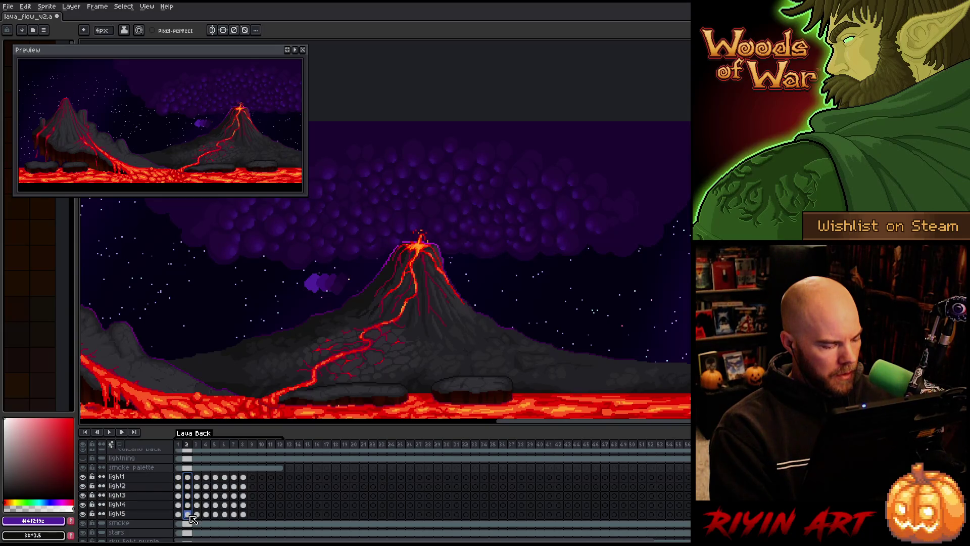
{"action": "key", "text": "Delete"}
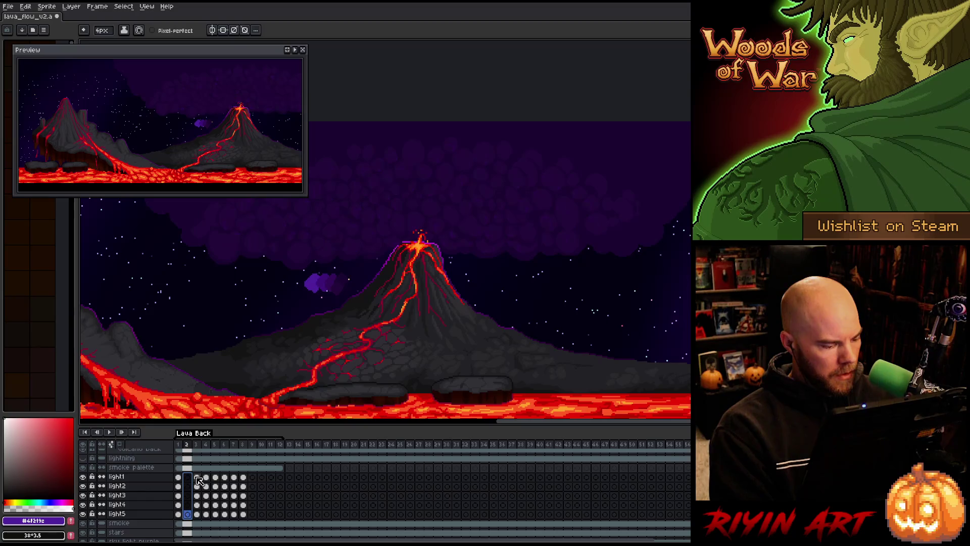
{"action": "left_click_drag", "start_coordinate": [208, 479], "coordinate": [211, 518]}
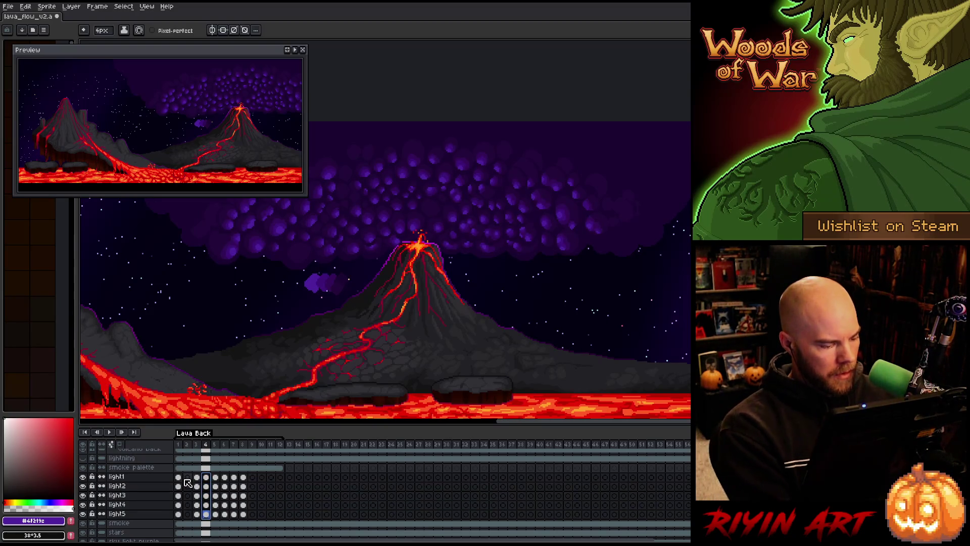
{"action": "key", "text": "Left"}
{"action": "key", "text": "Left"}
{"action": "key", "text": "ctrl+v"}
Step: Move the frame 2 light cels to frame 11 and replay to check the flicker timing
{"action": "left_click_drag", "start_coordinate": [196, 481], "coordinate": [273, 482]}
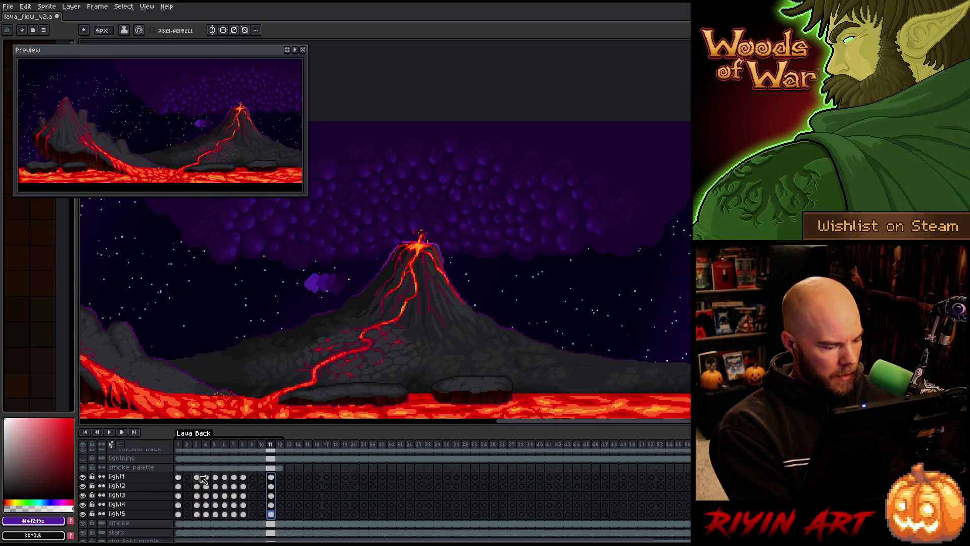
{"action": "mouse_move", "coordinate": [200, 476]}
{"action": "left_mouse_down"}
{"action": "mouse_move", "coordinate": [207, 514]}
{"action": "mouse_move", "coordinate": [189, 498]}
{"action": "left_mouse_up"}
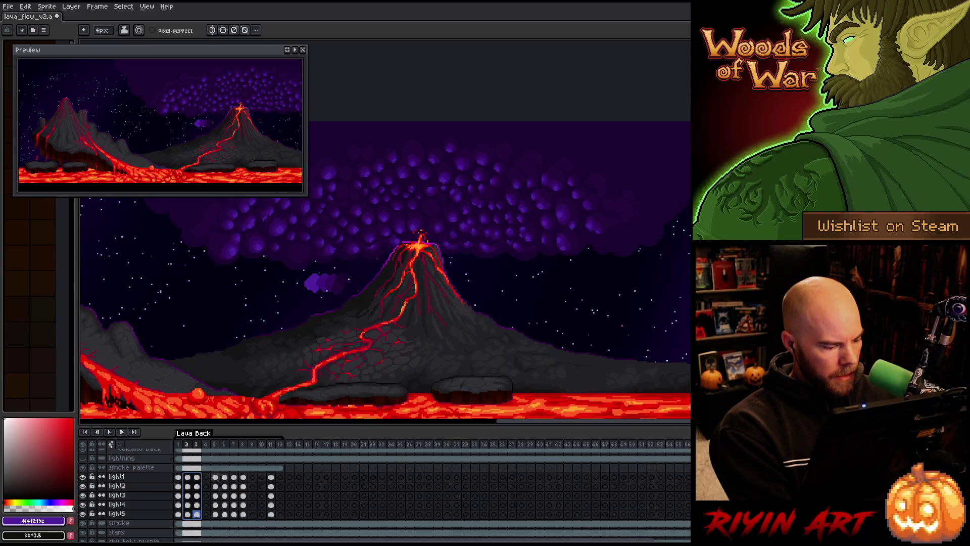
{"action": "left_click", "coordinate": [215, 477]}
{"action": "mouse_move", "coordinate": [270, 476]}
{"action": "left_mouse_down"}
{"action": "mouse_move", "coordinate": [272, 515]}
{"action": "mouse_move", "coordinate": [206, 503]}
{"action": "left_mouse_up"}
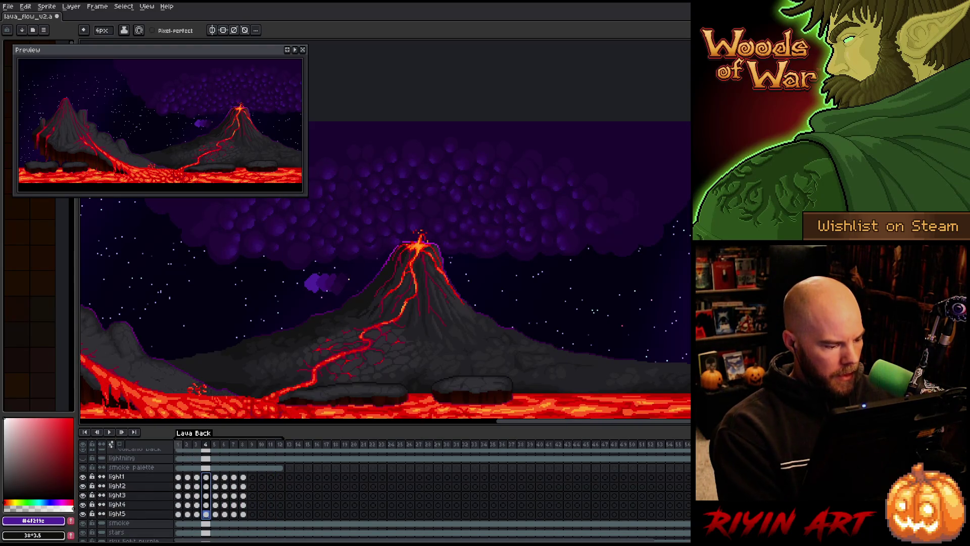
{"action": "key", "text": "Return"}
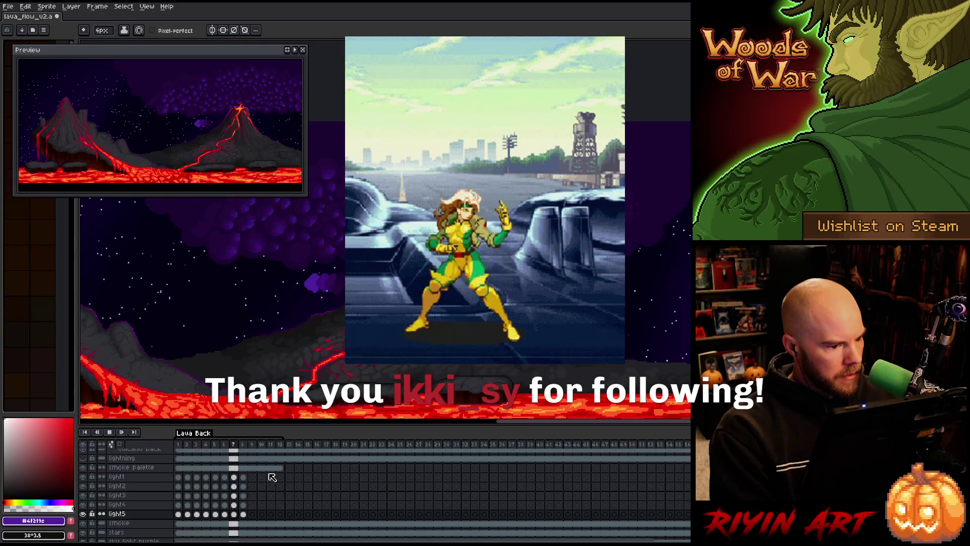
{"action": "mouse_move", "coordinate": [215, 477]}
{"action": "left_mouse_down"}
{"action": "mouse_move", "coordinate": [224, 504]}
{"action": "mouse_move", "coordinate": [243, 514]}
{"action": "mouse_move", "coordinate": [262, 503]}
{"action": "left_mouse_up"}
{"action": "left_click", "coordinate": [187, 514]}
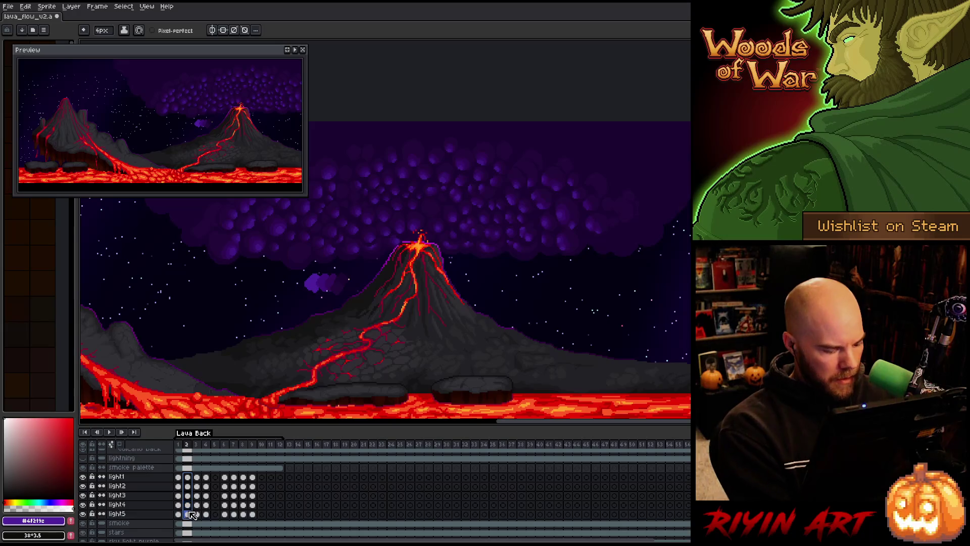
{"action": "key", "text": "Return"}
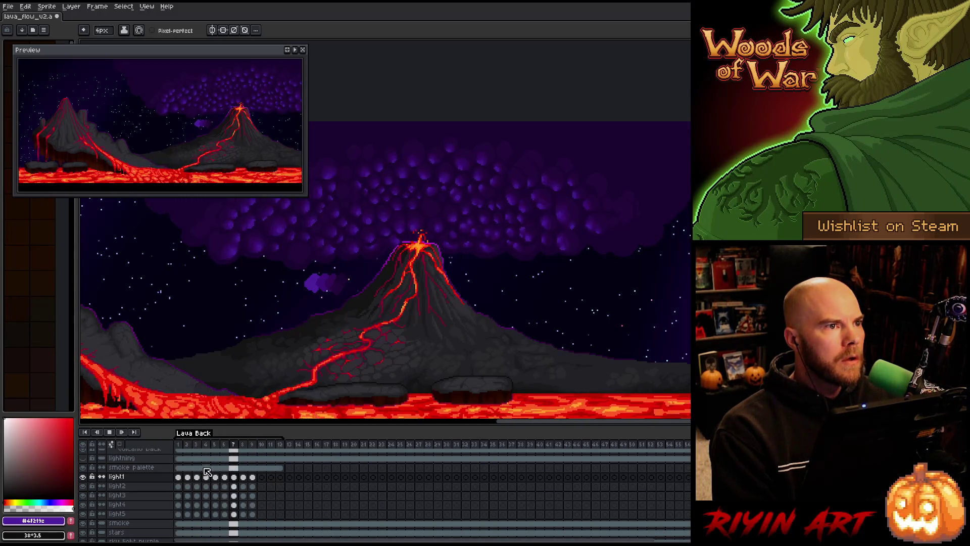
Step: Stop playback and try moving light2 below light3, then restore it above
{"action": "key", "text": "Return"}
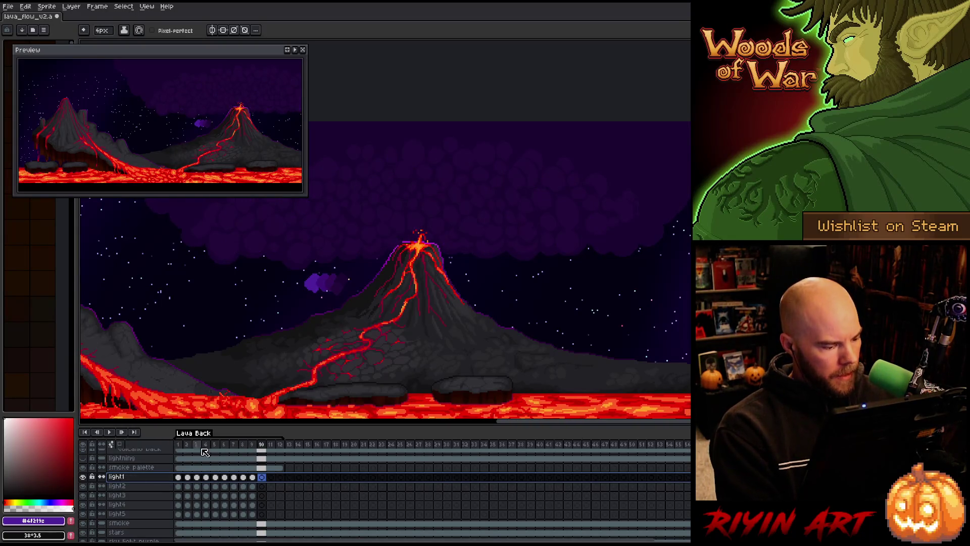
{"action": "left_click", "coordinate": [205, 444]}
{"action": "left_click", "coordinate": [214, 444]}
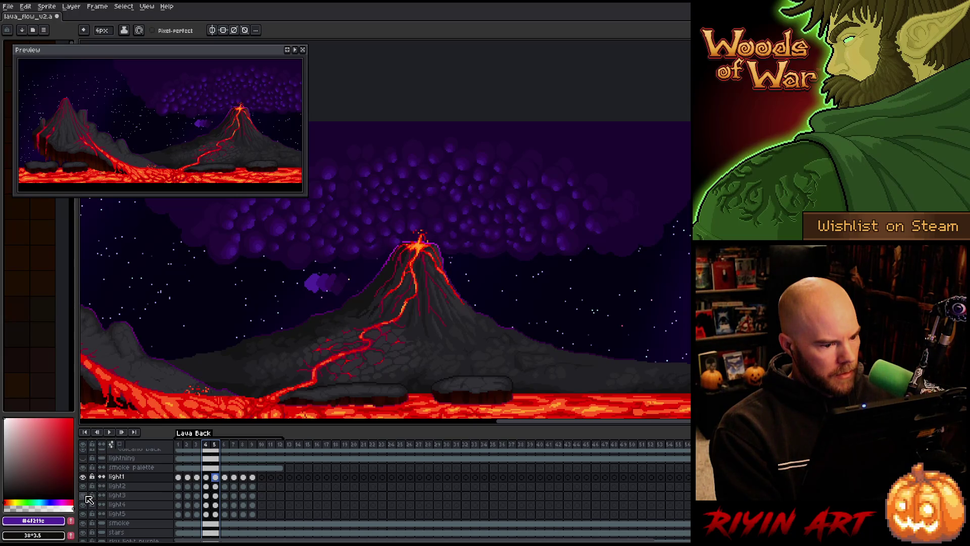
{"action": "left_click", "coordinate": [117, 494]}
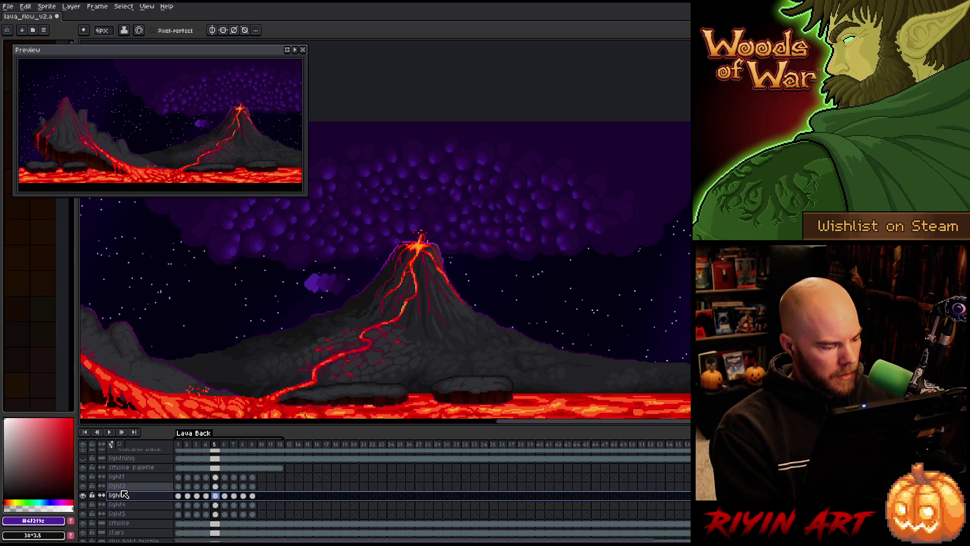
{"action": "left_click_drag", "start_coordinate": [124, 487], "coordinate": [86, 497]}
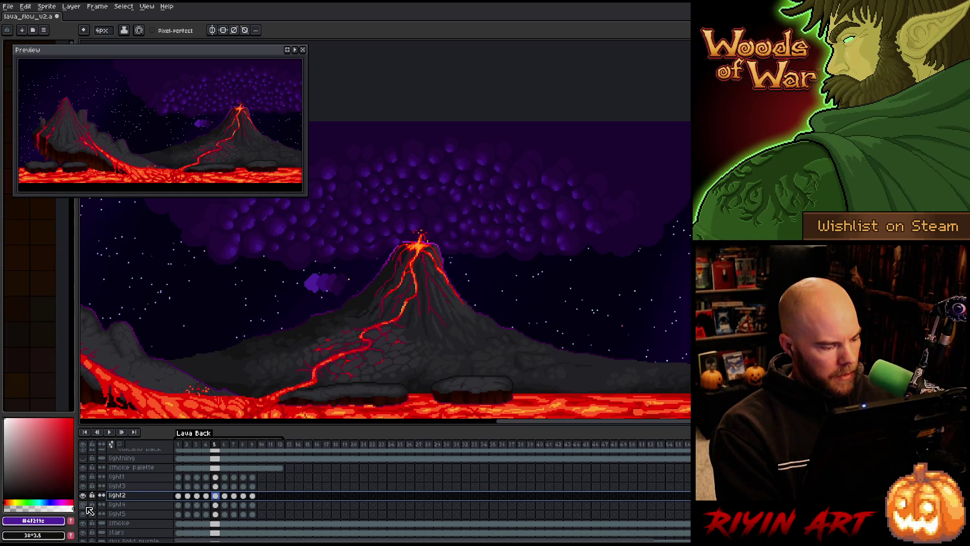
{"action": "left_click", "coordinate": [119, 506]}
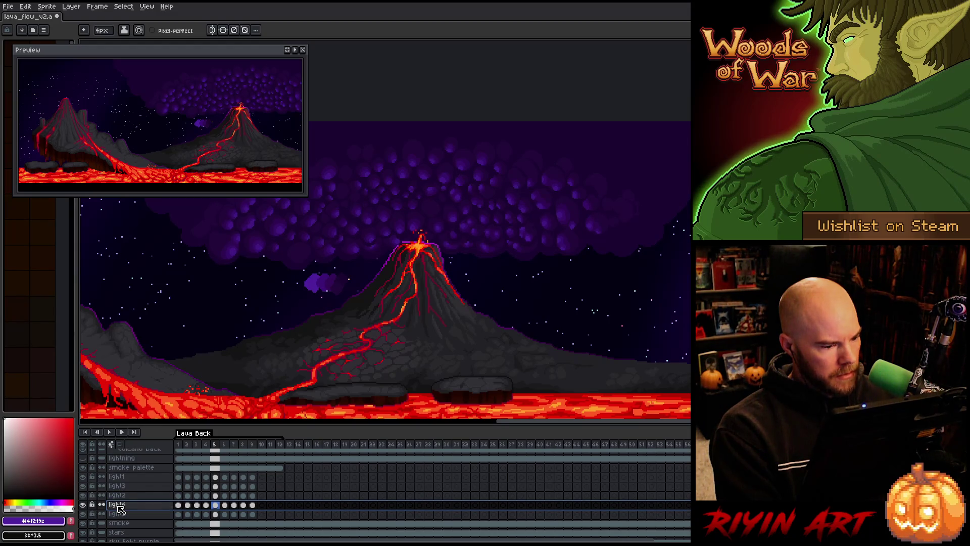
{"action": "left_click", "coordinate": [117, 477]}
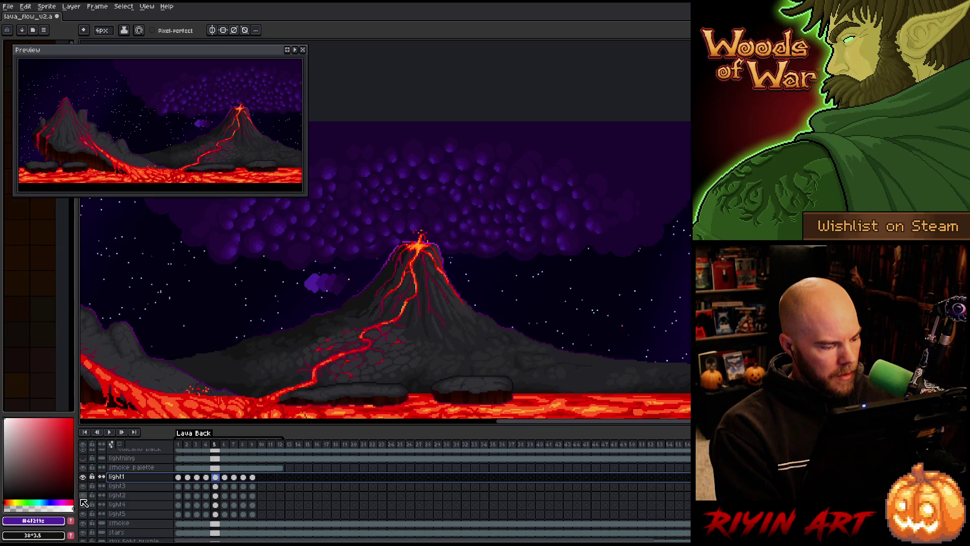
{"action": "left_click", "coordinate": [119, 496]}
{"action": "left_click_drag", "start_coordinate": [123, 497], "coordinate": [121, 487]}
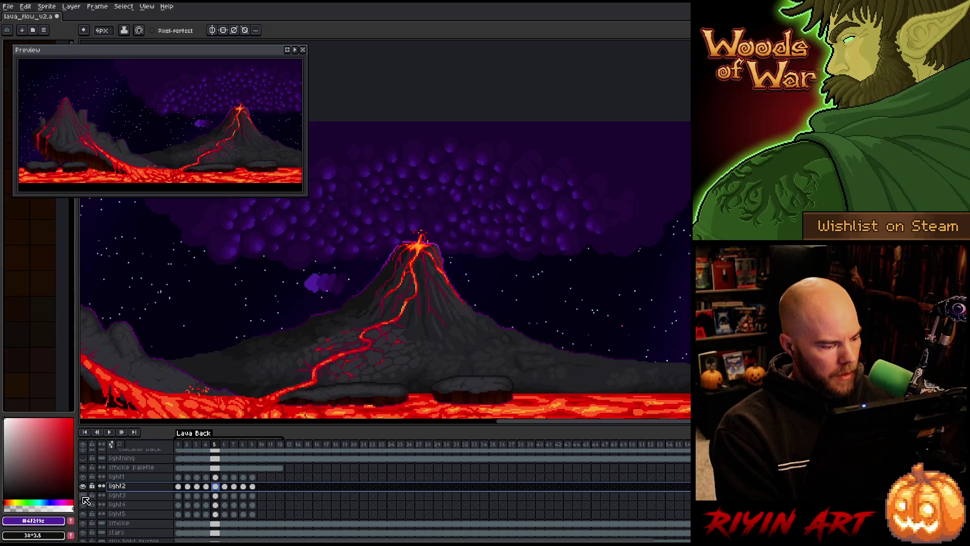
Step: Move light4 above light3 and make light2, light3 and light5 visible again
{"action": "left_click", "coordinate": [119, 497]}
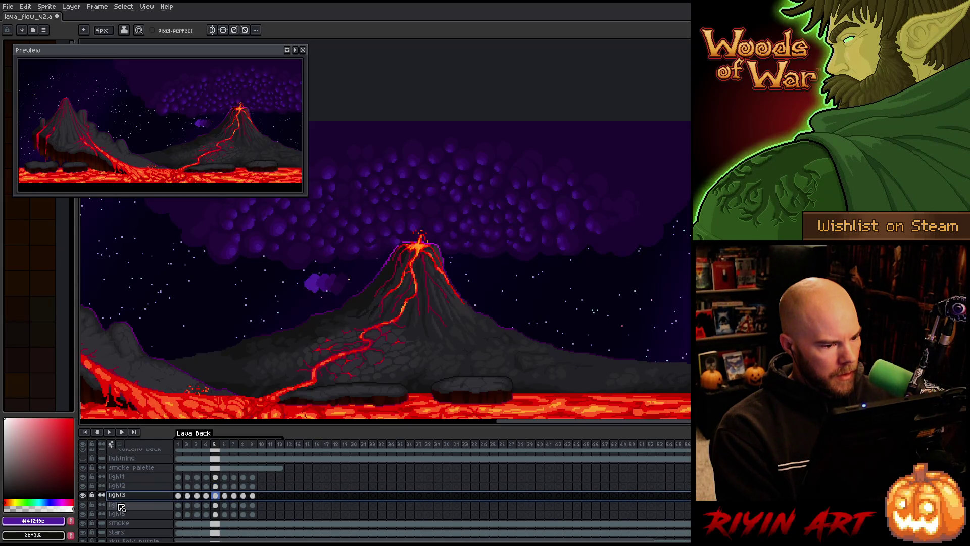
{"action": "left_click", "coordinate": [121, 505]}
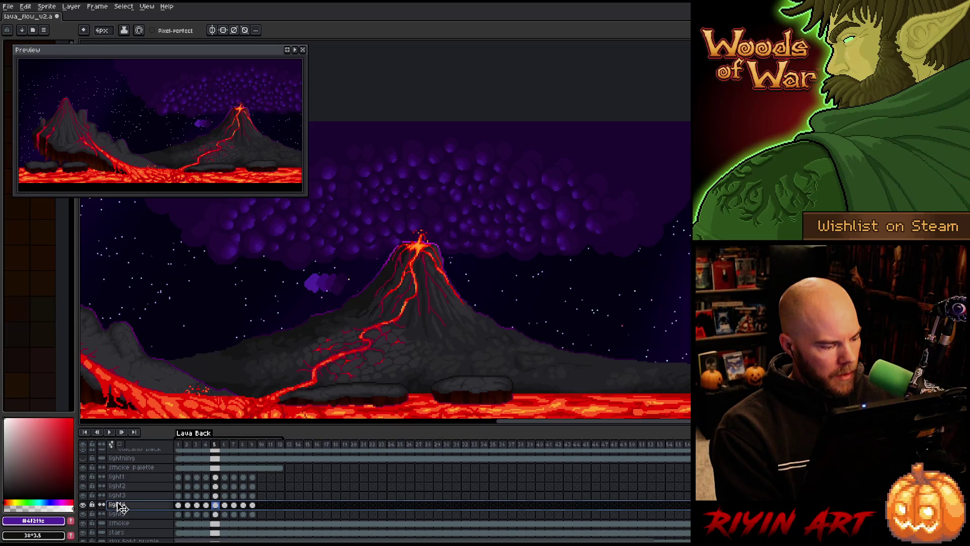
{"action": "left_click", "coordinate": [87, 496]}
{"action": "left_click_drag", "start_coordinate": [121, 504], "coordinate": [108, 490]}
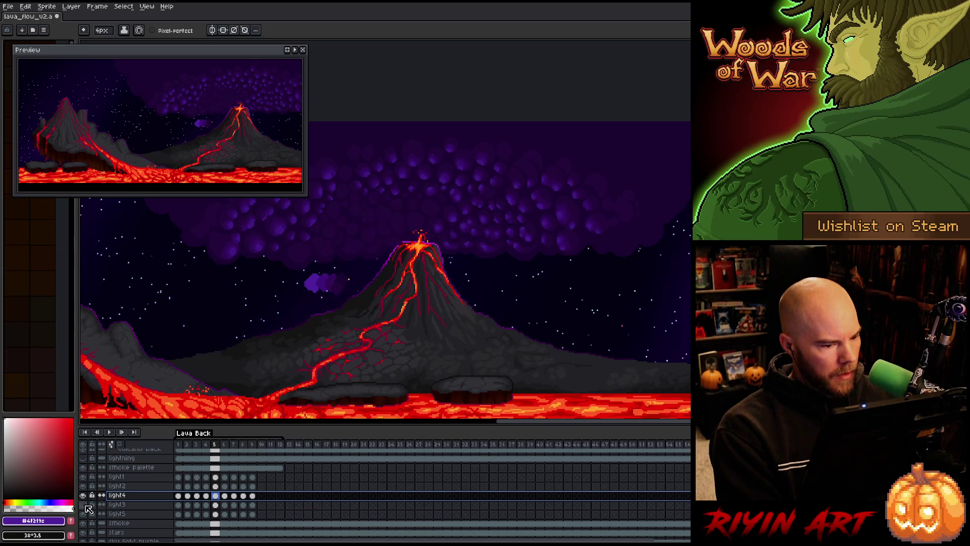
{"action": "left_click_drag", "start_coordinate": [83, 514], "coordinate": [83, 485]}
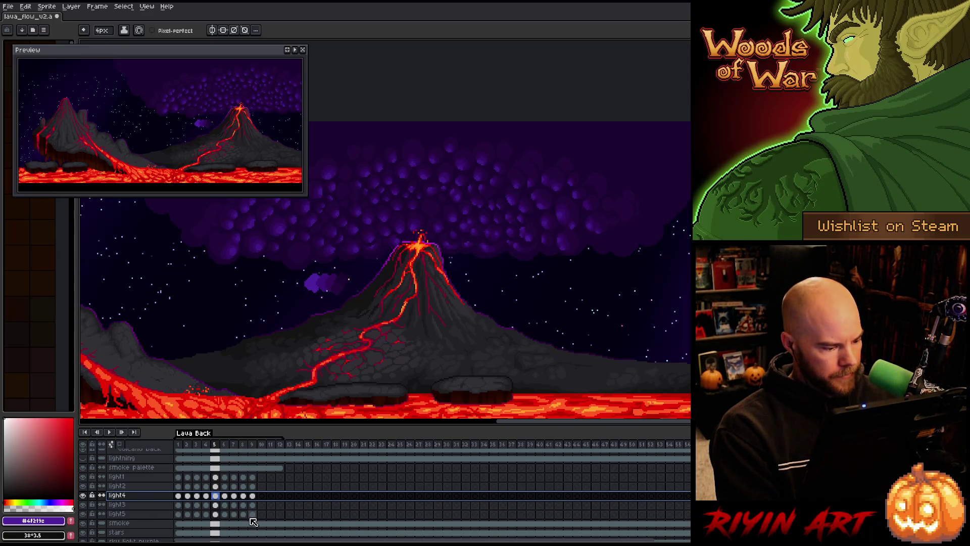
{"action": "mouse_move", "coordinate": [252, 486]}
{"action": "left_mouse_down"}
{"action": "mouse_move", "coordinate": [215, 514]}
{"action": "mouse_move", "coordinate": [183, 516]}
{"action": "left_mouse_up"}
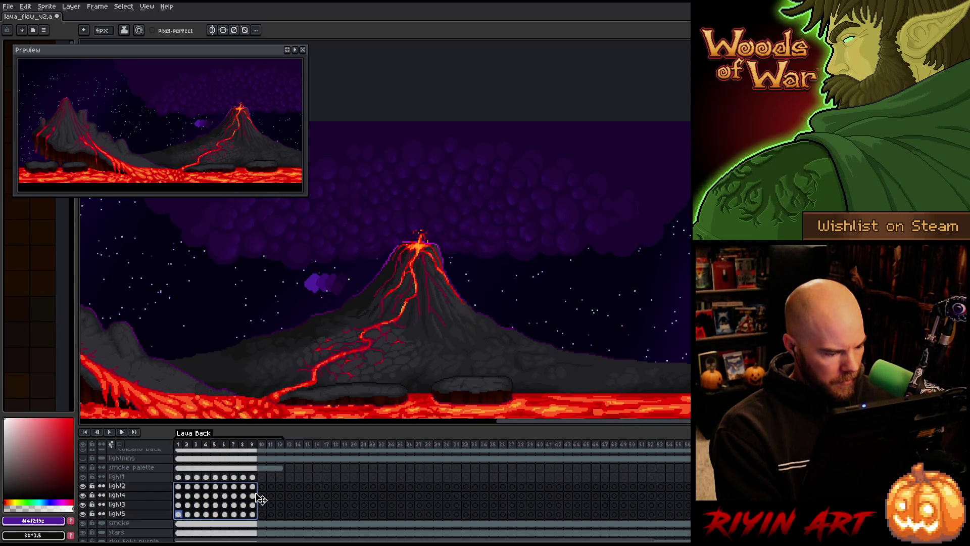
Step: Paste the frames 1–9 light block at frame 45 and move the original to frames 15–23
{"action": "left_click_drag", "start_coordinate": [252, 476], "coordinate": [183, 514]}
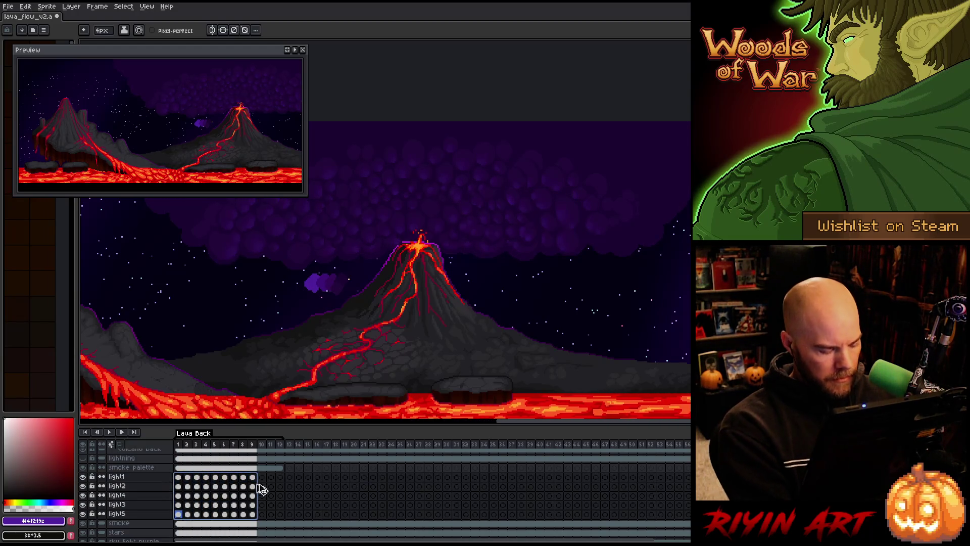
{"action": "left_click", "coordinate": [308, 514]}
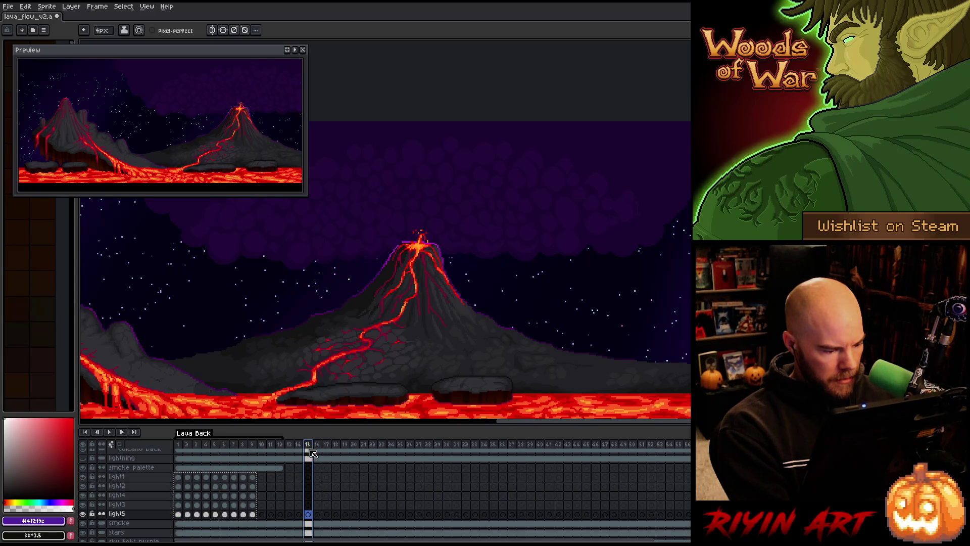
{"action": "left_click", "coordinate": [310, 477]}
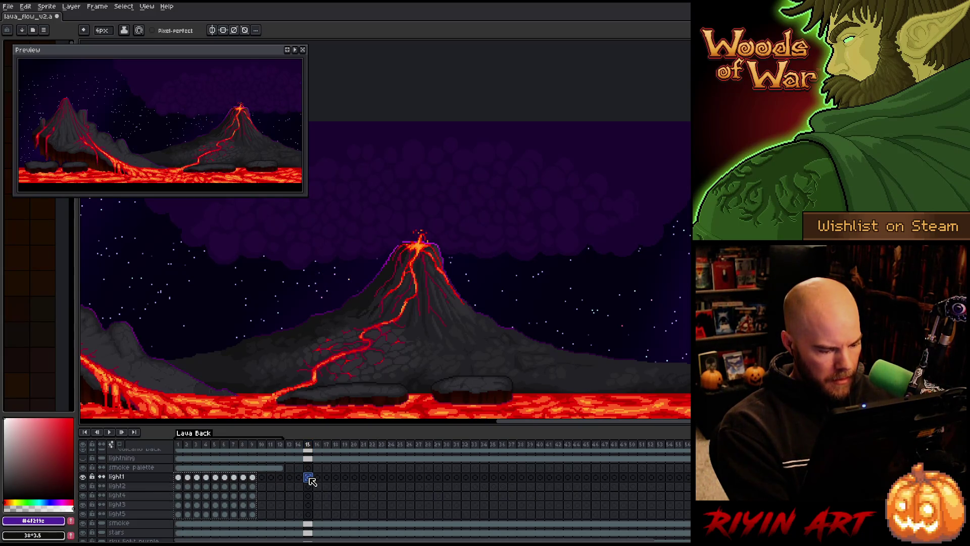
{"action": "left_click", "coordinate": [585, 477]}
{"action": "key", "text": "ctrl+v"}
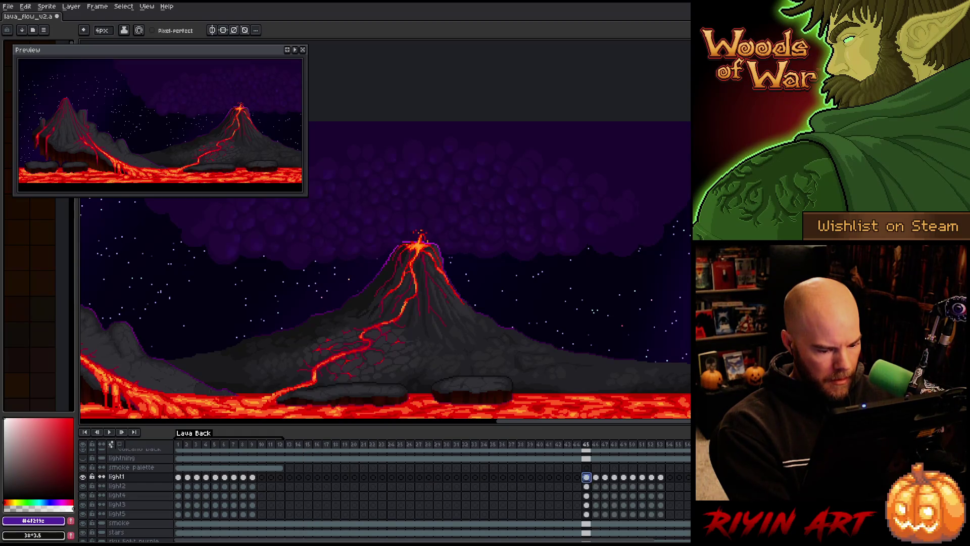
{"action": "left_click_drag", "start_coordinate": [252, 477], "coordinate": [178, 514]}
{"action": "left_click_drag", "start_coordinate": [255, 485], "coordinate": [384, 484]}
{"action": "left_click_drag", "start_coordinate": [289, 444], "coordinate": [687, 444]}
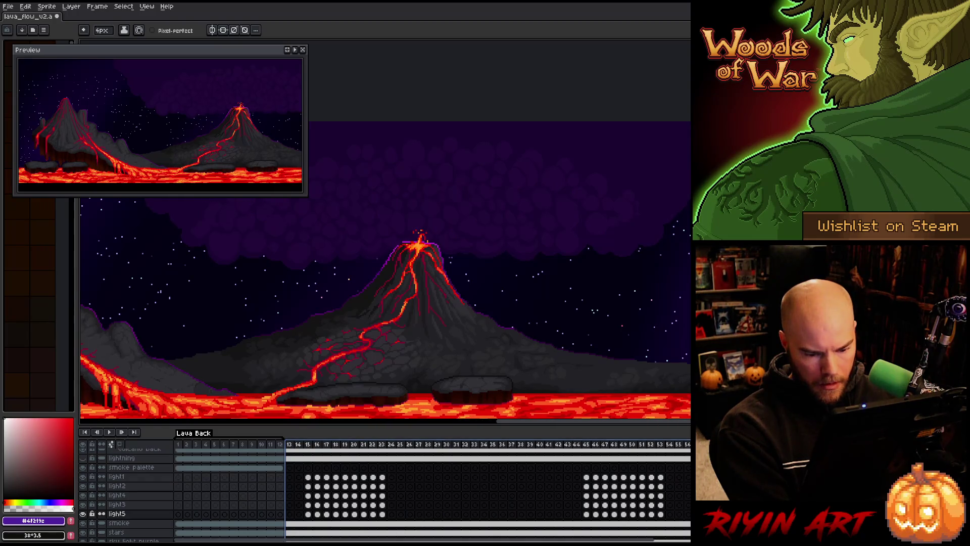
Step: Select frames 13–58 and create a new animation tag named Storm
{"action": "key", "text": "p"}
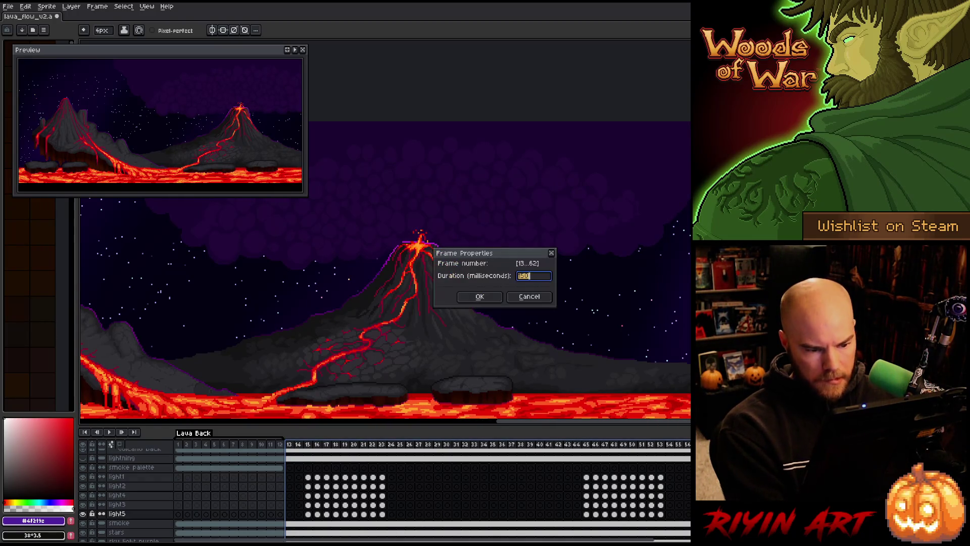
{"action": "key", "text": "Return"}
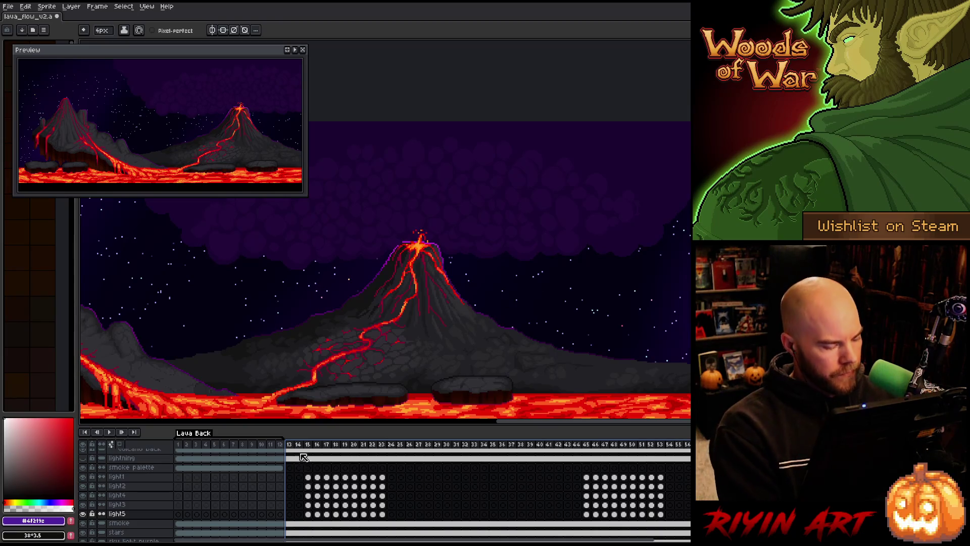
{"action": "left_click_drag", "start_coordinate": [289, 444], "coordinate": [694, 441]}
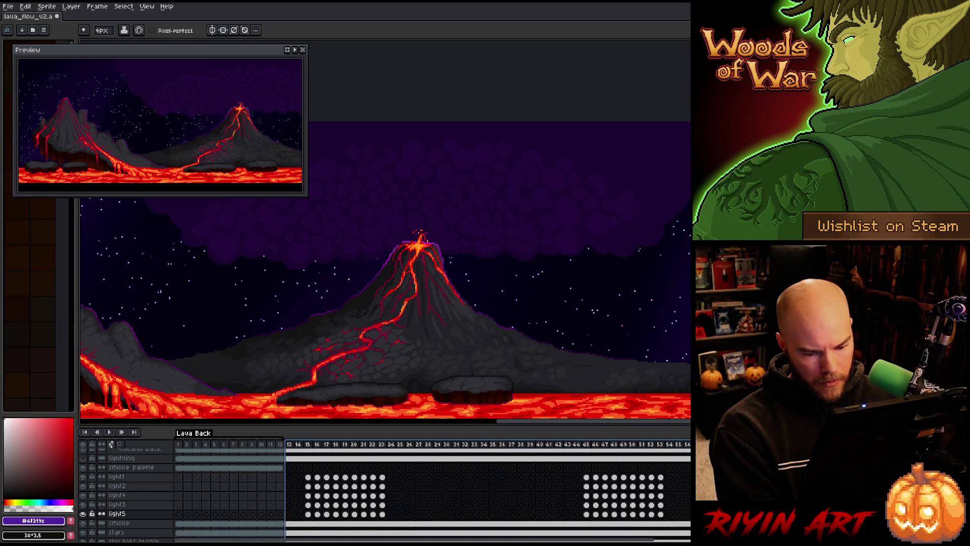
{"action": "key", "text": "alt+F5"}
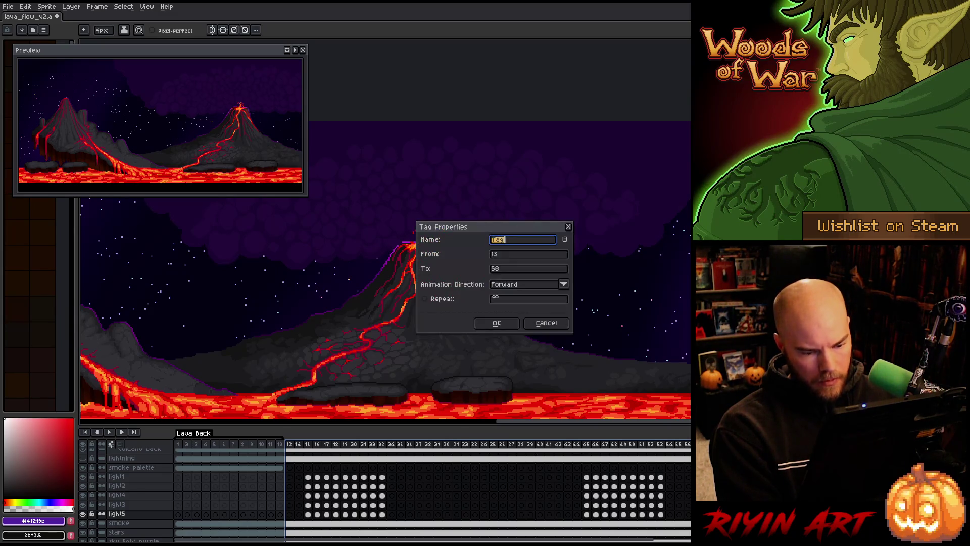
{"action": "type", "text": "C"}
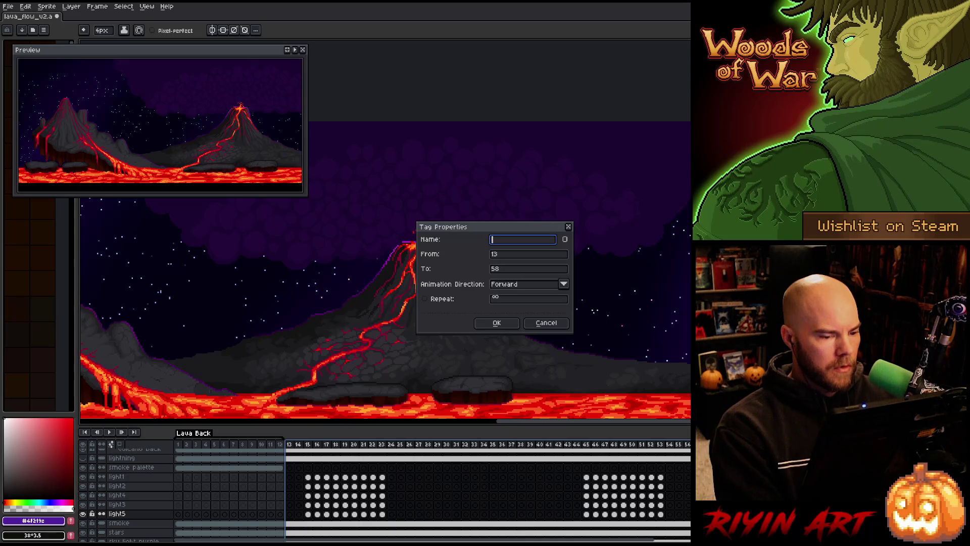
{"action": "type", "text": "Storm"}
{"action": "key", "text": "Return"}
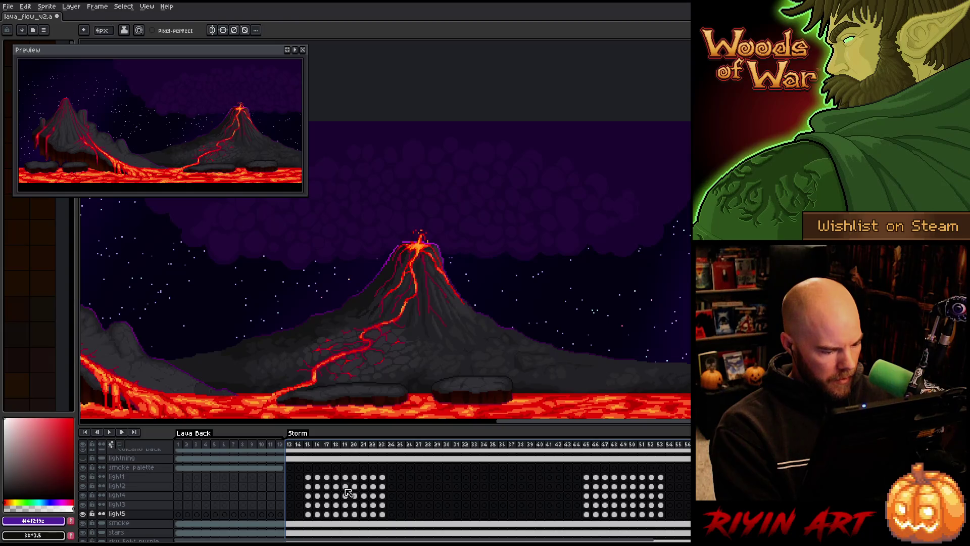
Step: Stagger the highlights: light2 to frames 22–30, light4 to 27–35, light3 to 33–41
{"action": "left_click", "coordinate": [310, 478]}
{"action": "left_click_drag", "start_coordinate": [311, 480], "coordinate": [383, 478]}
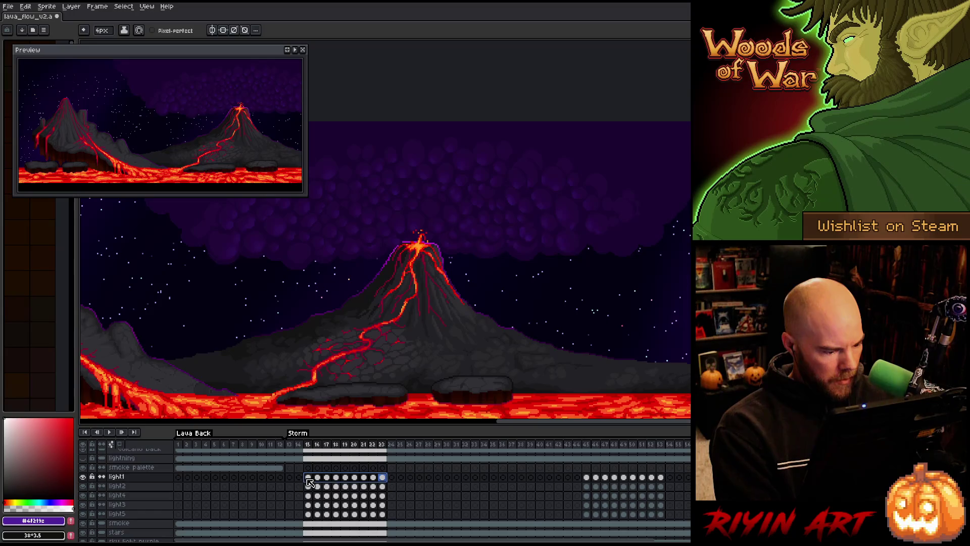
{"action": "mouse_move", "coordinate": [307, 486]}
{"action": "left_mouse_down"}
{"action": "mouse_move", "coordinate": [468, 492]}
{"action": "mouse_move", "coordinate": [453, 490]}
{"action": "left_mouse_up"}
{"action": "left_click_drag", "start_coordinate": [310, 497], "coordinate": [543, 499]}
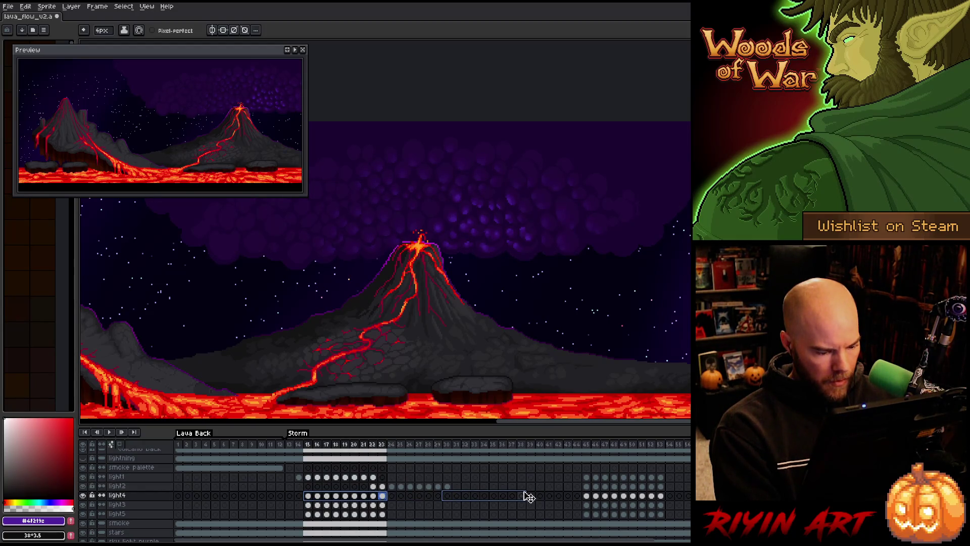
{"action": "left_click_drag", "start_coordinate": [528, 497], "coordinate": [492, 502]}
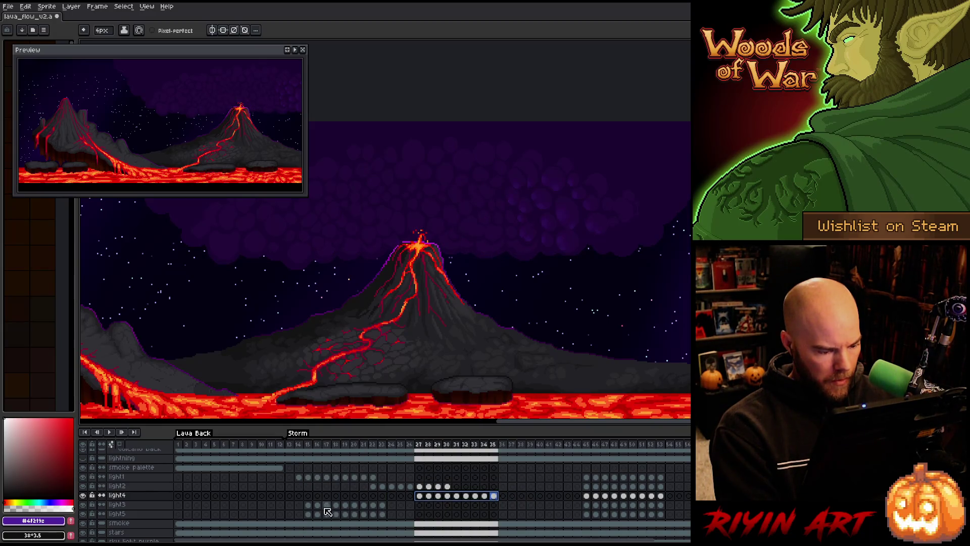
{"action": "left_click", "coordinate": [308, 504]}
{"action": "left_click", "coordinate": [383, 505], "text": "shift"}
{"action": "left_click_drag", "start_coordinate": [392, 505], "coordinate": [553, 506]}
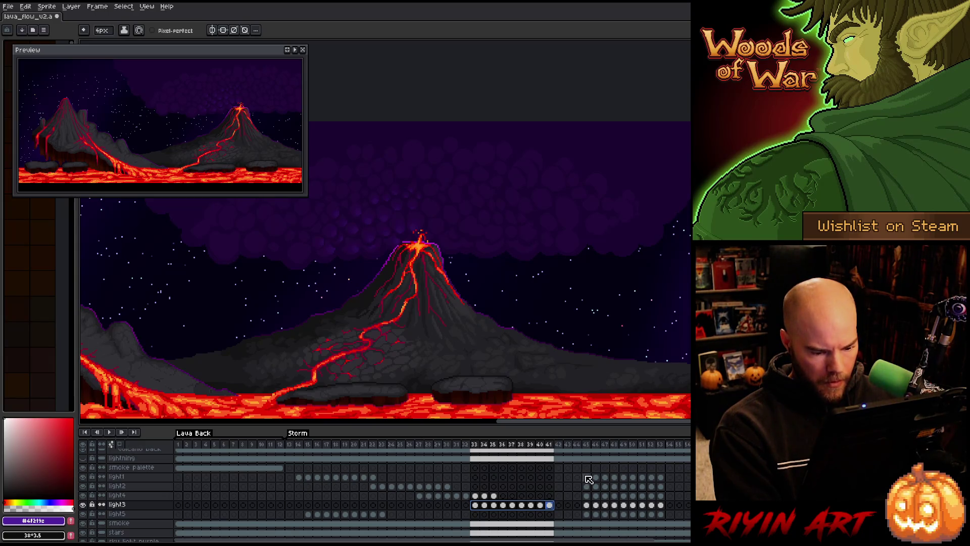
Step: Shift the frames 45–53 highlight block to start at frame 54, then select frames 13–56
{"action": "left_click_drag", "start_coordinate": [586, 476], "coordinate": [633, 514]}
{"action": "left_click", "coordinate": [660, 514], "text": "shift"}
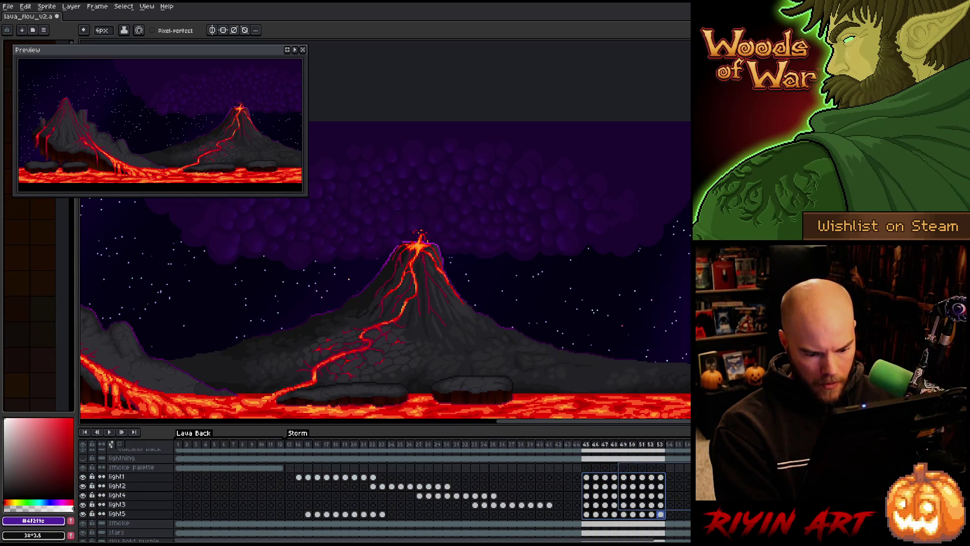
{"action": "left_click_drag", "start_coordinate": [586, 513], "coordinate": [669, 513]}
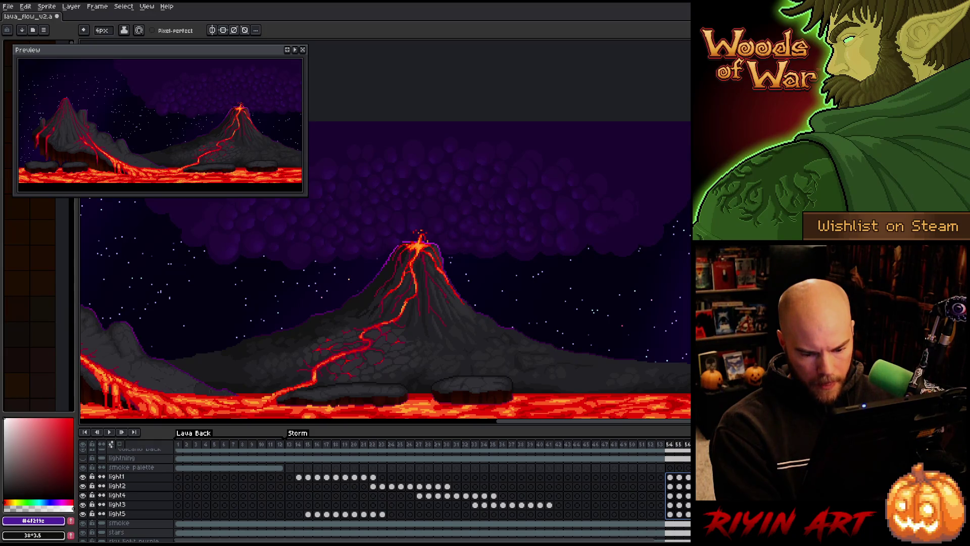
{"action": "left_click_drag", "start_coordinate": [680, 449], "coordinate": [294, 450]}
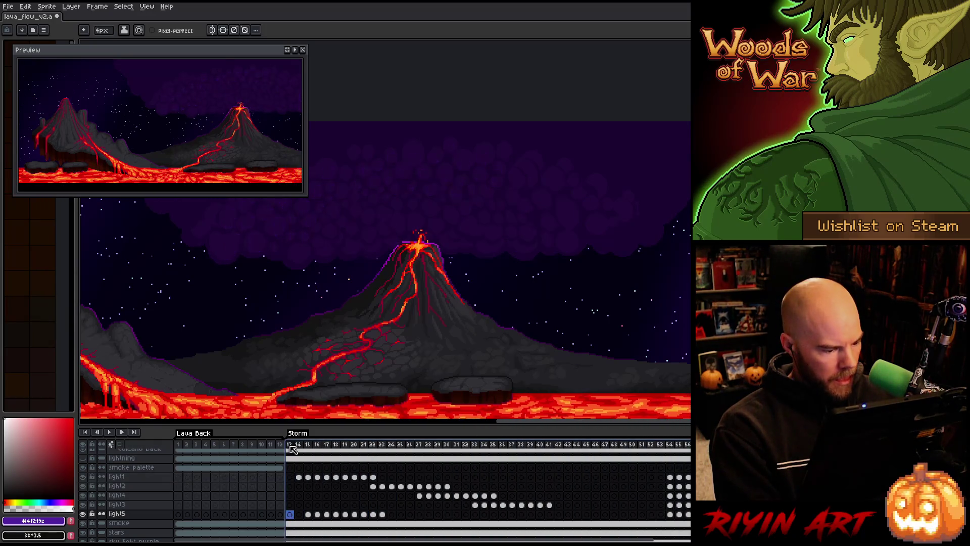
Step: Set the duration of the selected frames to 120 ms each
{"action": "right_click", "coordinate": [295, 449]}
{"action": "left_click", "coordinate": [348, 451]}
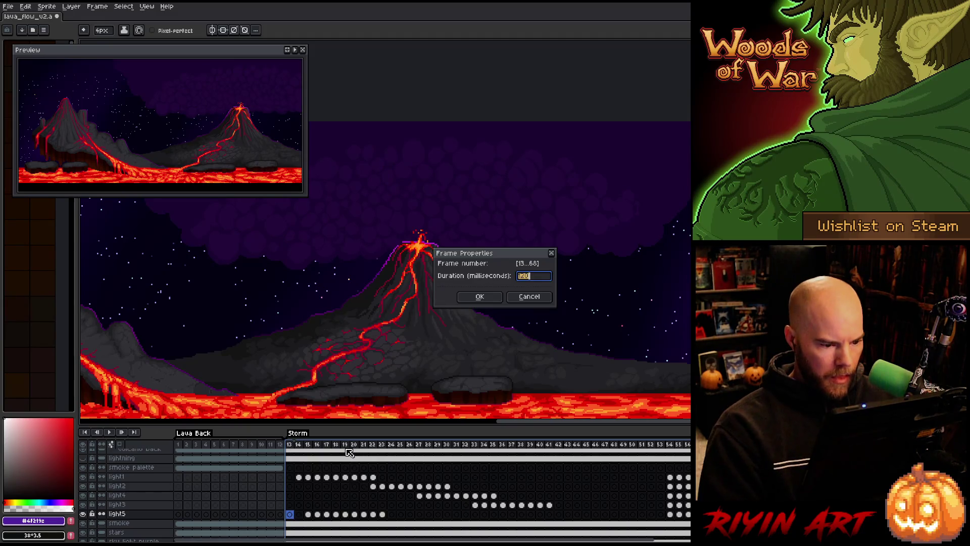
{"action": "key", "text": "Return"}
Step: Move the light5 cels from frames 15–23 to around frames 42–50, and nudge light3–light5 cels right
{"action": "mouse_move", "coordinate": [383, 514]}
{"action": "left_mouse_down"}
{"action": "mouse_move", "coordinate": [263, 514]}
{"action": "mouse_move", "coordinate": [307, 514]}
{"action": "left_mouse_up"}
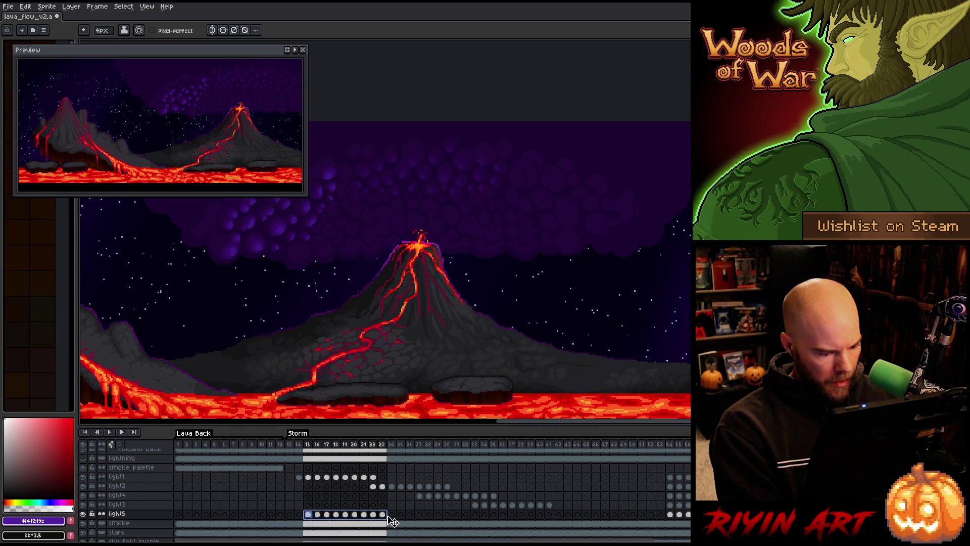
{"action": "mouse_move", "coordinate": [390, 516]}
{"action": "left_mouse_down"}
{"action": "mouse_move", "coordinate": [638, 517]}
{"action": "mouse_move", "coordinate": [480, 506]}
{"action": "left_mouse_up"}
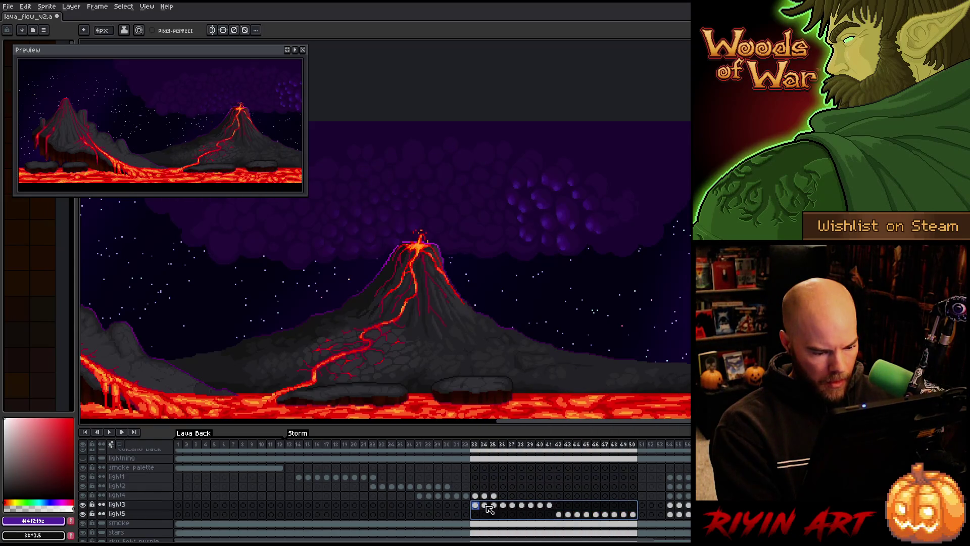
{"action": "left_click_drag", "start_coordinate": [637, 512], "coordinate": [655, 511]}
{"action": "left_click", "coordinate": [291, 446]}
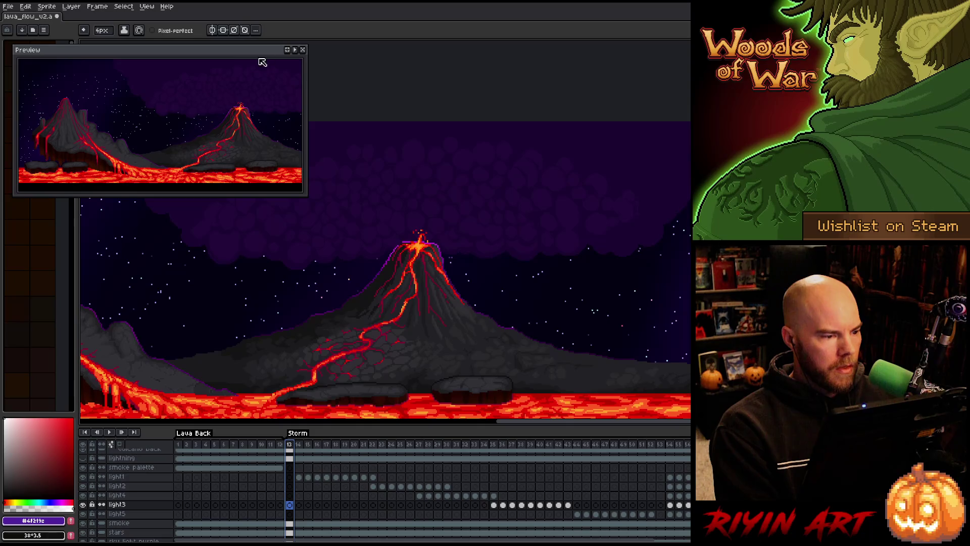
Step: Close the preview window, play the loop, and review the light2 highlights at frames 22–26
{"action": "left_click", "coordinate": [303, 51]}
{"action": "key", "text": "Return"}
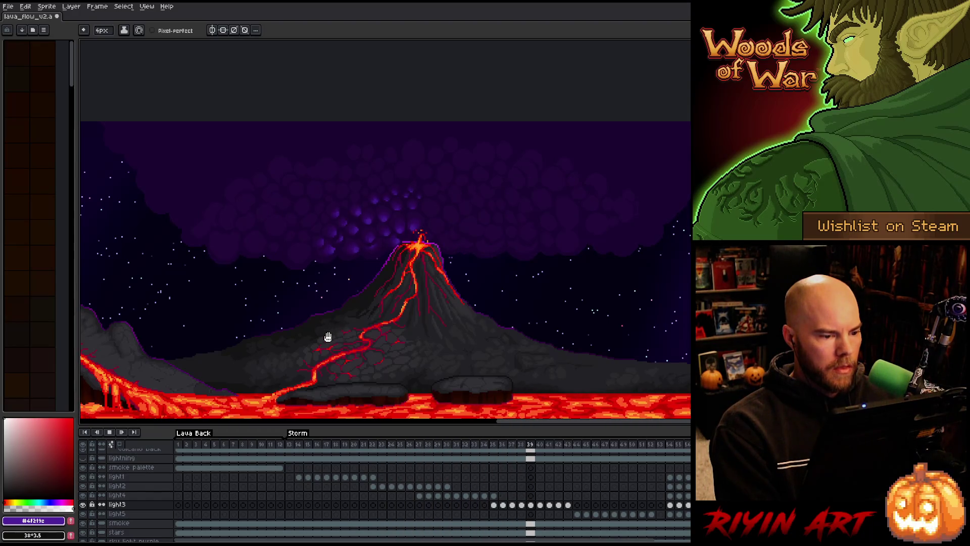
{"action": "key", "text": "Return"}
{"action": "left_click_drag", "start_coordinate": [444, 489], "coordinate": [374, 487]}
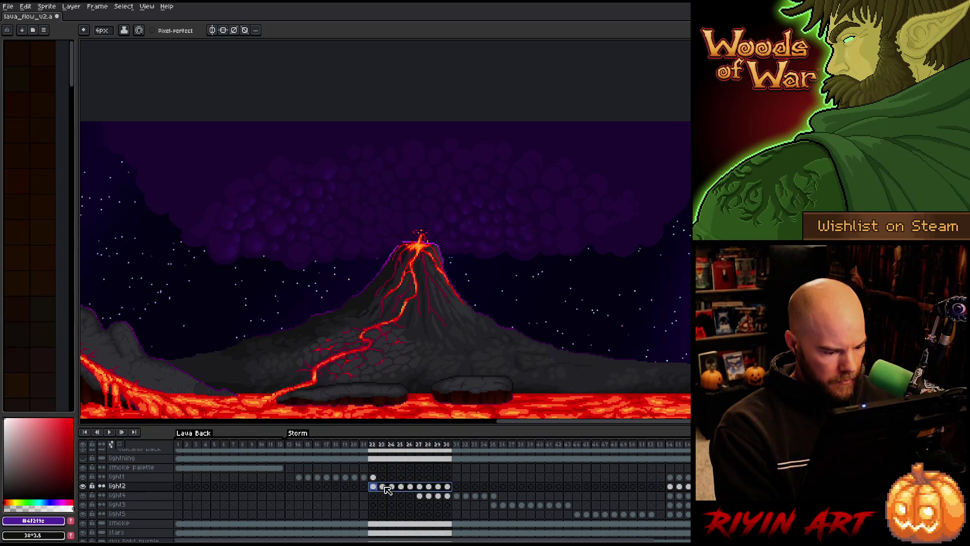
{"action": "left_click", "coordinate": [392, 487]}
{"action": "left_click", "coordinate": [401, 487]}
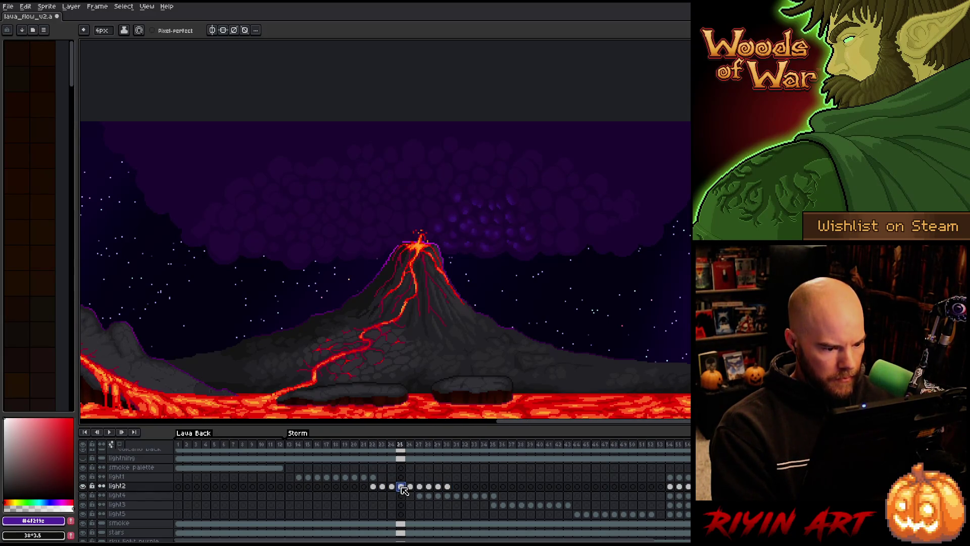
{"action": "left_click", "coordinate": [411, 487]}
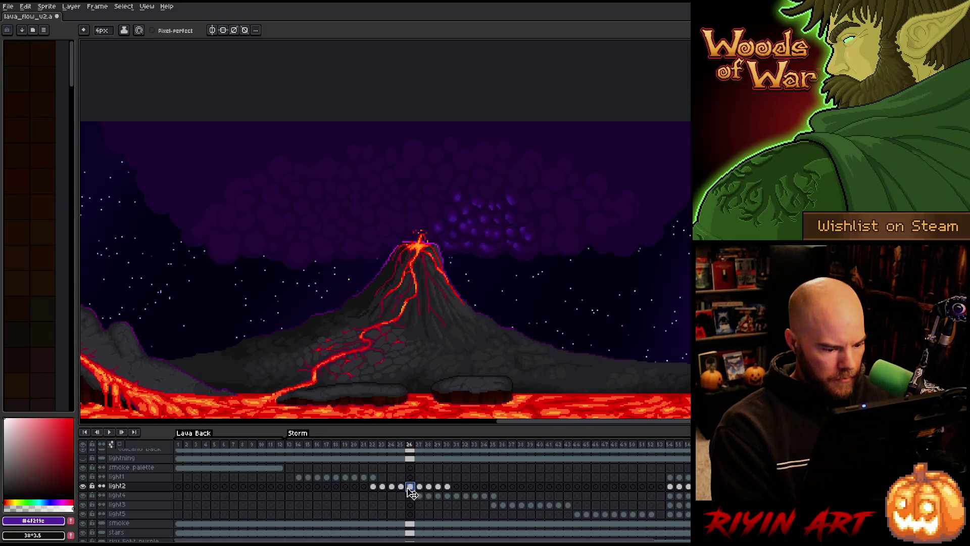
{"action": "left_click", "coordinate": [401, 487]}
{"action": "mouse_move", "coordinate": [391, 487]}
{"action": "left_mouse_down"}
{"action": "mouse_move", "coordinate": [377, 486]}
{"action": "mouse_move", "coordinate": [449, 488]}
{"action": "mouse_move", "coordinate": [374, 492]}
{"action": "left_mouse_up"}
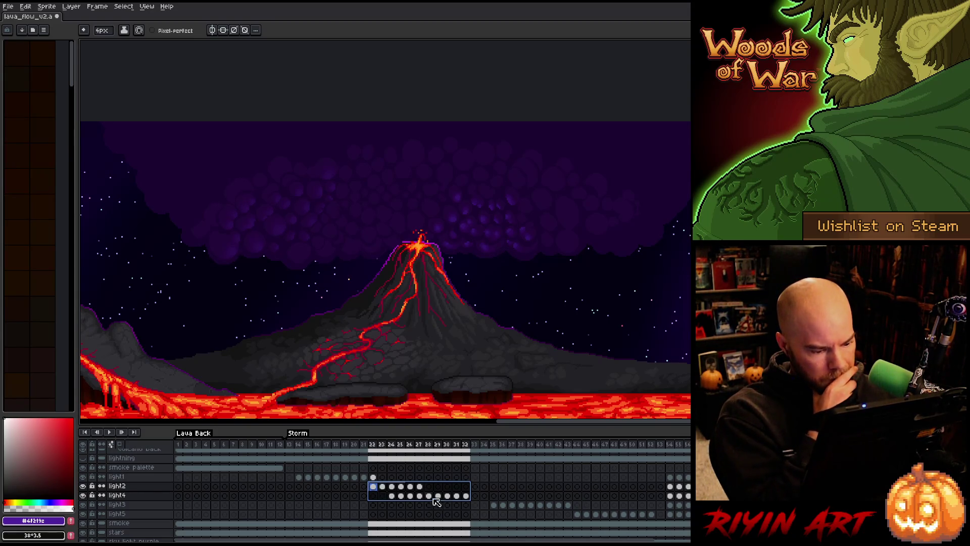
Step: Move the light3 cels earlier to frames 30–36 and the light5 cels to frames 33–41
{"action": "left_click", "coordinate": [513, 505]}
{"action": "mouse_move", "coordinate": [517, 505]}
{"action": "left_mouse_down"}
{"action": "mouse_move", "coordinate": [549, 507]}
{"action": "mouse_move", "coordinate": [447, 505]}
{"action": "left_mouse_up"}
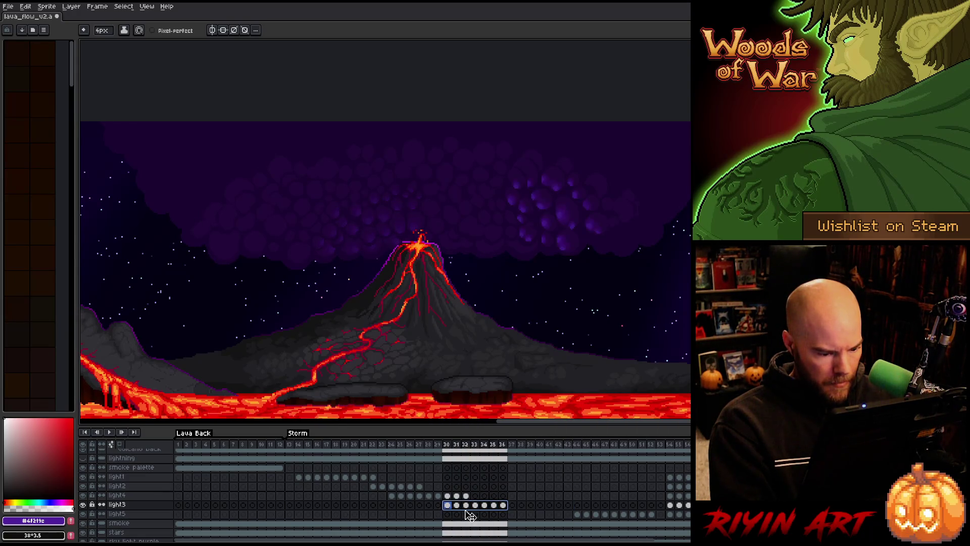
{"action": "left_click", "coordinate": [577, 513]}
{"action": "left_click_drag", "start_coordinate": [577, 513], "coordinate": [651, 514]}
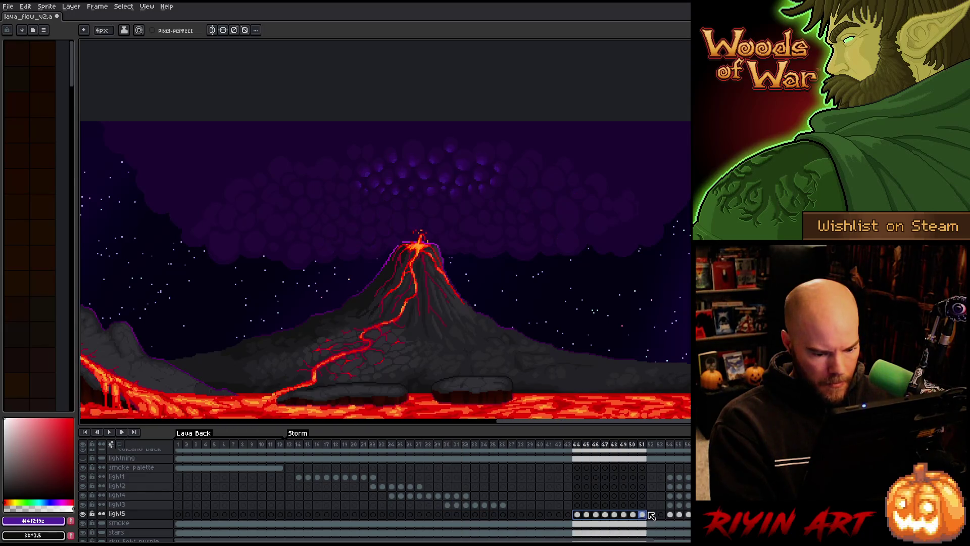
{"action": "left_click", "coordinate": [578, 516]}
{"action": "left_click_drag", "start_coordinate": [578, 515], "coordinate": [651, 513]}
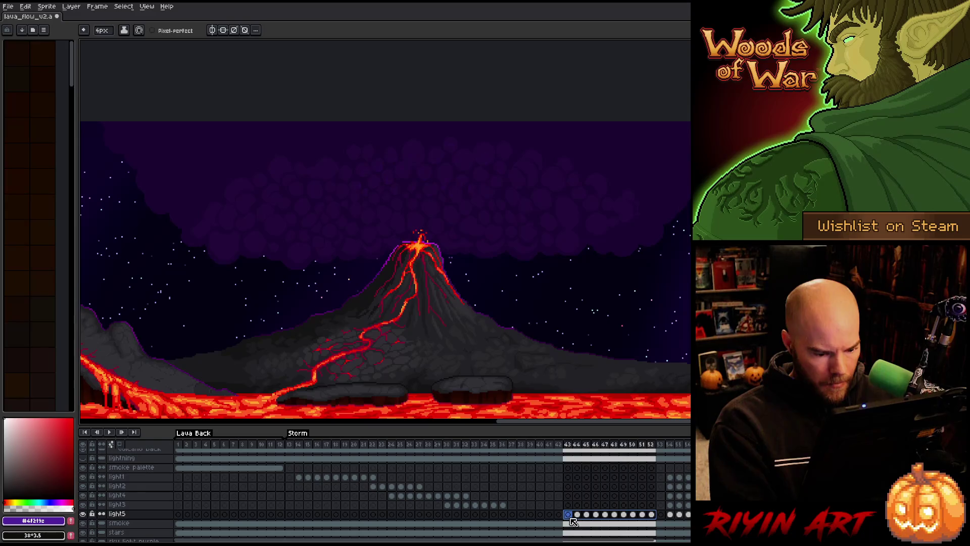
{"action": "mouse_move", "coordinate": [580, 513]}
{"action": "left_mouse_down"}
{"action": "mouse_move", "coordinate": [467, 523]}
{"action": "mouse_move", "coordinate": [477, 519]}
{"action": "left_mouse_up"}
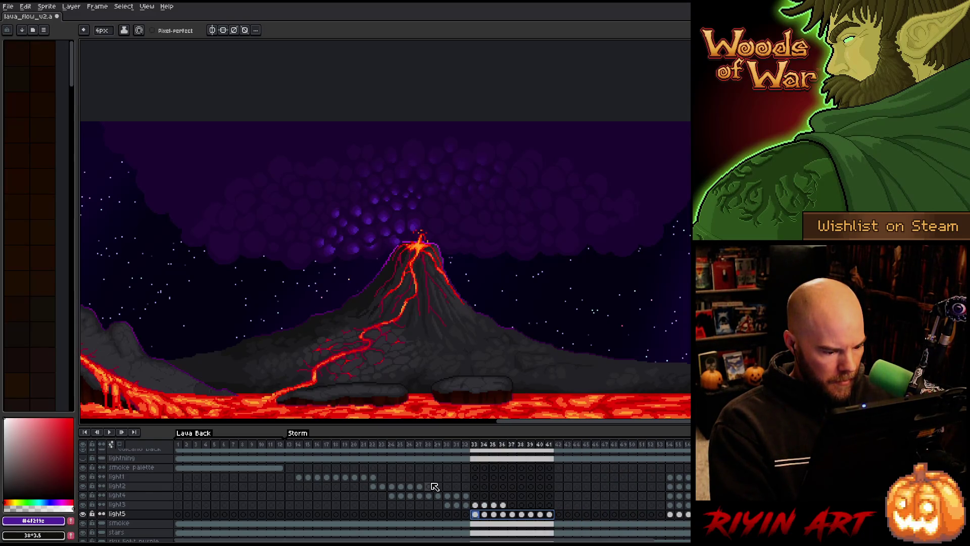
Step: Copy the light2 cels to frames 39–44 and the light3 cels to frames 43–49
{"action": "left_click_drag", "start_coordinate": [373, 487], "coordinate": [419, 486]}
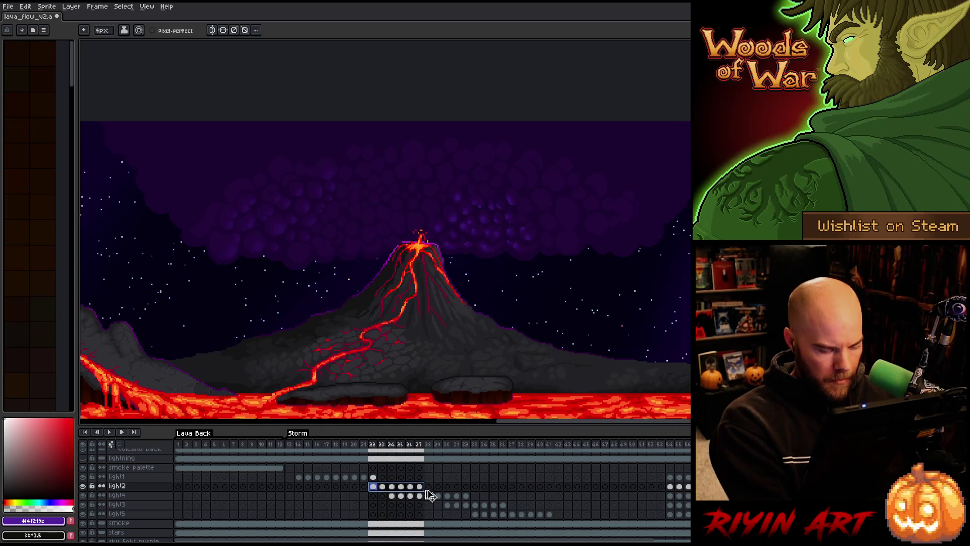
{"action": "key", "text": "ctrl+c"}
{"action": "left_click", "coordinate": [531, 487]}
{"action": "key", "text": "ctrl+v"}
{"action": "left_click_drag", "start_coordinate": [450, 505], "coordinate": [507, 506]}
{"action": "key", "text": "ctrl+c"}
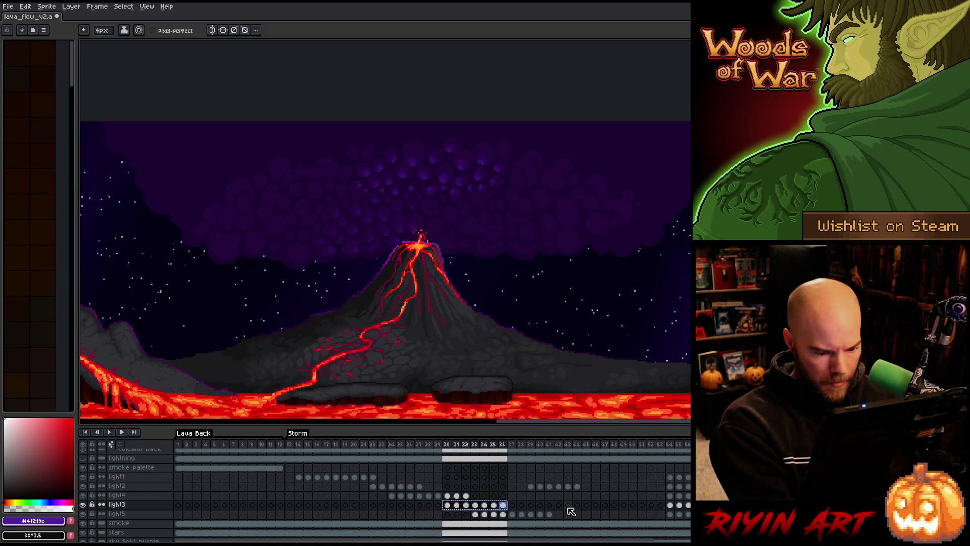
{"action": "left_click", "coordinate": [568, 505]}
{"action": "key", "text": "ctrl+v"}
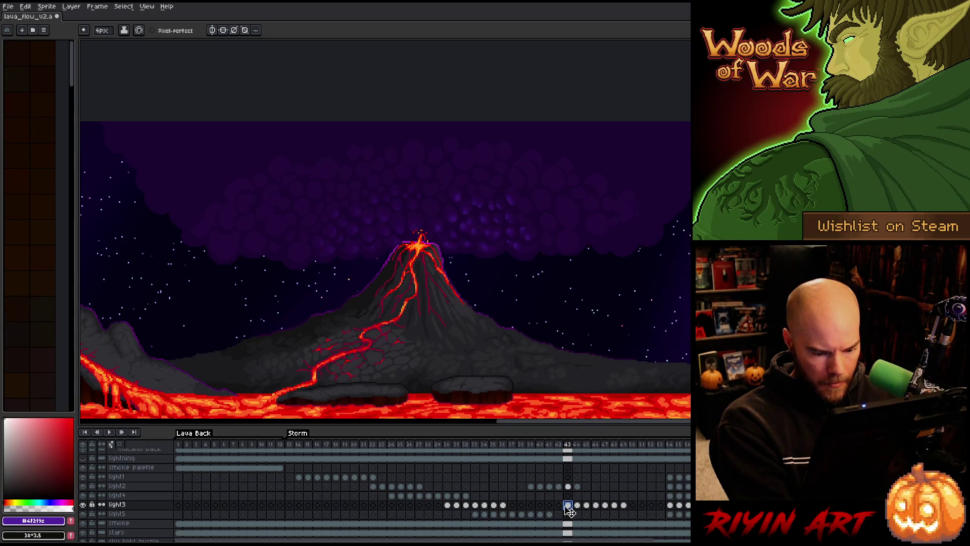
Step: Replay the Storm loop from its first frame
{"action": "left_click", "coordinate": [293, 449]}
{"action": "key", "text": "Return"}
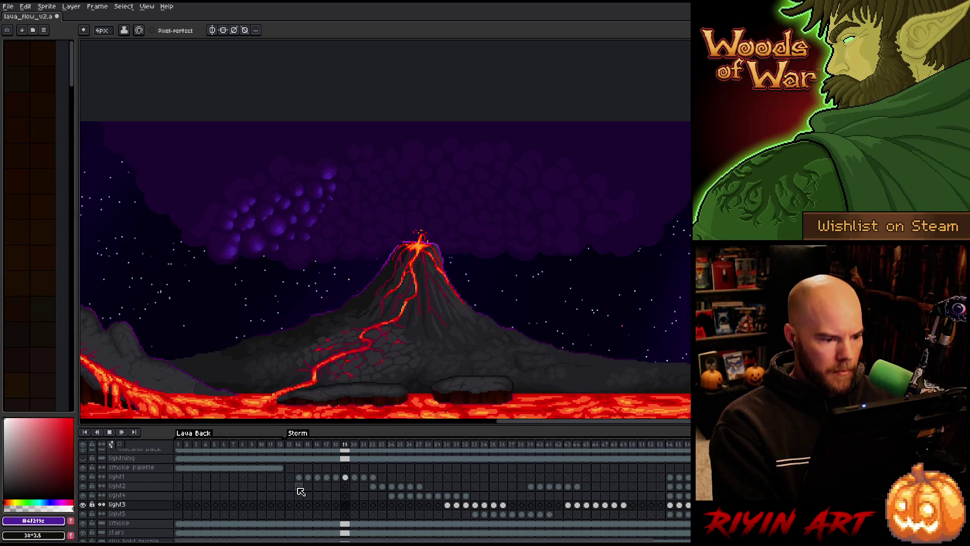
{"action": "key", "text": "Return"}
Step: Shift the light2–light5 cels spanning frames 22–49 four frames earlier
{"action": "mouse_move", "coordinate": [374, 486]}
{"action": "left_mouse_down"}
{"action": "mouse_move", "coordinate": [644, 521]}
{"action": "mouse_move", "coordinate": [629, 520]}
{"action": "left_mouse_up"}
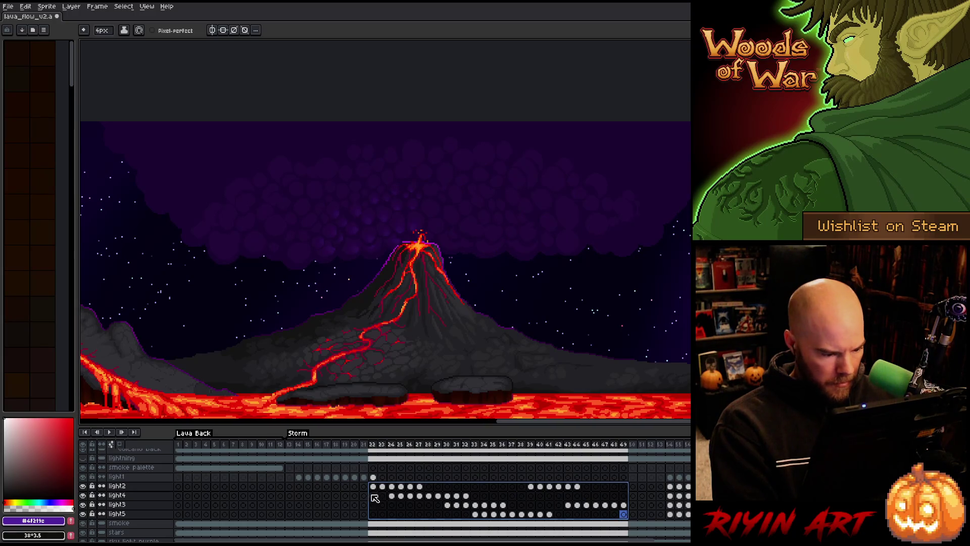
{"action": "left_click_drag", "start_coordinate": [372, 498], "coordinate": [337, 495]}
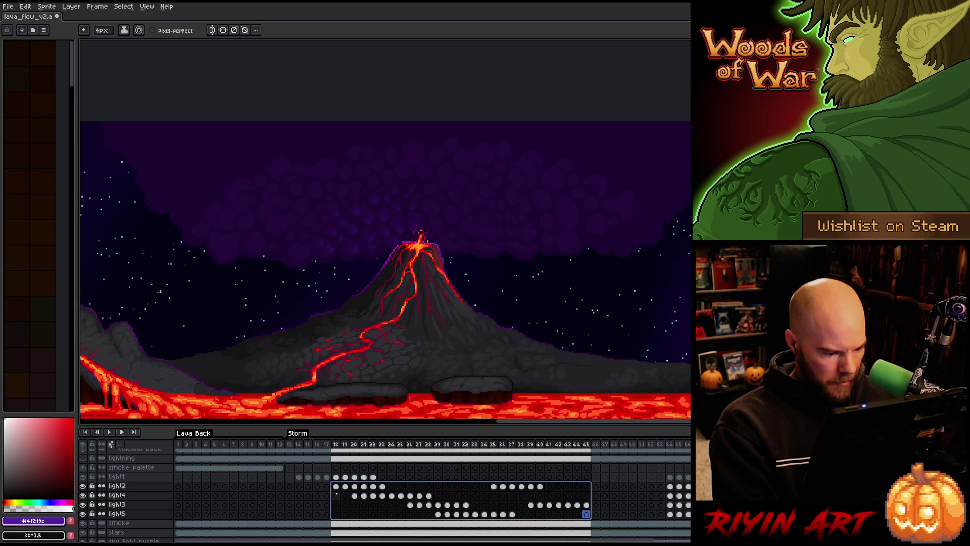
{"action": "mouse_move", "coordinate": [596, 486]}
{"action": "left_mouse_down"}
{"action": "mouse_move", "coordinate": [588, 498]}
{"action": "mouse_move", "coordinate": [537, 494]}
{"action": "mouse_move", "coordinate": [497, 505]}
{"action": "left_mouse_up"}
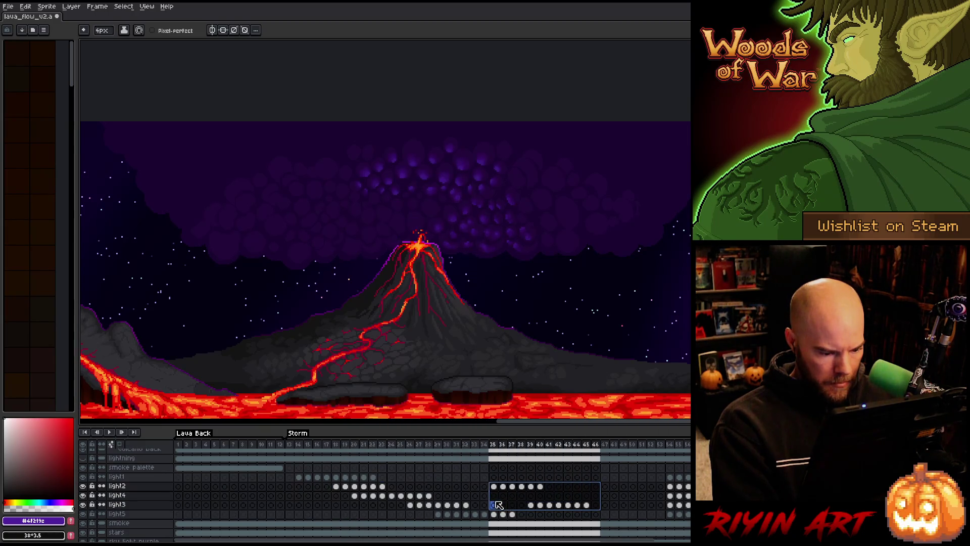
{"action": "left_click", "coordinate": [485, 496]}
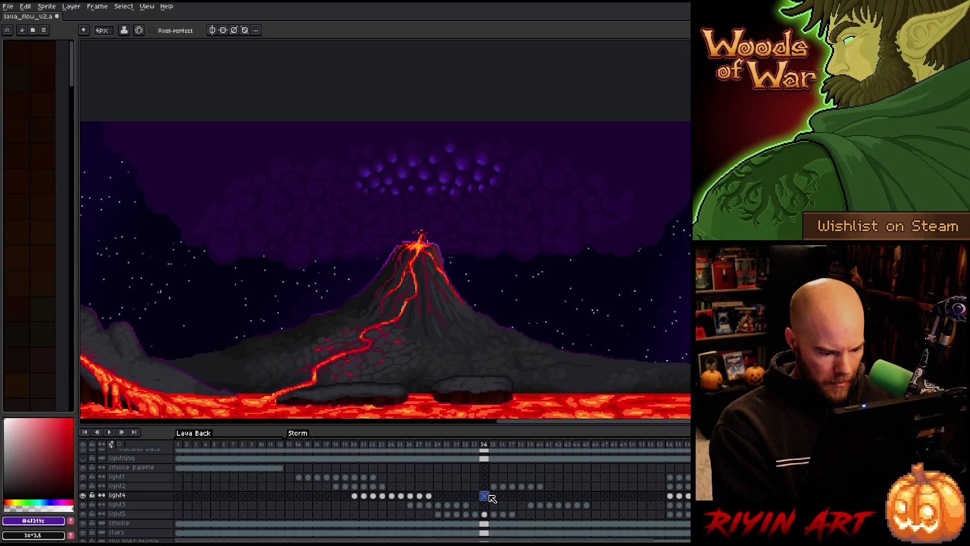
{"action": "left_click", "coordinate": [596, 486]}
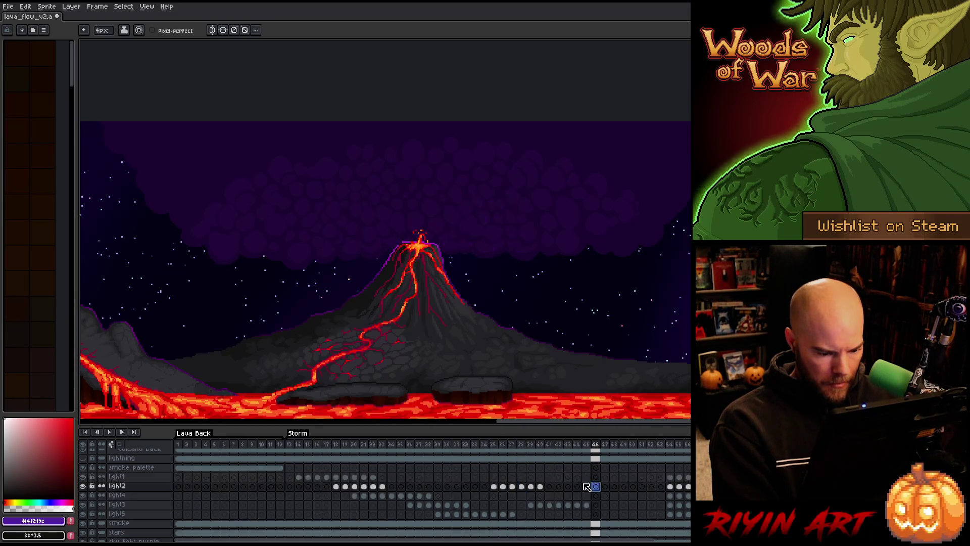
{"action": "left_click_drag", "start_coordinate": [587, 487], "coordinate": [476, 507]}
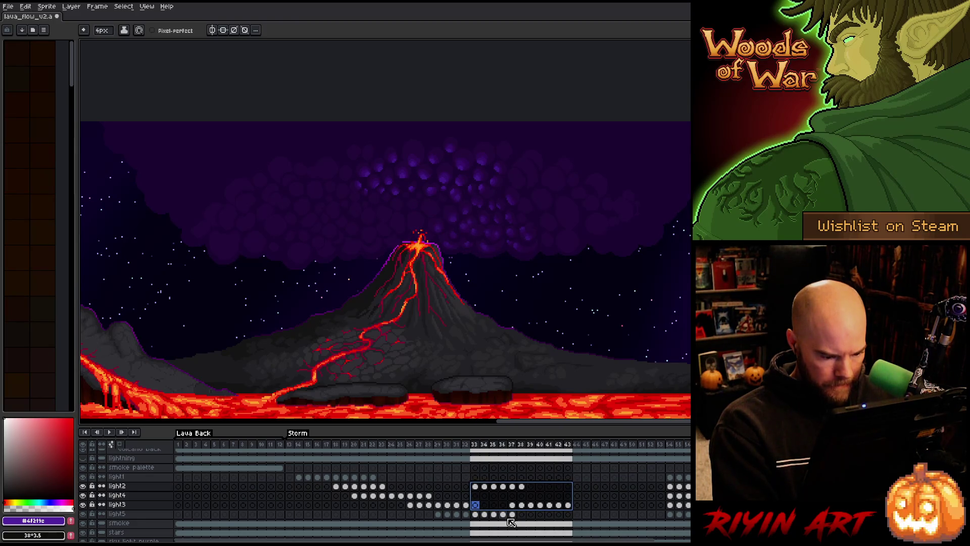
Step: Move the repeated light3 cels earlier so they span frames 33–39
{"action": "left_click", "coordinate": [355, 495]}
{"action": "mouse_move", "coordinate": [374, 500]}
{"action": "left_mouse_down"}
{"action": "mouse_move", "coordinate": [575, 496]}
{"action": "mouse_move", "coordinate": [579, 506]}
{"action": "mouse_move", "coordinate": [519, 502]}
{"action": "mouse_move", "coordinate": [569, 503]}
{"action": "left_mouse_up"}
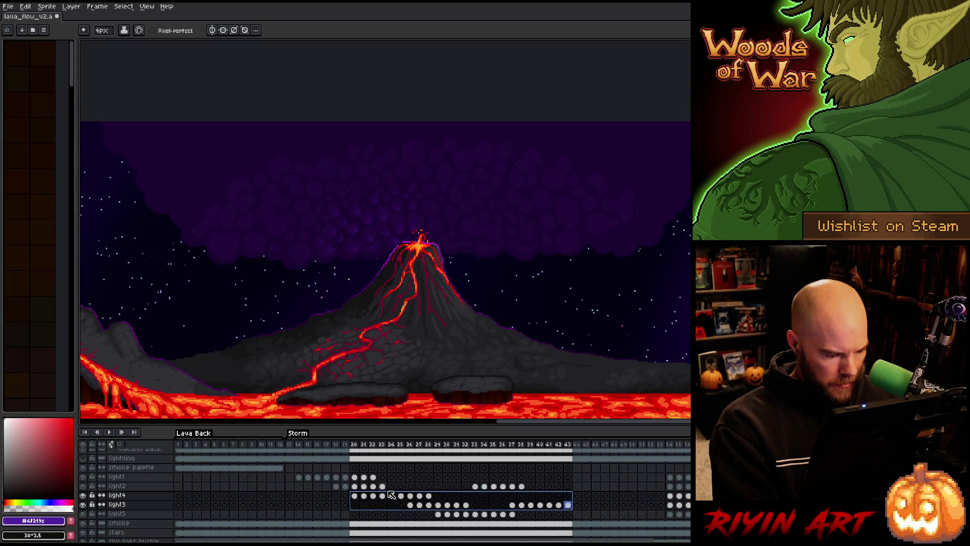
{"action": "left_click_drag", "start_coordinate": [383, 487], "coordinate": [337, 487]}
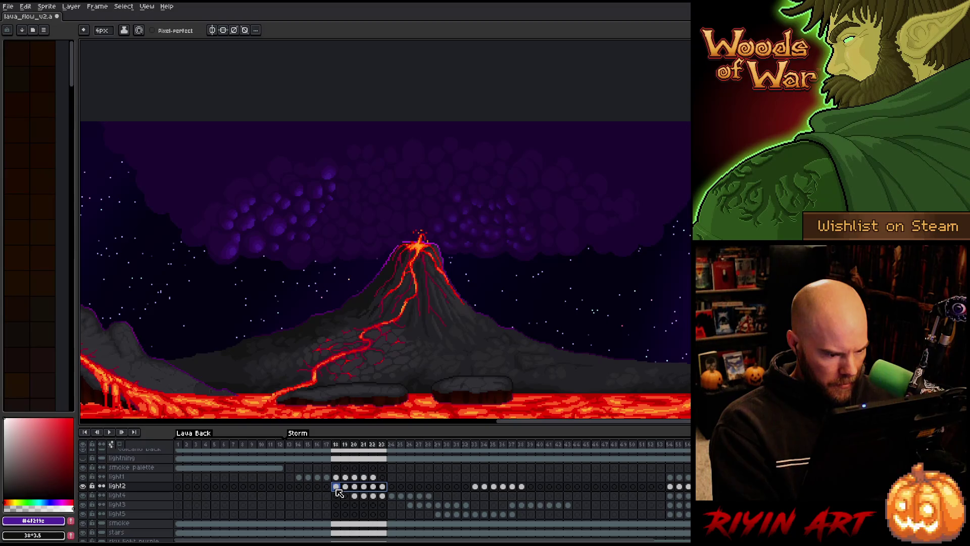
{"action": "left_click_drag", "start_coordinate": [336, 445], "coordinate": [460, 455]}
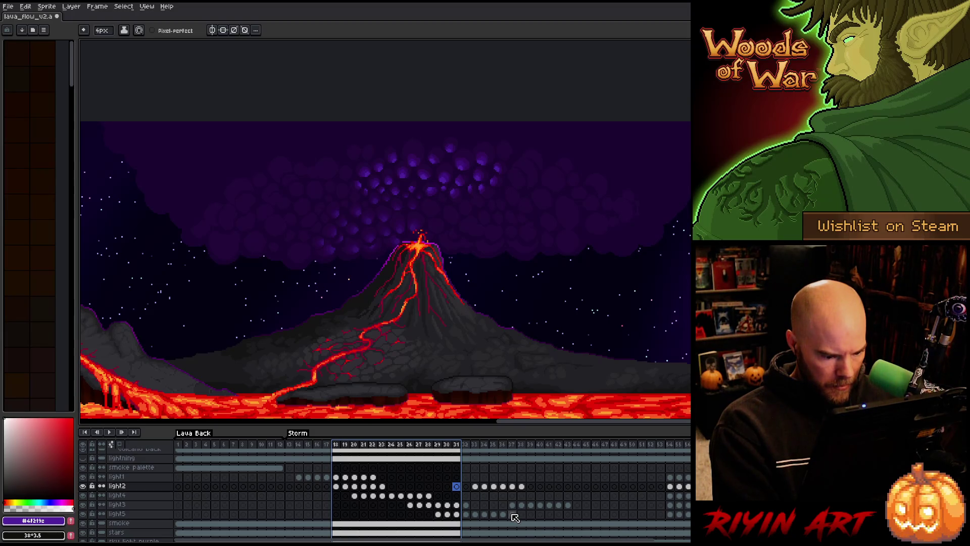
{"action": "left_click_drag", "start_coordinate": [521, 504], "coordinate": [576, 504]}
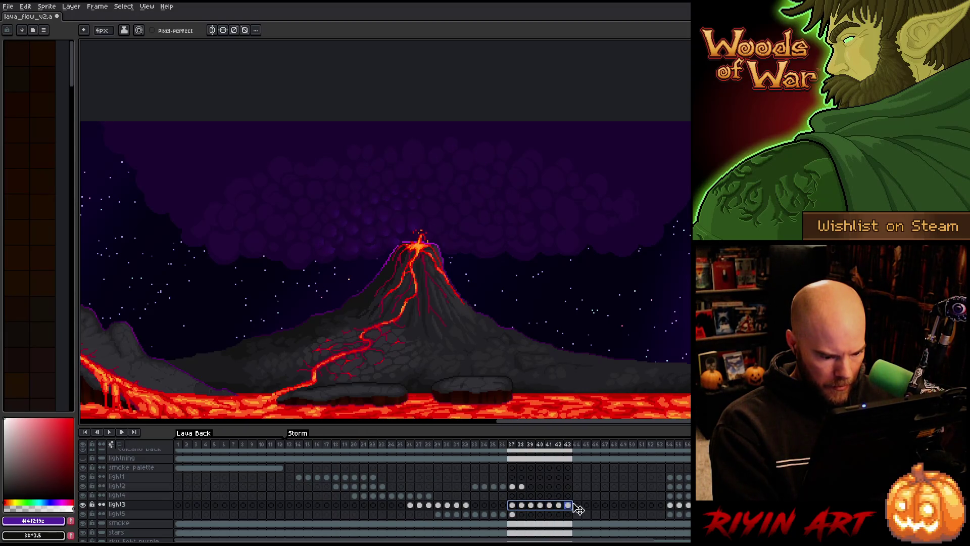
{"action": "left_click_drag", "start_coordinate": [511, 514], "coordinate": [394, 509]}
{"action": "mouse_move", "coordinate": [474, 486]}
{"action": "left_mouse_down"}
{"action": "mouse_move", "coordinate": [521, 486]}
{"action": "mouse_move", "coordinate": [444, 494]}
{"action": "mouse_move", "coordinate": [577, 504]}
{"action": "mouse_move", "coordinate": [490, 507]}
{"action": "left_mouse_up"}
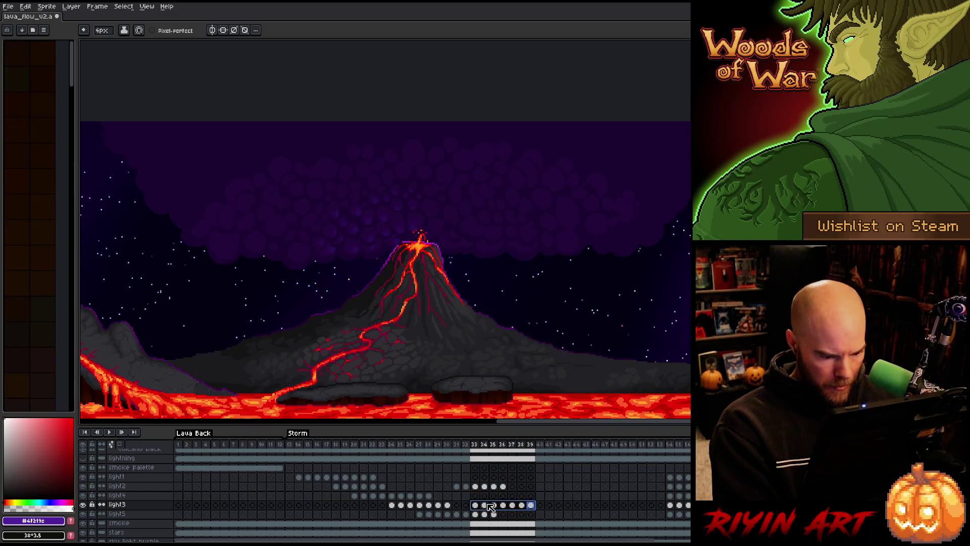
{"action": "left_click", "coordinate": [292, 448]}
{"action": "key", "text": "Return"}
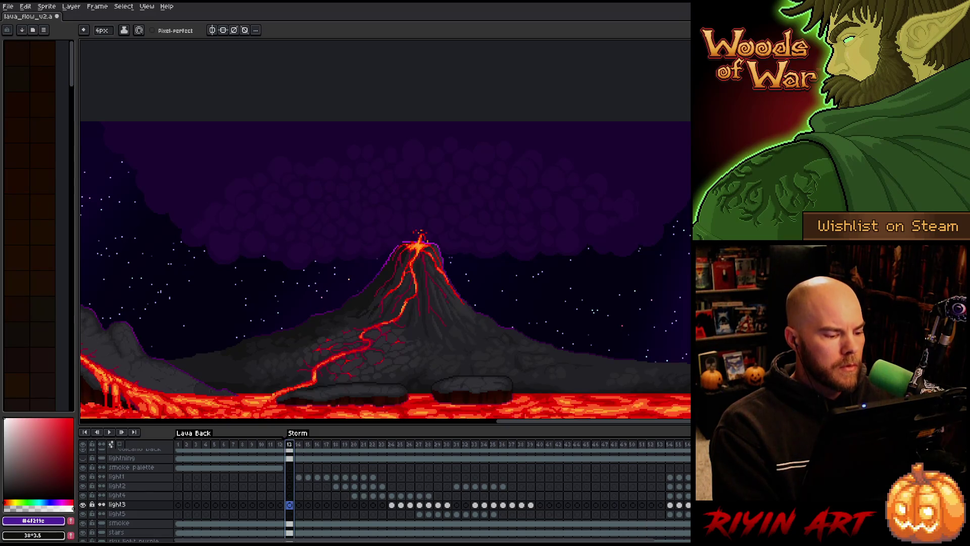
{"action": "key", "text": "Return"}
{"action": "left_click", "coordinate": [291, 447]}
{"action": "key", "text": "Return"}
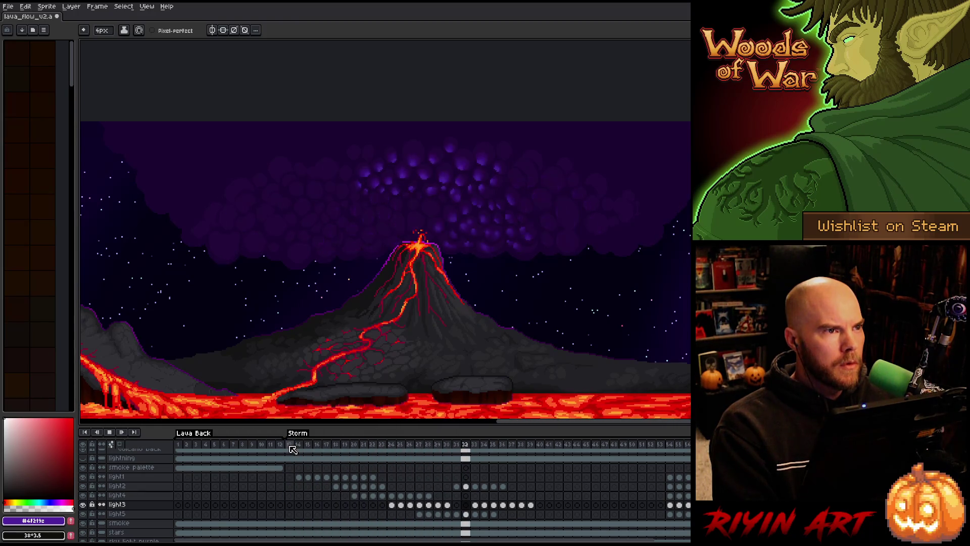
{"action": "key", "text": "Return"}
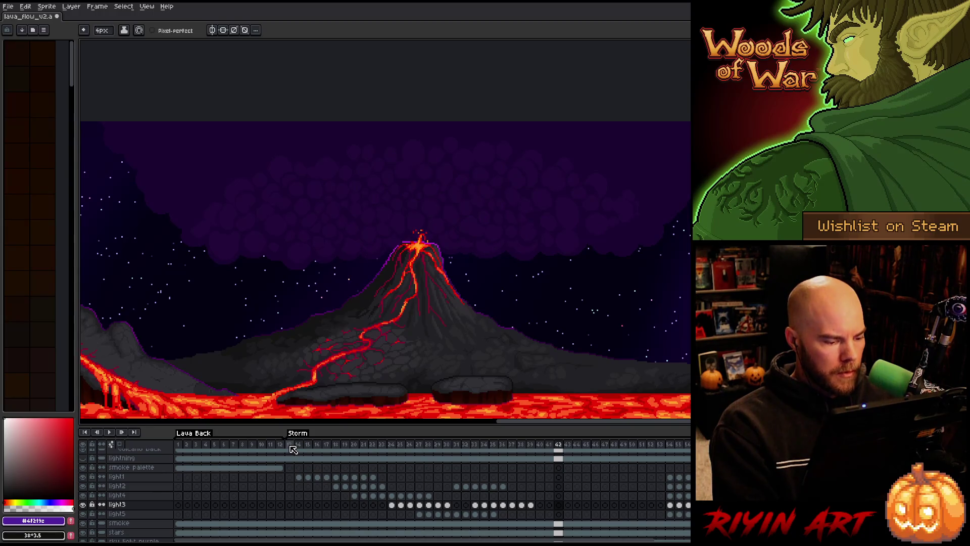
{"action": "left_click", "coordinate": [289, 444]}
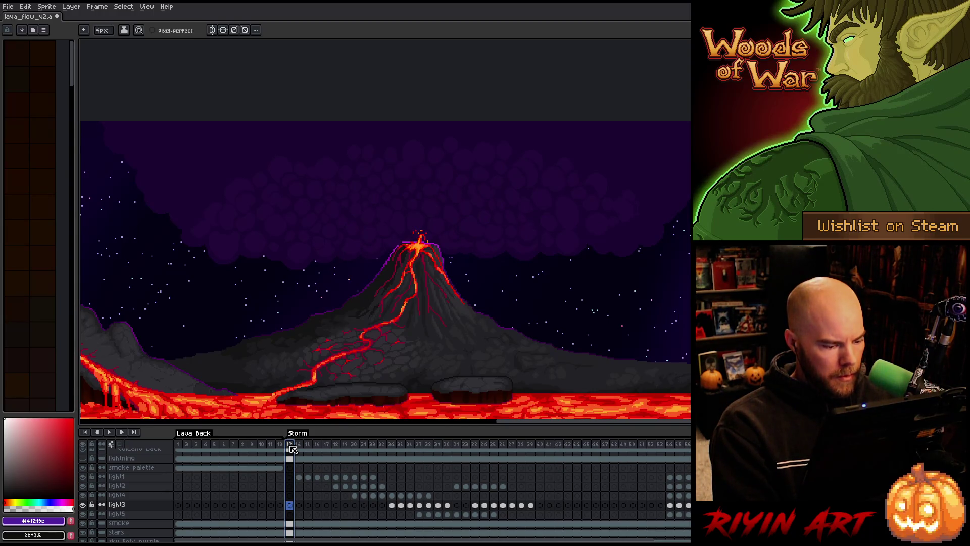
{"action": "key", "text": "Right"}
{"action": "key", "text": "Right"}
{"action": "key", "text": "Right"}
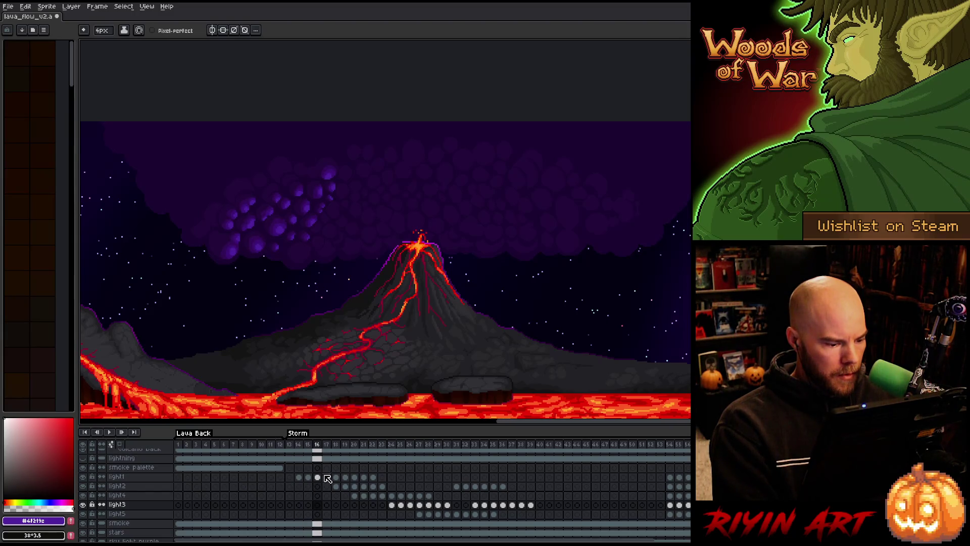
{"action": "key", "text": "Right"}
{"action": "key", "text": "Right"}
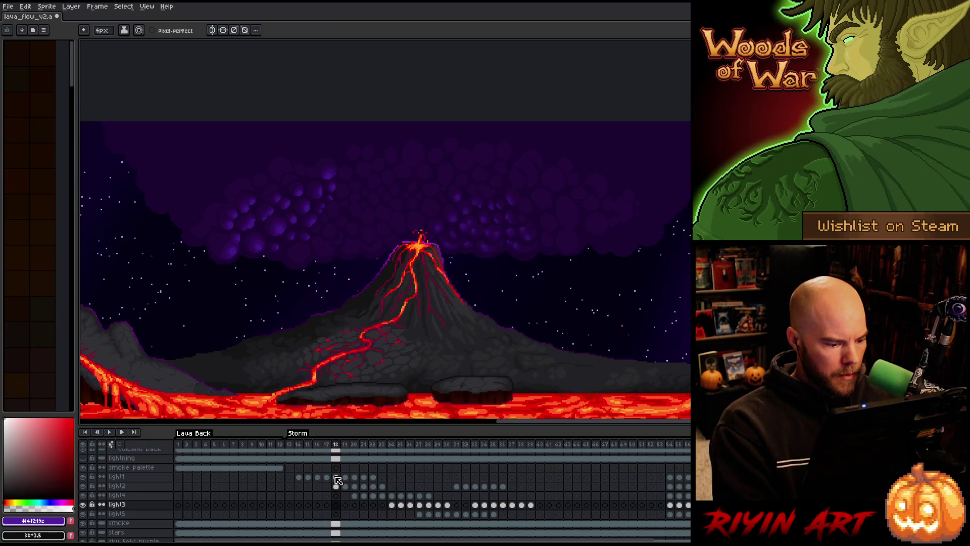
{"action": "left_click", "coordinate": [327, 477]}
Step: Shift the early light1 cels in frames 18–22 one frame later, then check light2's frames 18–23
{"action": "mouse_move", "coordinate": [336, 477]}
{"action": "left_mouse_down"}
{"action": "mouse_move", "coordinate": [376, 482]}
{"action": "mouse_move", "coordinate": [301, 480]}
{"action": "mouse_move", "coordinate": [329, 480]}
{"action": "mouse_move", "coordinate": [336, 450]}
{"action": "mouse_move", "coordinate": [356, 450]}
{"action": "left_mouse_up"}
{"action": "left_click", "coordinate": [308, 445]}
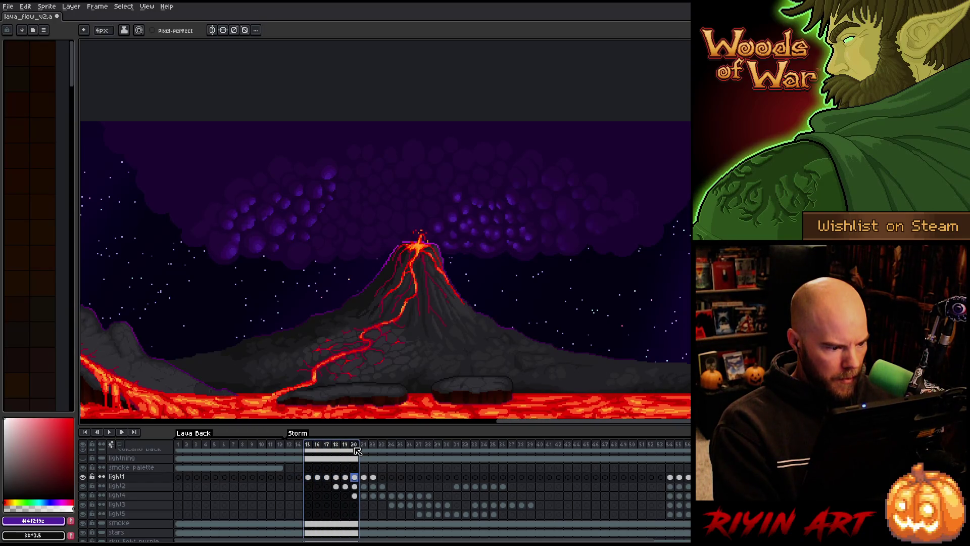
{"action": "left_click", "coordinate": [355, 477]}
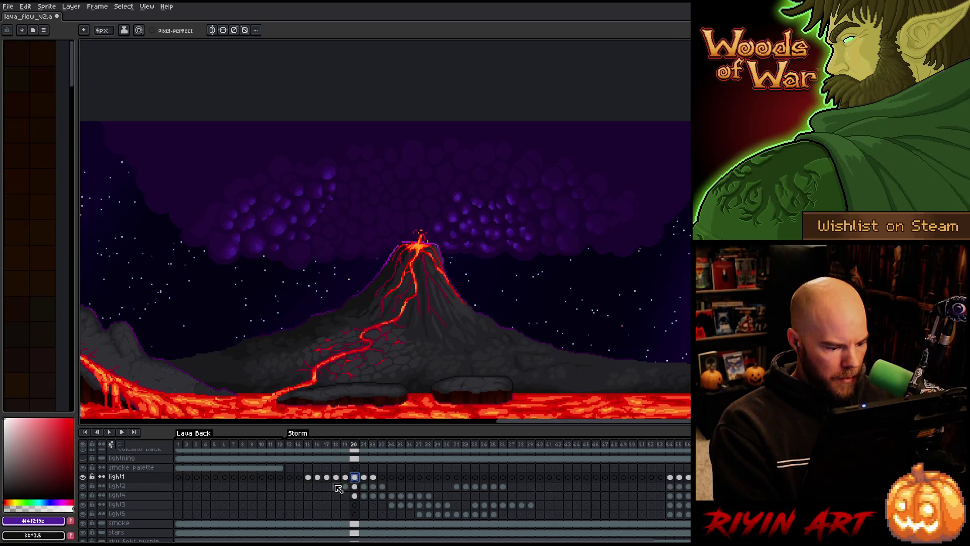
{"action": "left_click", "coordinate": [336, 486]}
{"action": "left_click", "coordinate": [346, 486]}
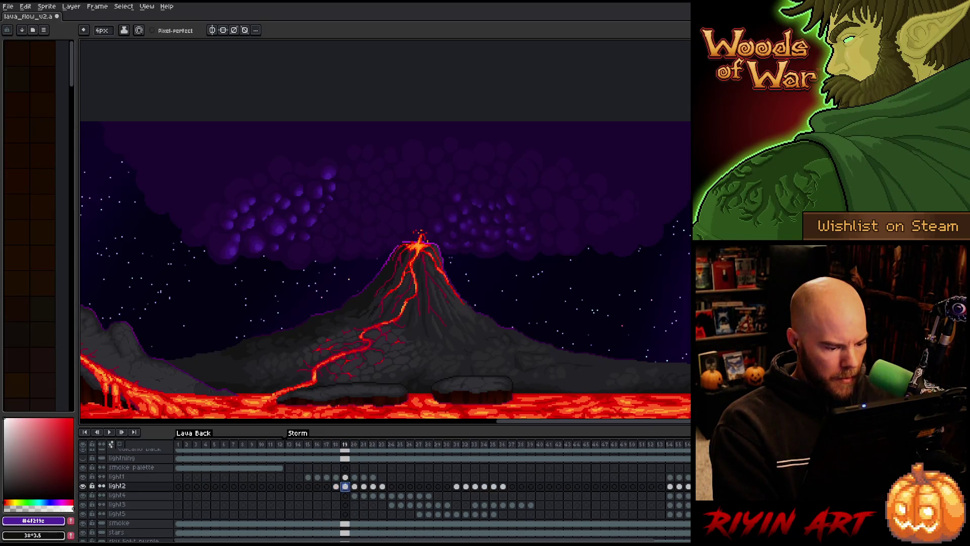
{"action": "key", "text": "Left"}
{"action": "key", "text": "Up"}
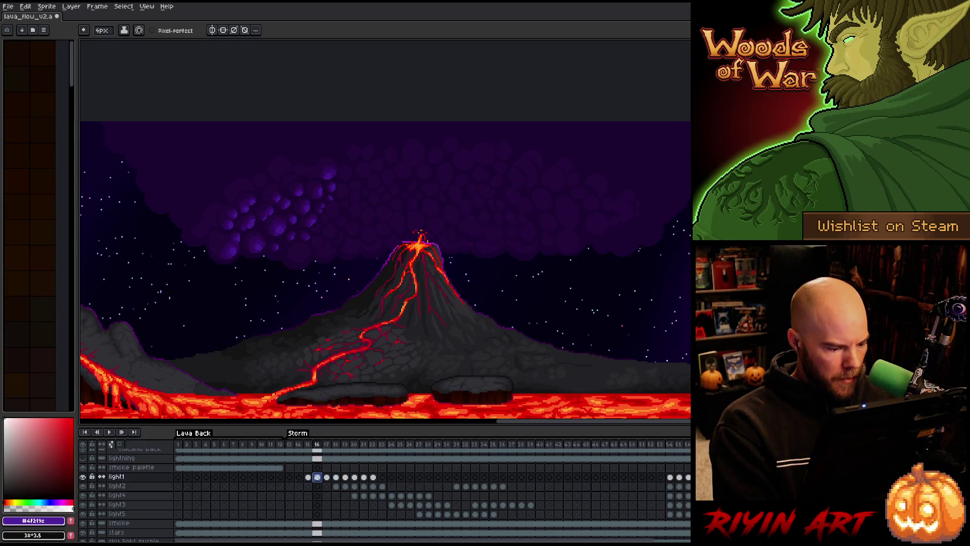
{"action": "key", "text": "Right"}
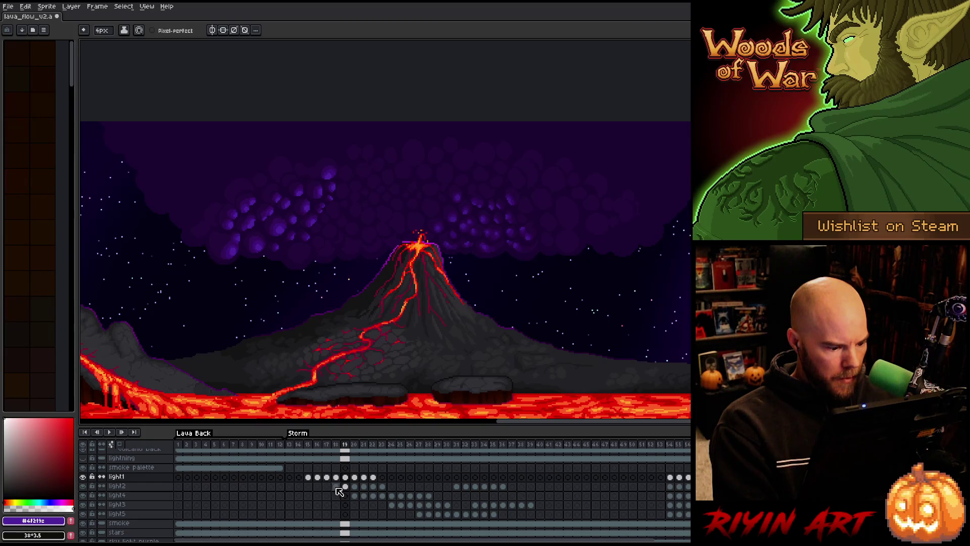
{"action": "left_click_drag", "start_coordinate": [337, 486], "coordinate": [408, 488]}
{"action": "left_click", "coordinate": [363, 444]}
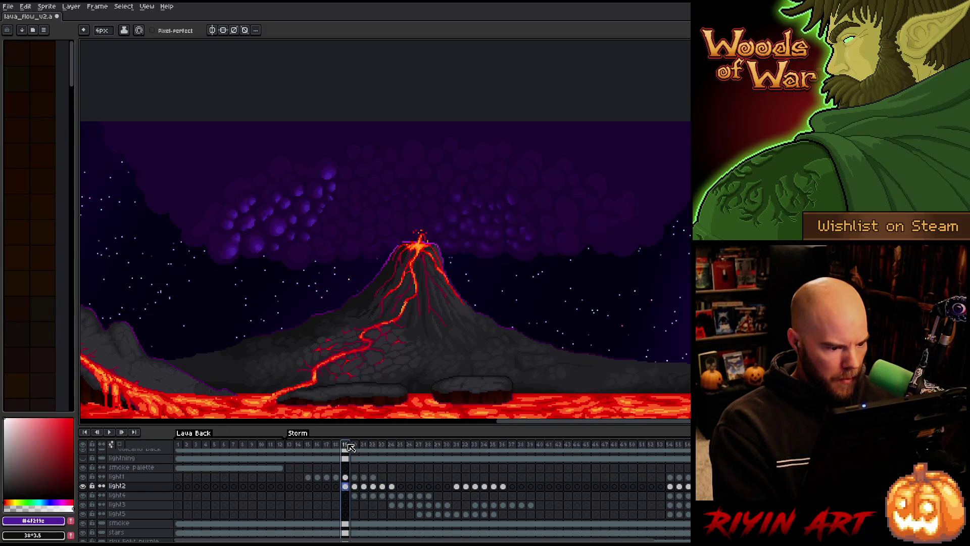
Step: Shift the light4 cels in frames 20–28 one frame later, keeping a run at frames 24–26
{"action": "left_click_drag", "start_coordinate": [354, 495], "coordinate": [436, 498]}
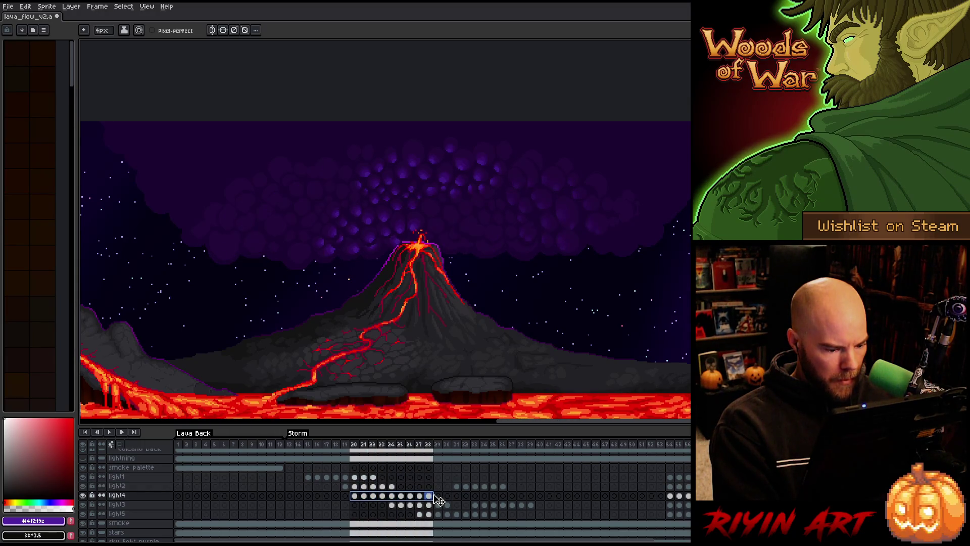
{"action": "left_click_drag", "start_coordinate": [443, 499], "coordinate": [440, 498]}
{"action": "left_click", "coordinate": [391, 495]}
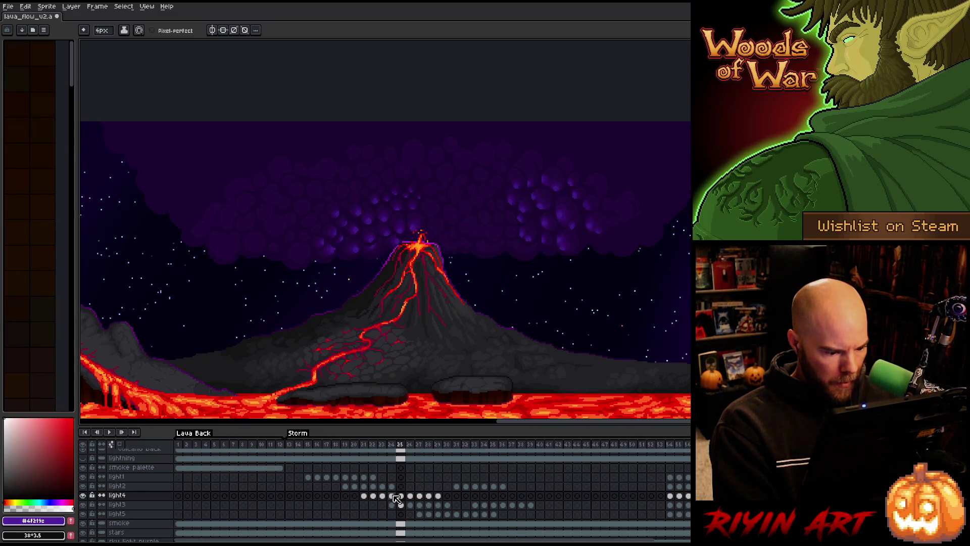
{"action": "mouse_move", "coordinate": [391, 496]}
{"action": "left_mouse_down"}
{"action": "mouse_move", "coordinate": [424, 499]}
{"action": "mouse_move", "coordinate": [392, 500]}
{"action": "left_mouse_up"}
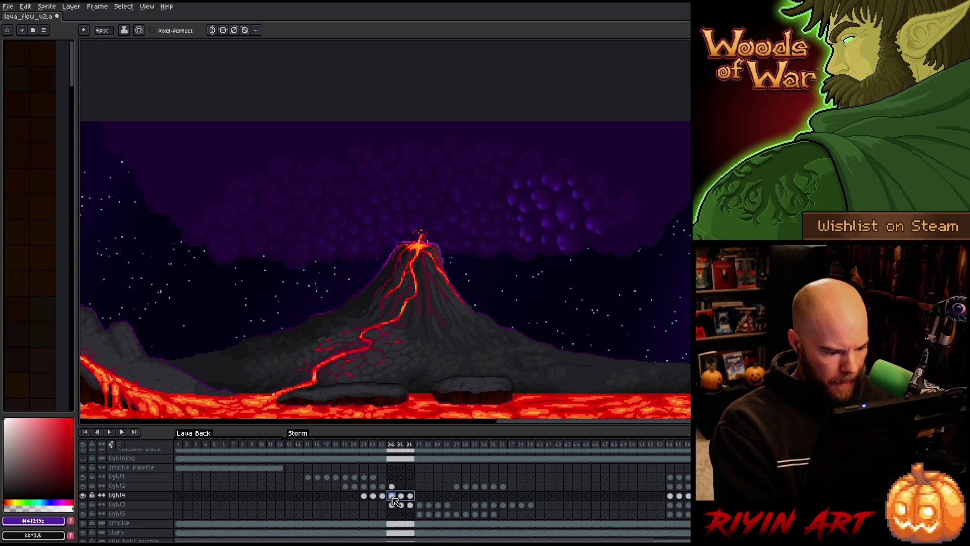
{"action": "left_click", "coordinate": [355, 495]}
{"action": "left_click_drag", "start_coordinate": [354, 445], "coordinate": [411, 453]}
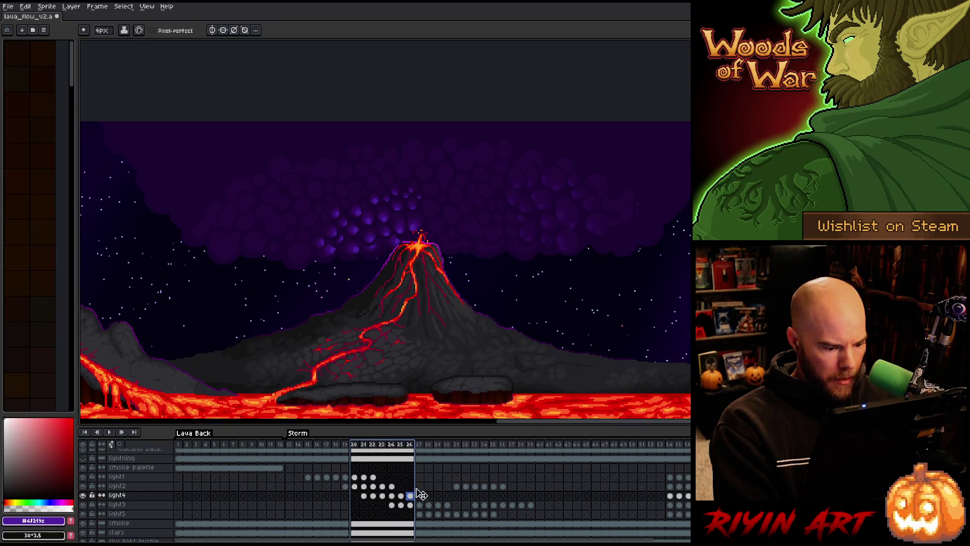
Step: Move the light3 cels in frames 28–30 one frame earlier
{"action": "left_click", "coordinate": [422, 505]}
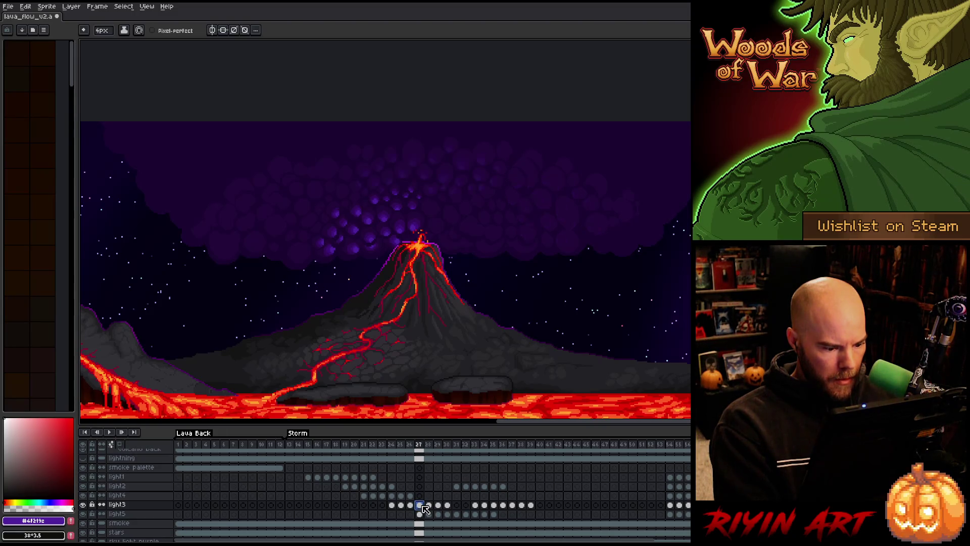
{"action": "mouse_move", "coordinate": [429, 505]}
{"action": "left_mouse_down"}
{"action": "mouse_move", "coordinate": [447, 506]}
{"action": "mouse_move", "coordinate": [420, 506]}
{"action": "left_mouse_up"}
{"action": "left_click", "coordinate": [419, 514]}
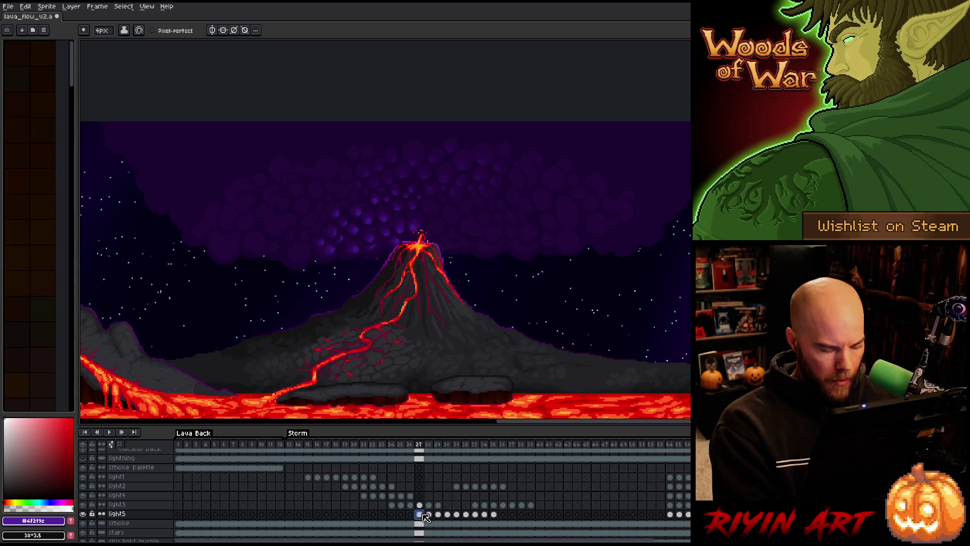
Step: Replay the Storm loop starting from frame 13
{"action": "key", "text": "Return"}
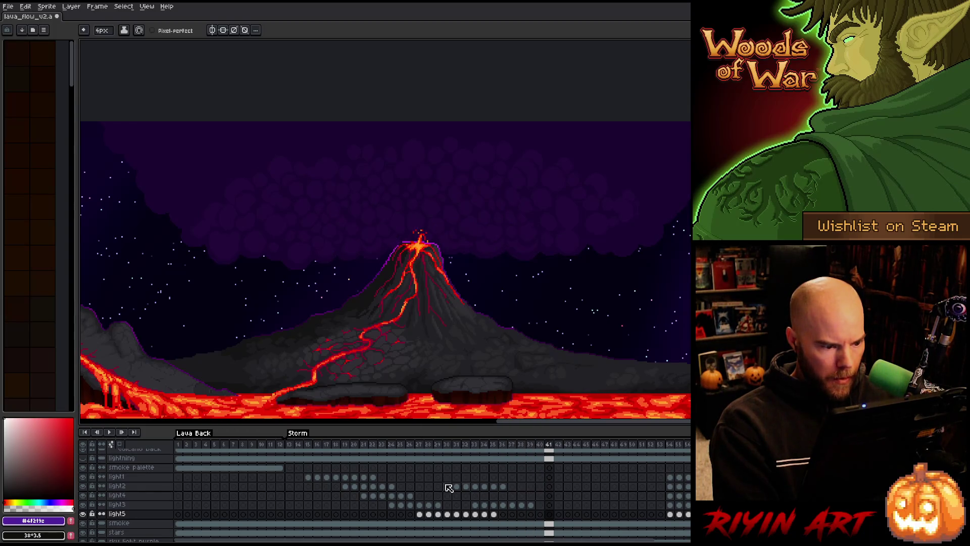
{"action": "left_click", "coordinate": [290, 450]}
{"action": "key", "text": "Return"}
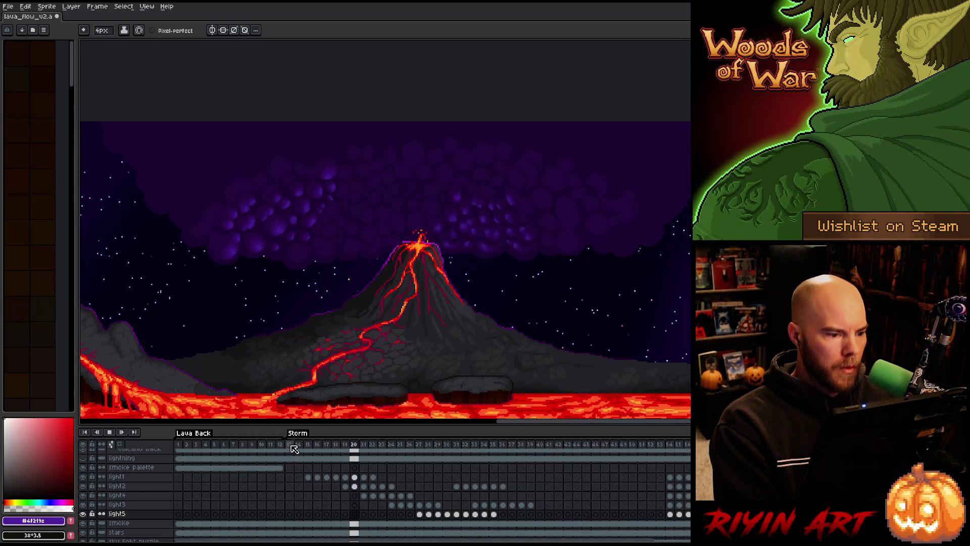
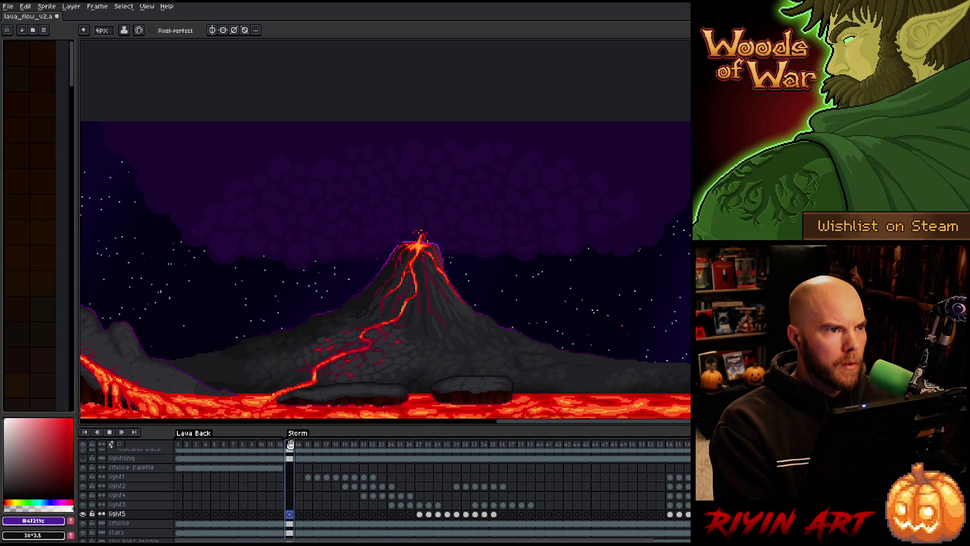
Step: Stop playback and scrub frames 15–30 on light5 to review the flash timing
{"action": "key", "text": "Return"}
{"action": "left_click", "coordinate": [452, 516]}
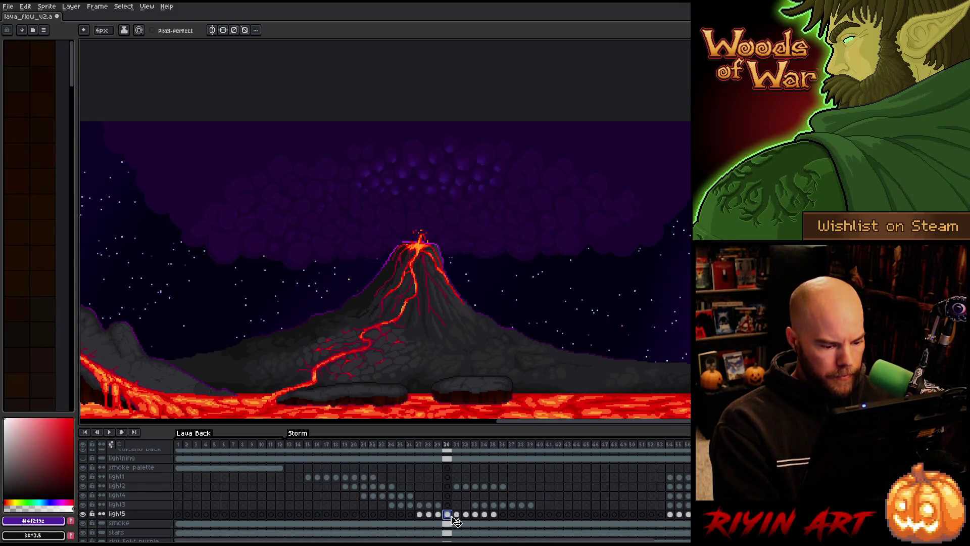
{"action": "key", "text": "Right"}
{"action": "key", "text": "Left"}
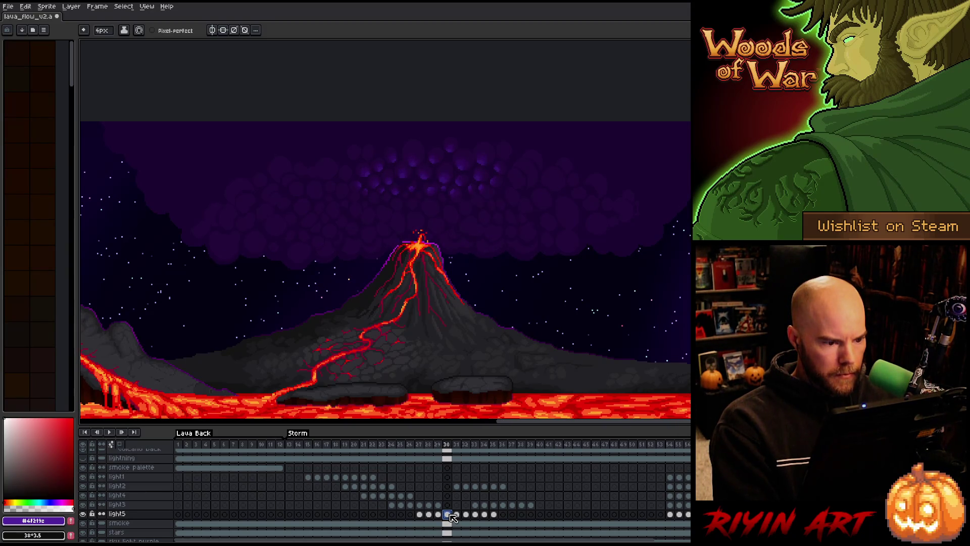
{"action": "left_click", "coordinate": [409, 446]}
{"action": "key", "text": "Return"}
{"action": "key", "text": "Return"}
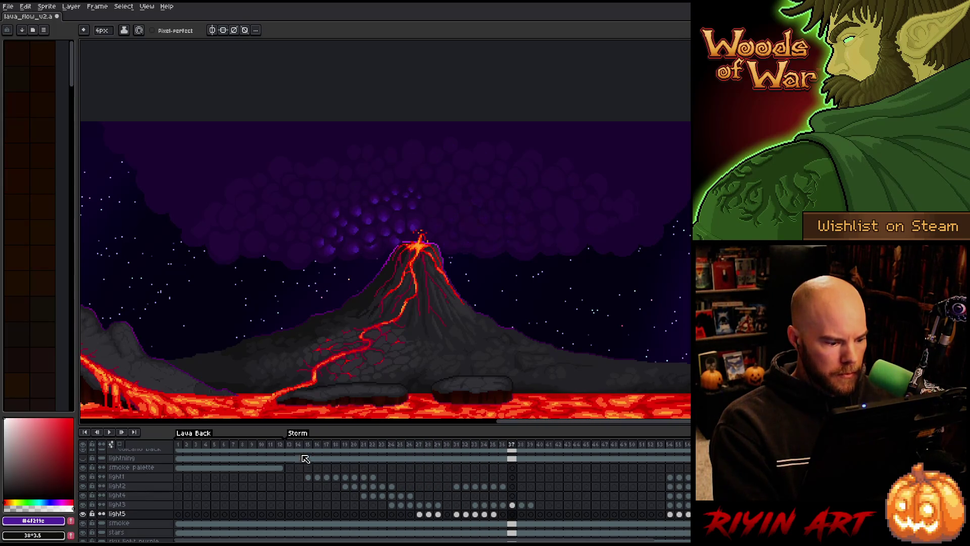
{"action": "left_click", "coordinate": [307, 447]}
{"action": "key", "text": "Right"}
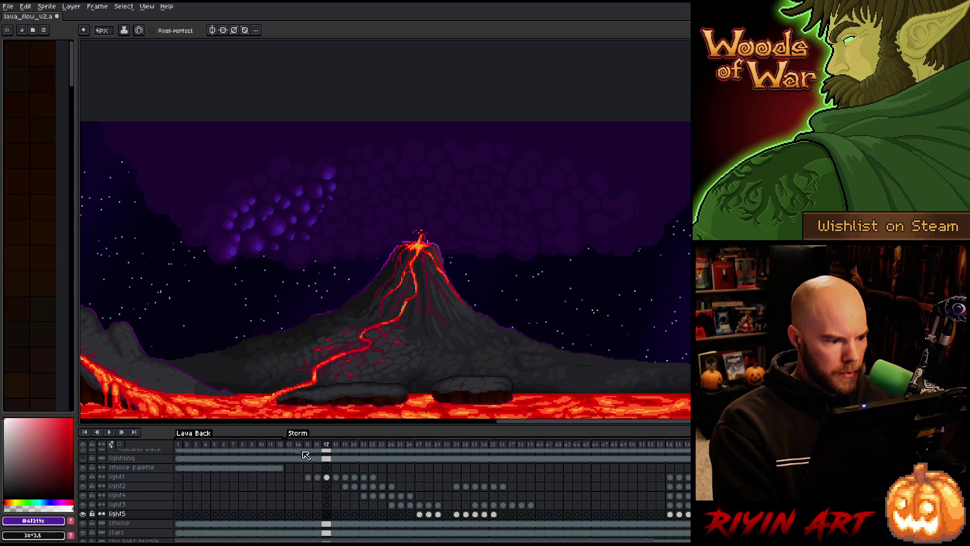
{"action": "key", "text": "Left"}
Step: Step through the light1, light2 and light3 cels from frame 15 to frame 28
{"action": "left_click", "coordinate": [308, 477]}
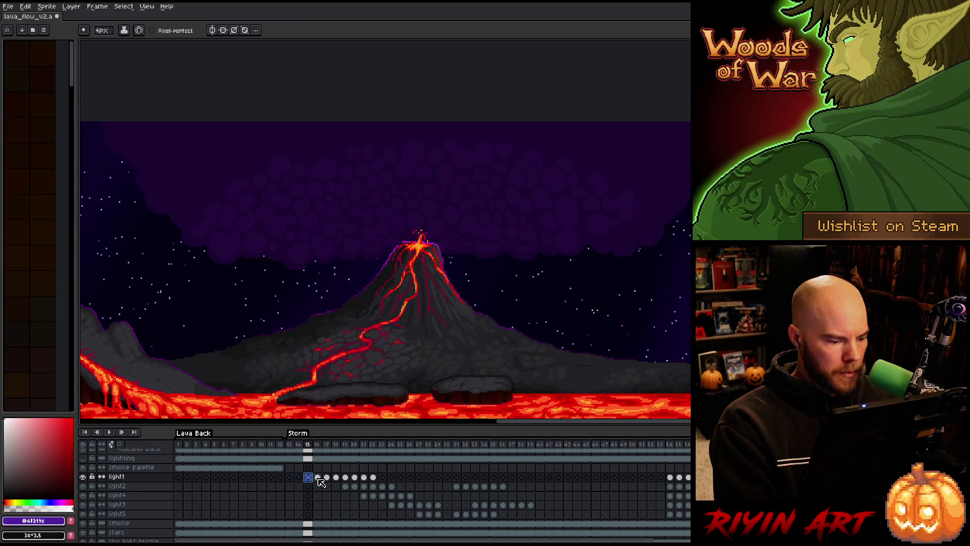
{"action": "left_click", "coordinate": [317, 478]}
{"action": "key", "text": "Right"}
{"action": "key", "text": "Right"}
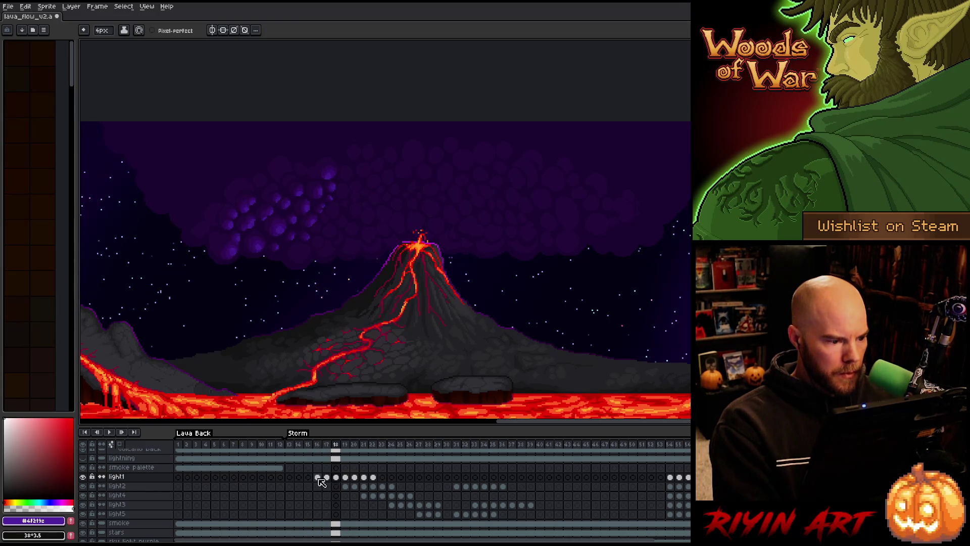
{"action": "key", "text": "Right"}
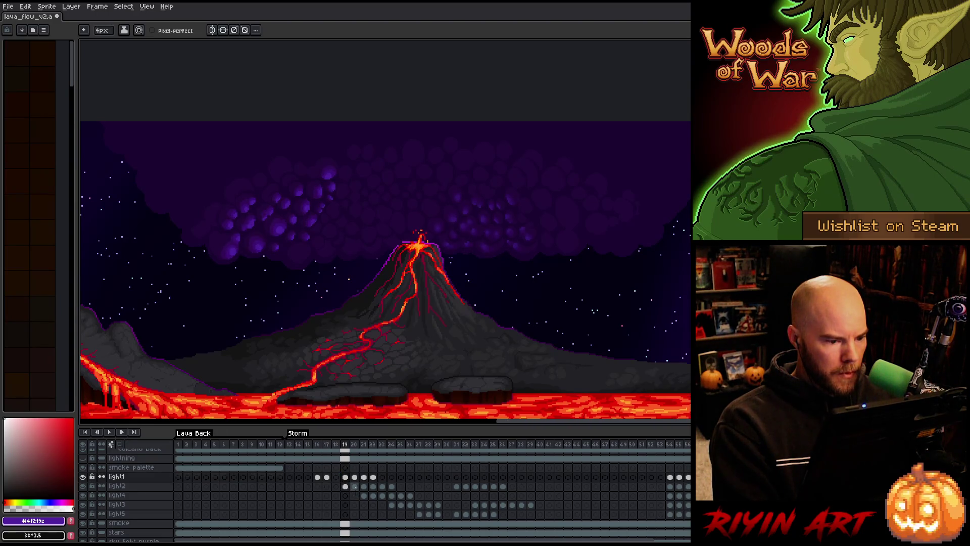
{"action": "left_click", "coordinate": [355, 486]}
{"action": "key", "text": "Right"}
{"action": "key", "text": "Right"}
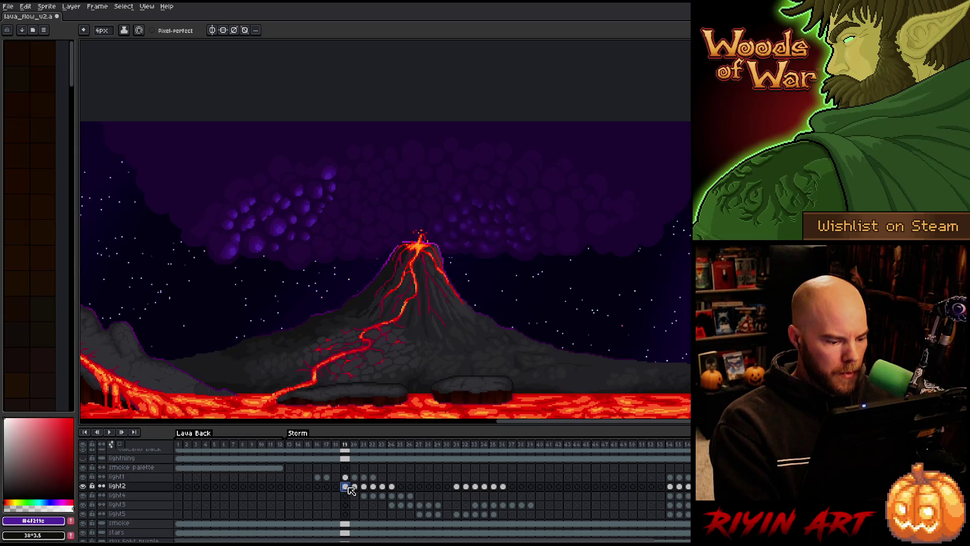
{"action": "key", "text": "Right"}
{"action": "key", "text": "Right"}
{"action": "key", "text": "Right"}
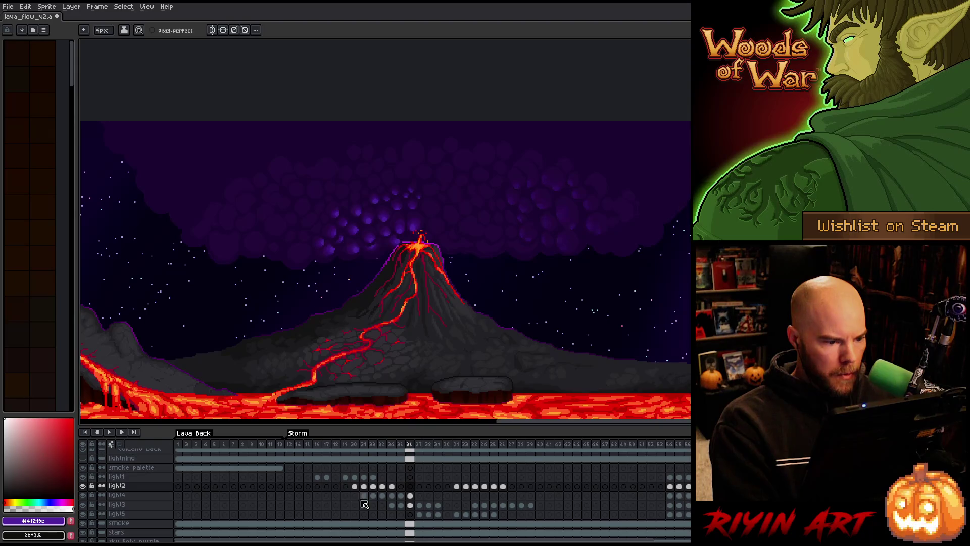
{"action": "key", "text": "Left"}
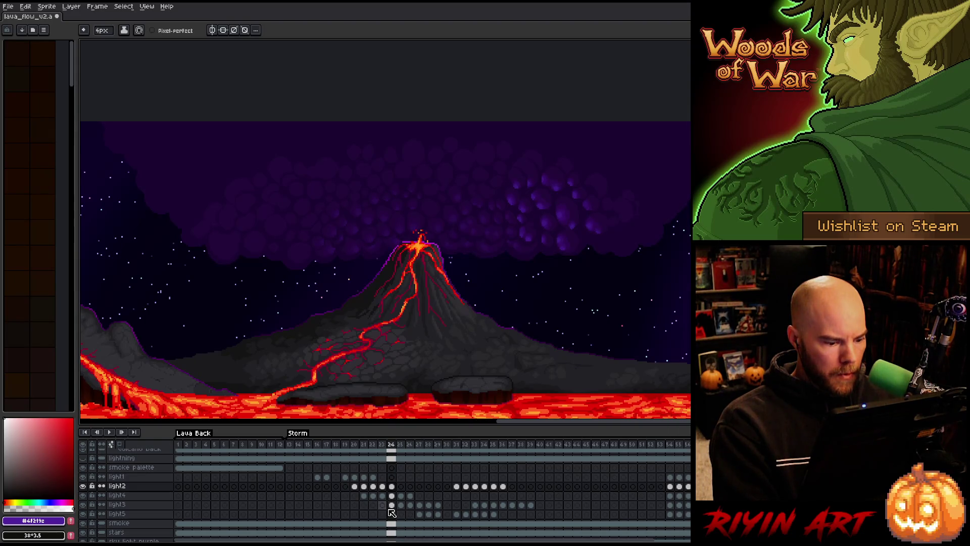
{"action": "left_click", "coordinate": [391, 505]}
{"action": "key", "text": "Right"}
{"action": "key", "text": "Right"}
{"action": "key", "text": "Right"}
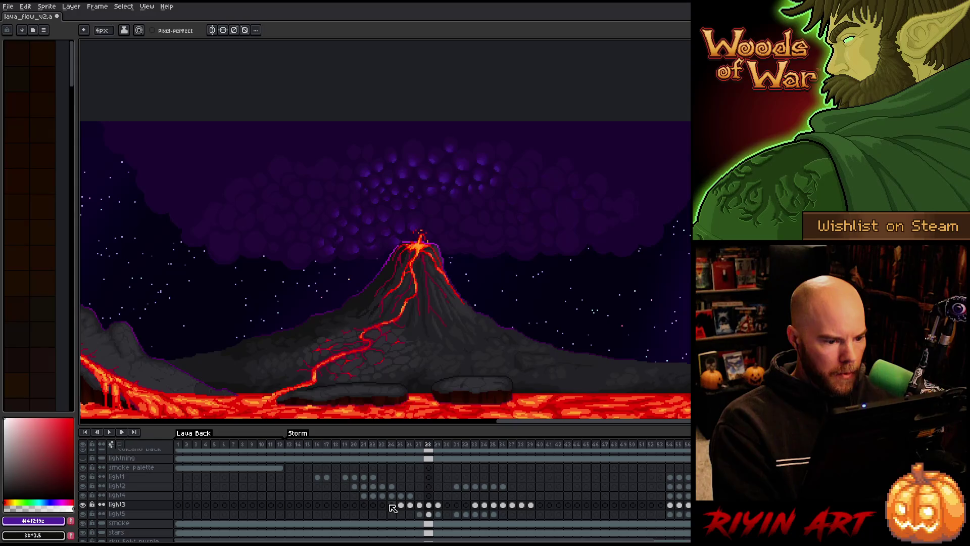
{"action": "key", "text": "Left"}
{"action": "key", "text": "Right"}
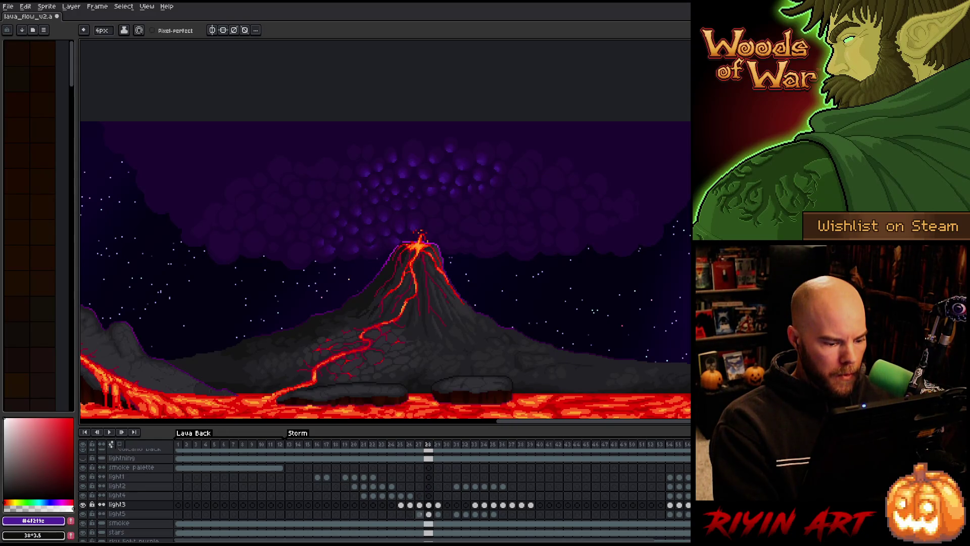
Step: Fill the empty light5 cel at frame 27 by pasting, then play from there
{"action": "left_click", "coordinate": [419, 513]}
{"action": "key", "text": "ctrl+v"}
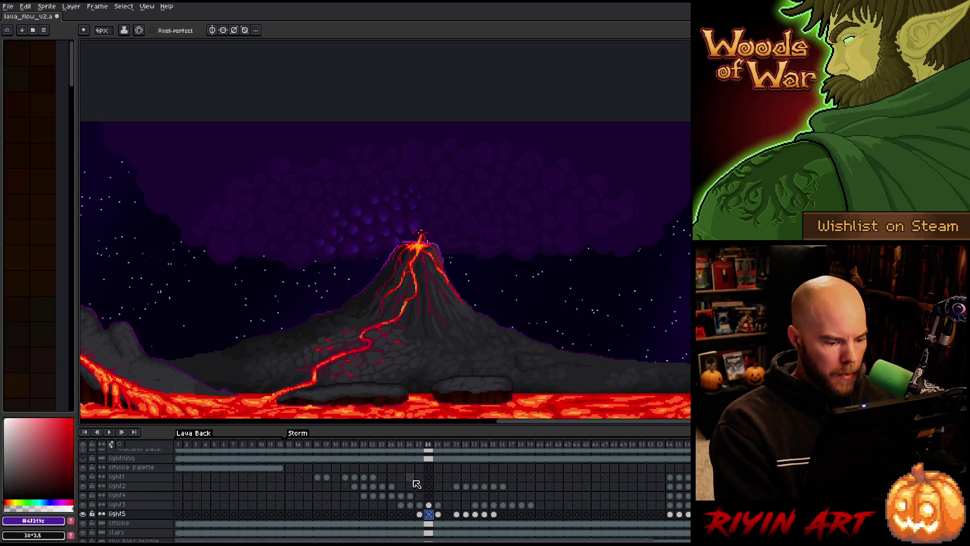
{"action": "key", "text": "Return"}
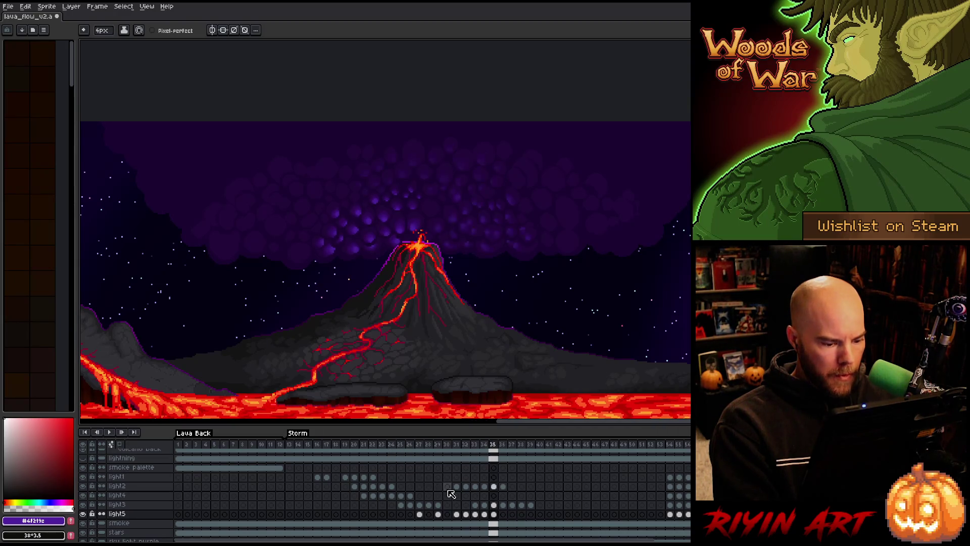
Step: Inspect light3's cels at frames 33, 36 and 37, then replay from frame 15
{"action": "left_click", "coordinate": [475, 504]}
{"action": "left_click", "coordinate": [503, 505]}
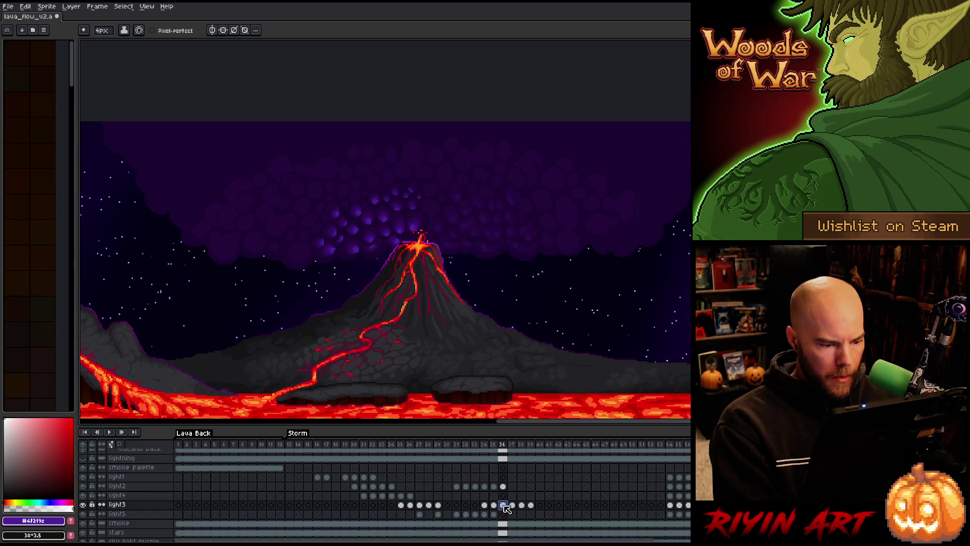
{"action": "left_click", "coordinate": [512, 504]}
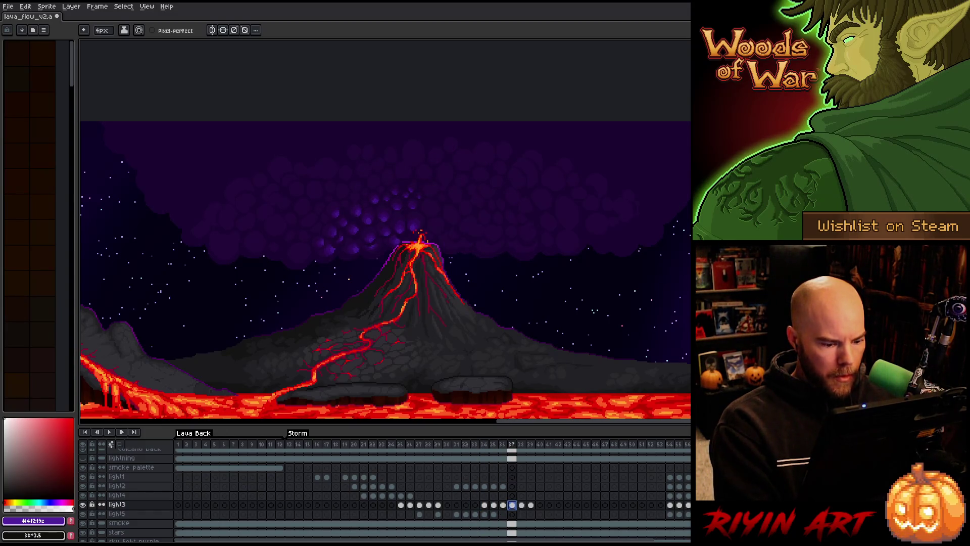
{"action": "left_click", "coordinate": [307, 445]}
{"action": "key", "text": "Return"}
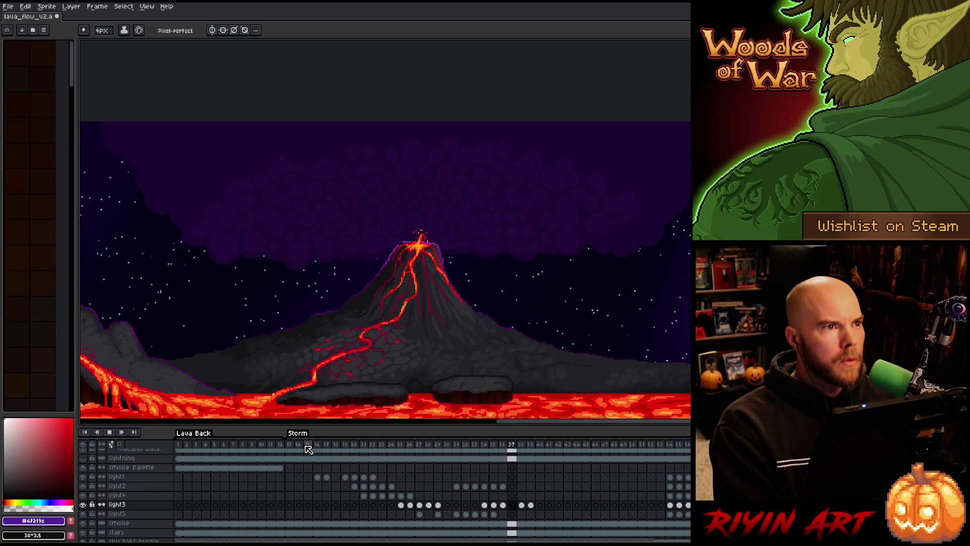
{"action": "key", "text": "Return"}
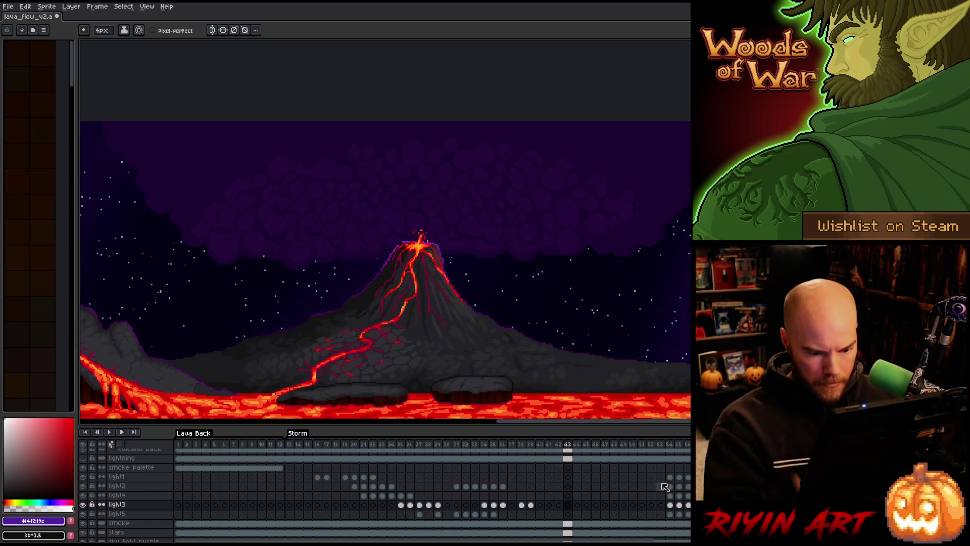
Step: Review the final frames 54–56 with the storm-lit cloud cels
{"action": "scroll", "coordinate": [662, 485], "scroll_direction": "down", "scroll_amount": 1}
{"action": "left_click", "coordinate": [676, 457]}
{"action": "key", "text": "Return"}
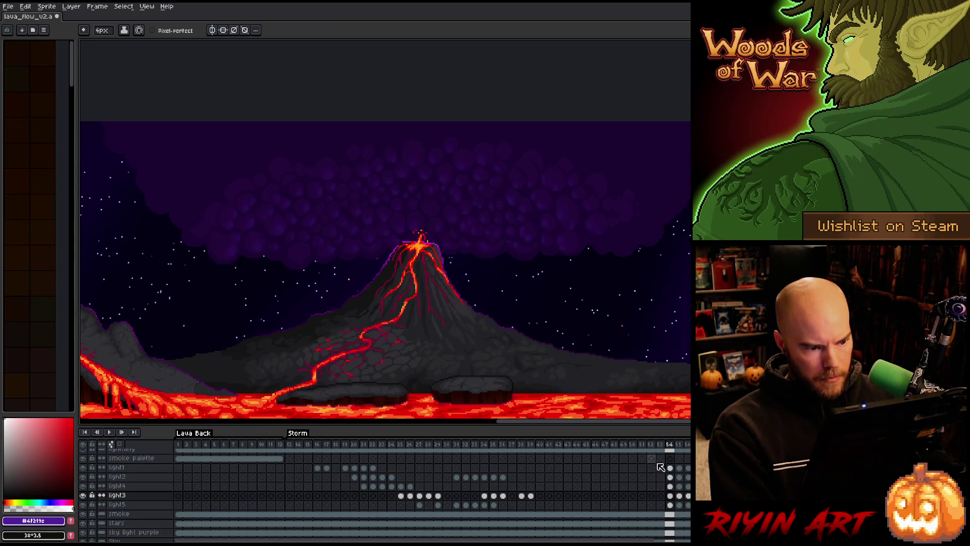
{"action": "left_click", "coordinate": [677, 475]}
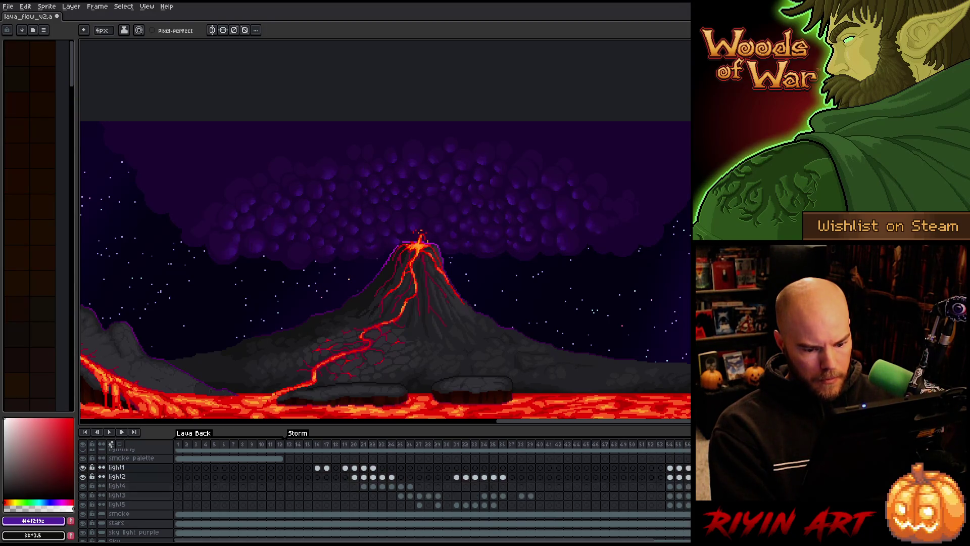
Step: Select layers light1 through light5 together in the timeline
{"action": "left_click_drag", "start_coordinate": [116, 467], "coordinate": [116, 504]}
{"action": "left_click", "coordinate": [116, 504]}
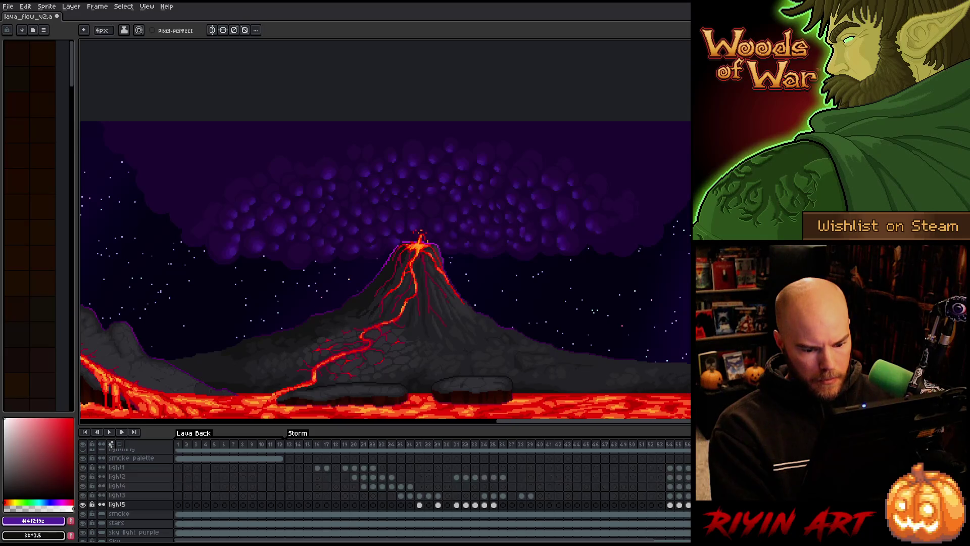
{"action": "left_click", "coordinate": [116, 467]}
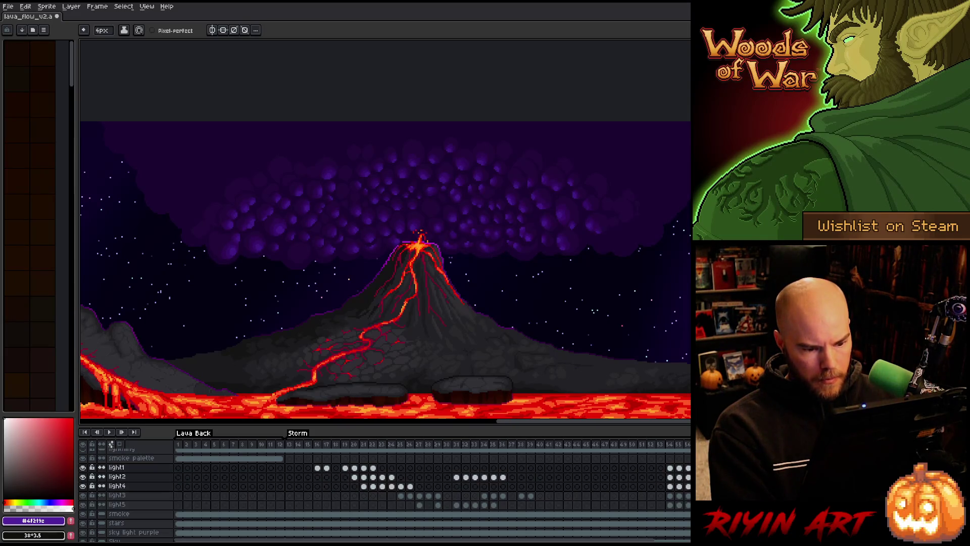
{"action": "left_click_drag", "start_coordinate": [116, 467], "coordinate": [116, 504]}
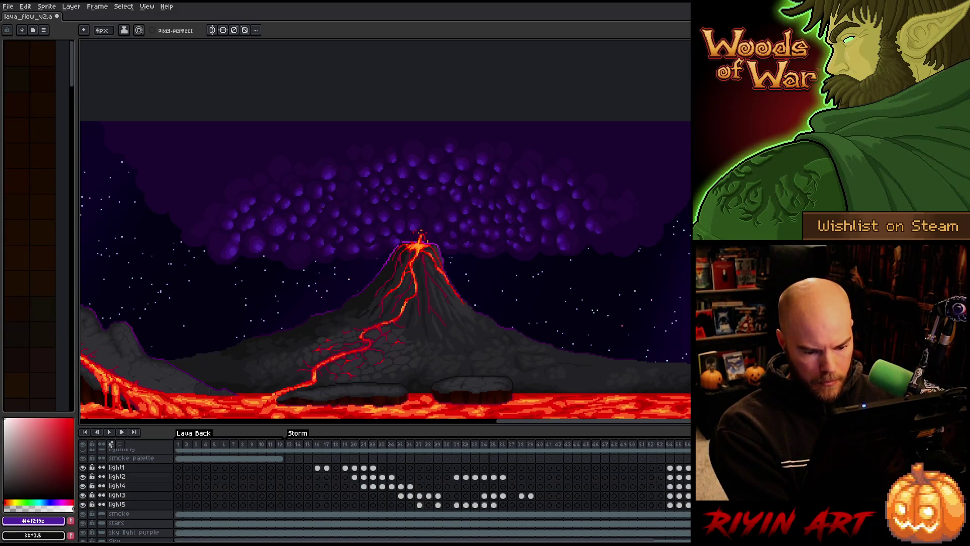
{"action": "left_click", "coordinate": [660, 468]}
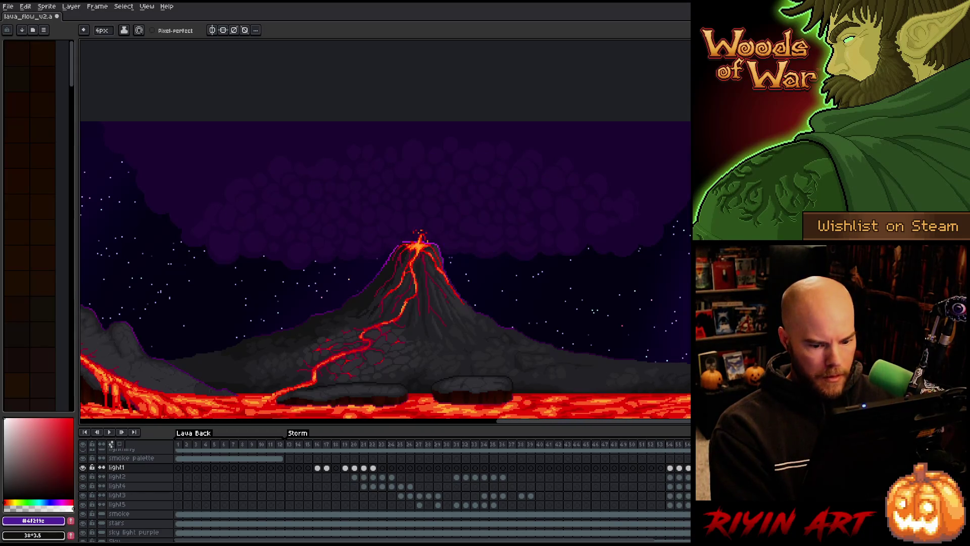
{"action": "left_click_drag", "start_coordinate": [117, 468], "coordinate": [116, 504]}
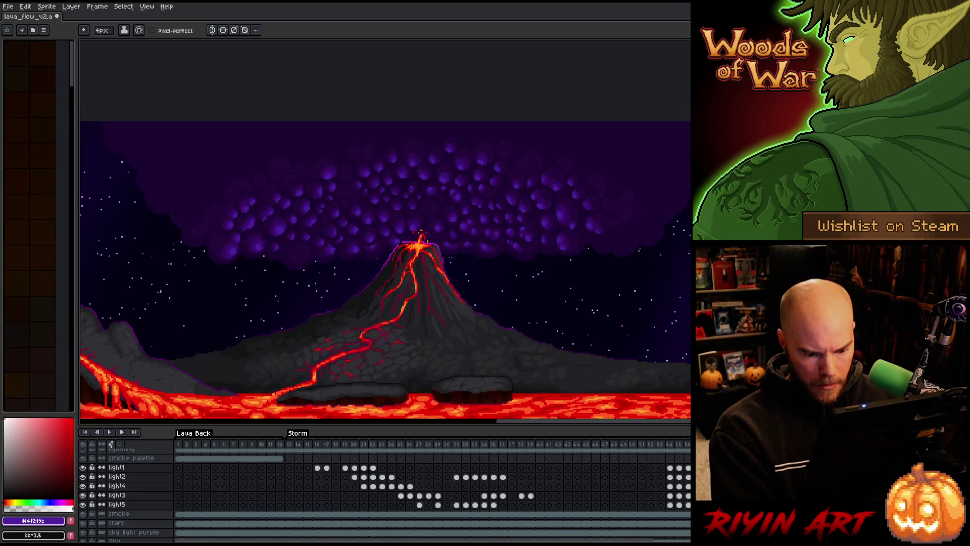
Step: Move the light1–light5 cels from frame 54 onward to frames 45–52 and show the lightning layer
{"action": "left_click", "coordinate": [669, 505]}
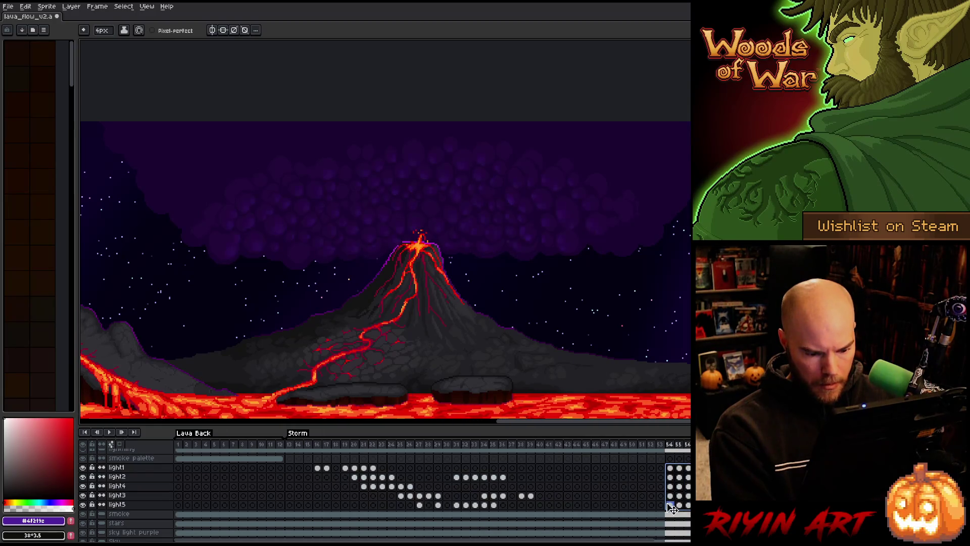
{"action": "left_click_drag", "start_coordinate": [670, 497], "coordinate": [586, 498]}
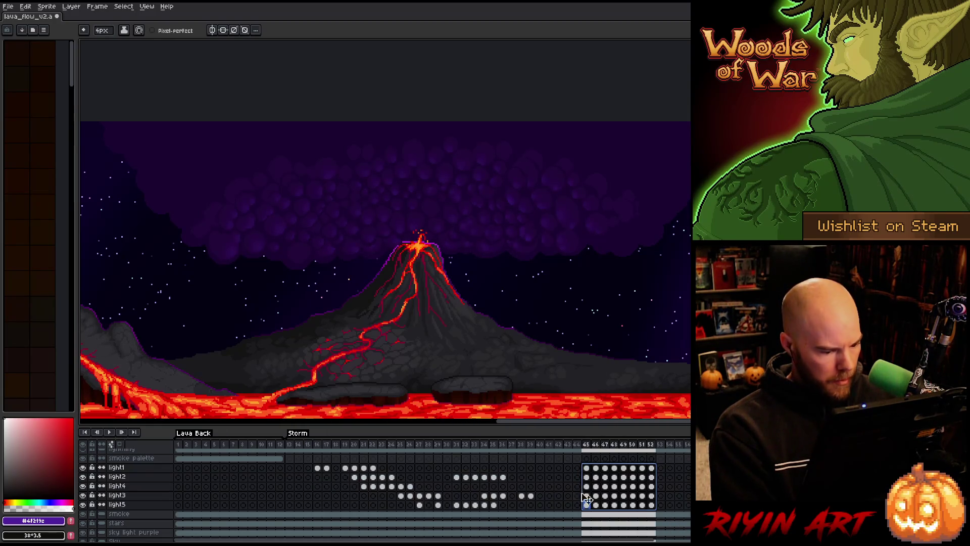
{"action": "scroll", "coordinate": [136, 514], "scroll_direction": "up", "scroll_amount": 2}
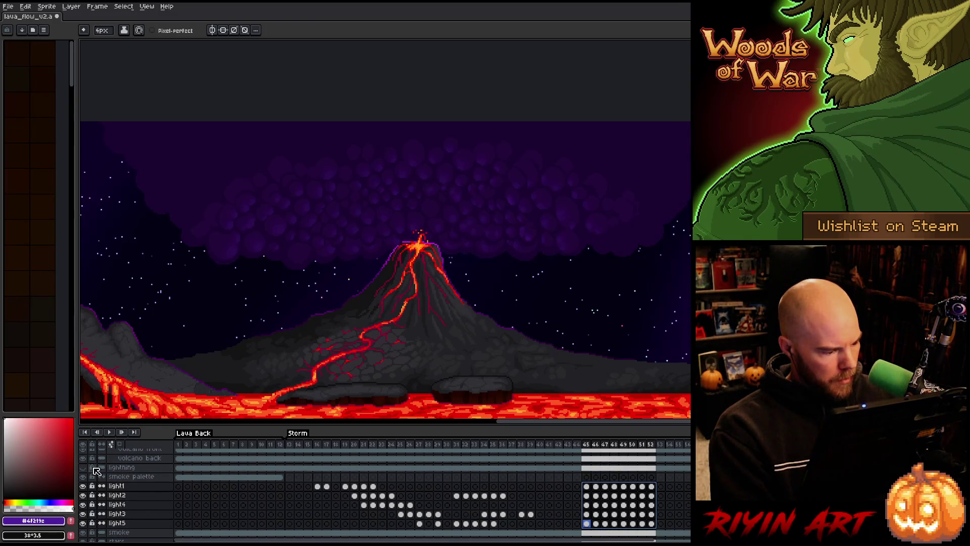
{"action": "left_click", "coordinate": [82, 467]}
{"action": "scroll", "coordinate": [438, 507], "scroll_direction": "down", "scroll_amount": 1}
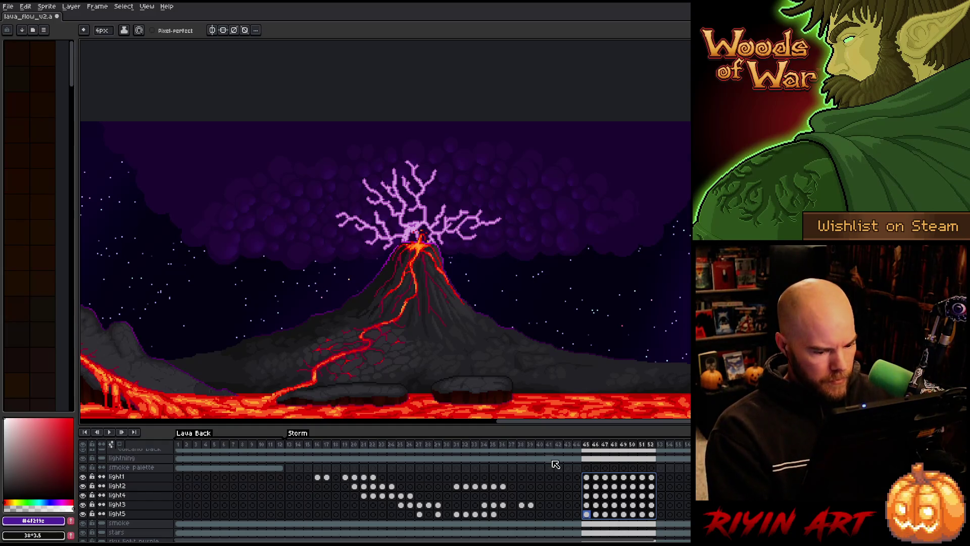
{"action": "left_click", "coordinate": [587, 459]}
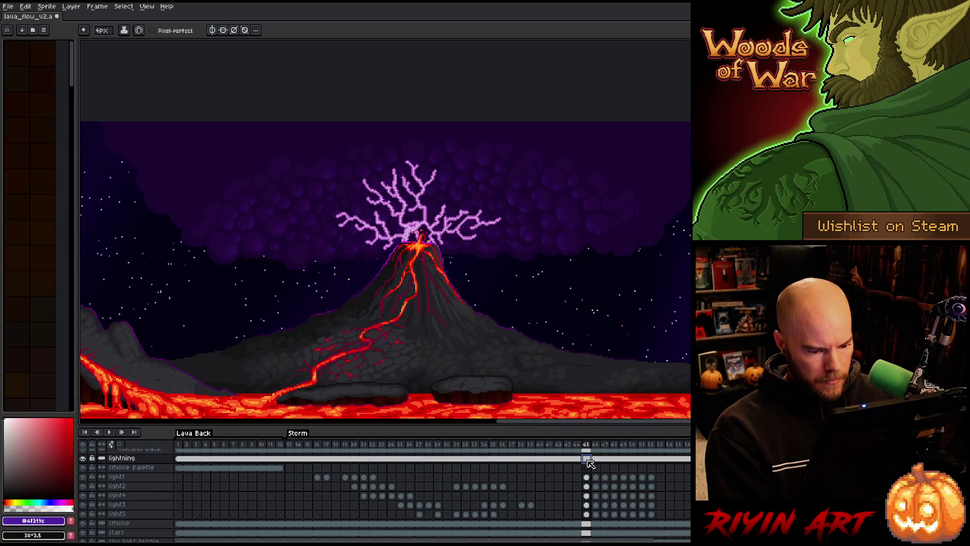
{"action": "left_click", "coordinate": [593, 459]}
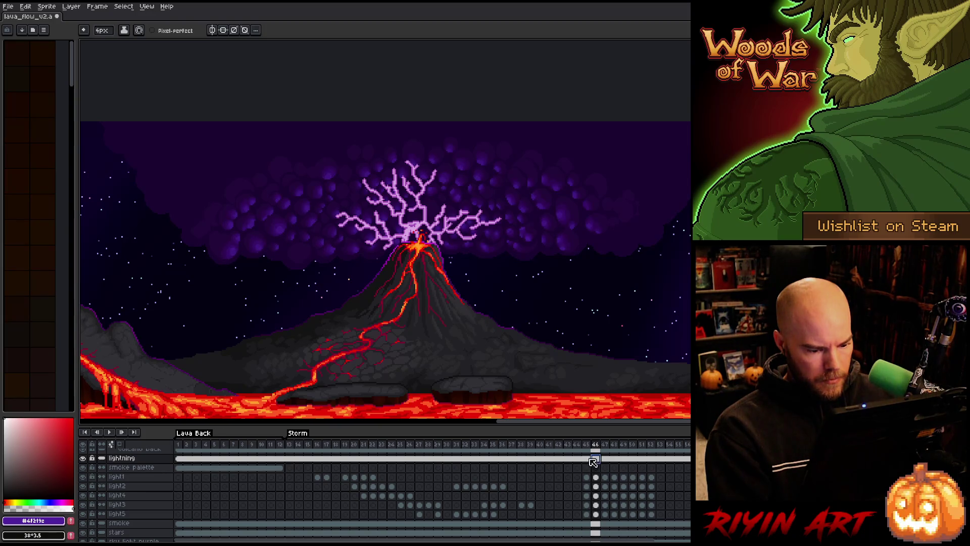
{"action": "left_click_drag", "start_coordinate": [587, 459], "coordinate": [650, 463]}
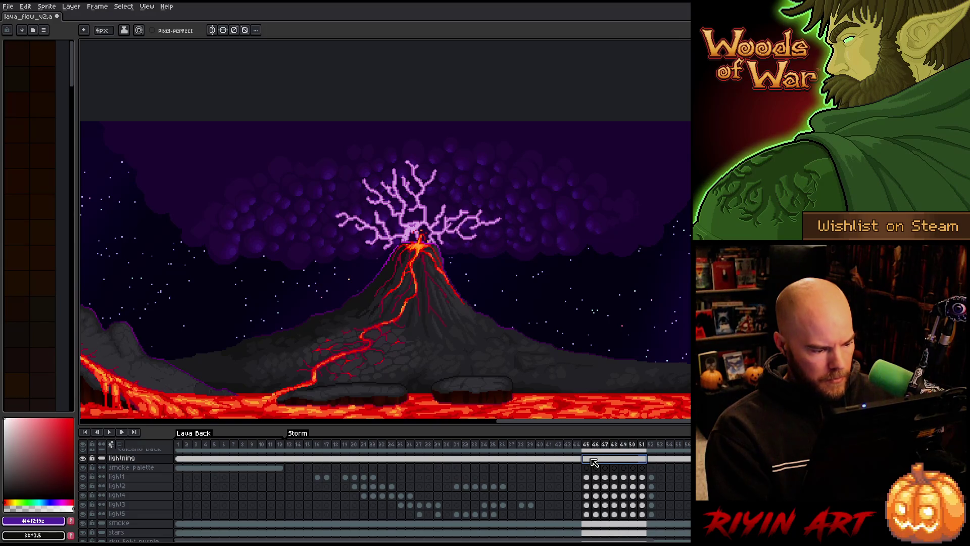
{"action": "left_click", "coordinate": [134, 477]}
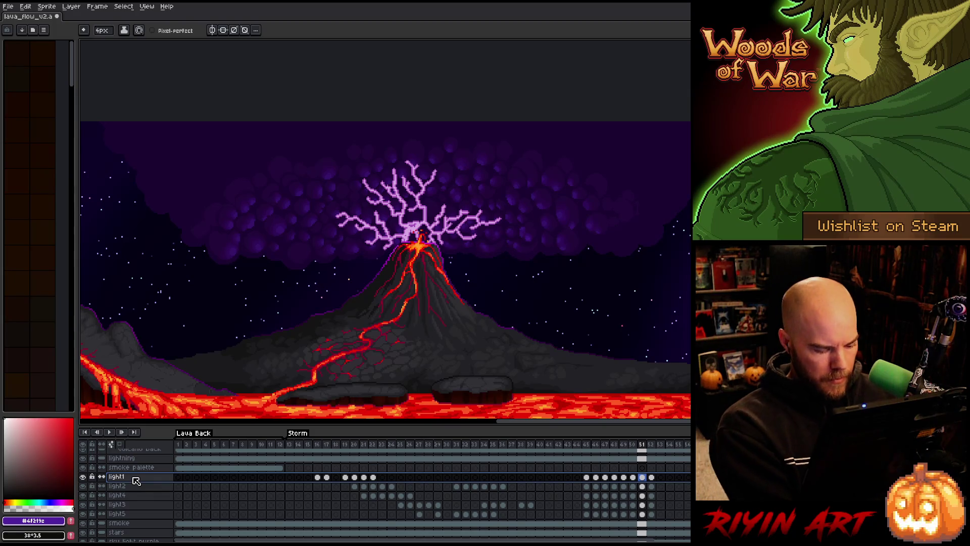
Step: Create Layer 58, hide the original lightning layer, and paste the lightning into frame 45
{"action": "key", "text": "shift+b"}
{"action": "key", "text": "shift+n"}
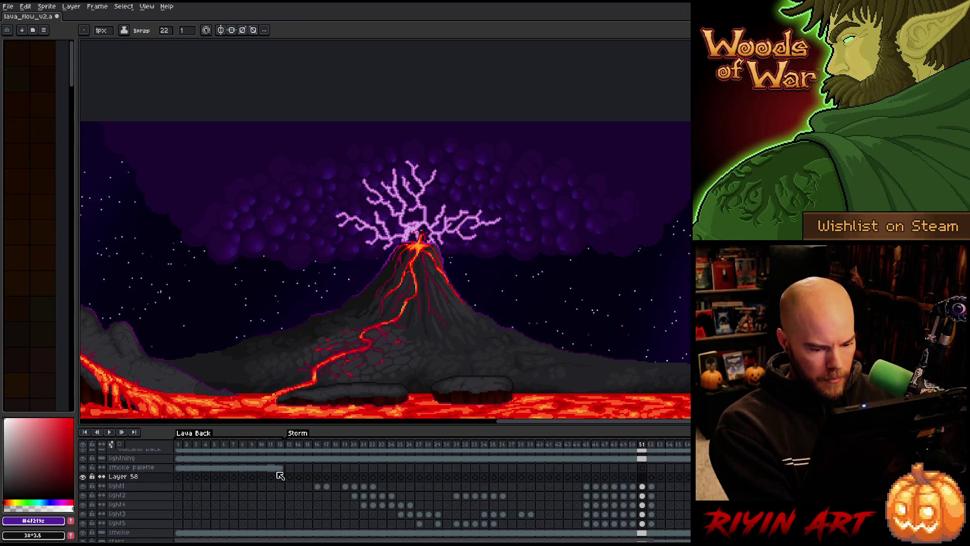
{"action": "left_click", "coordinate": [641, 459]}
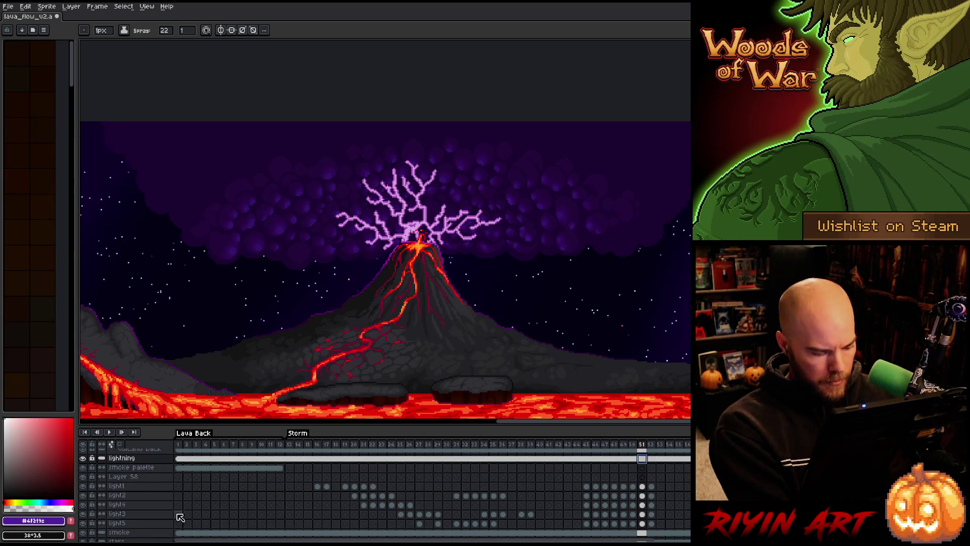
{"action": "left_click", "coordinate": [83, 459]}
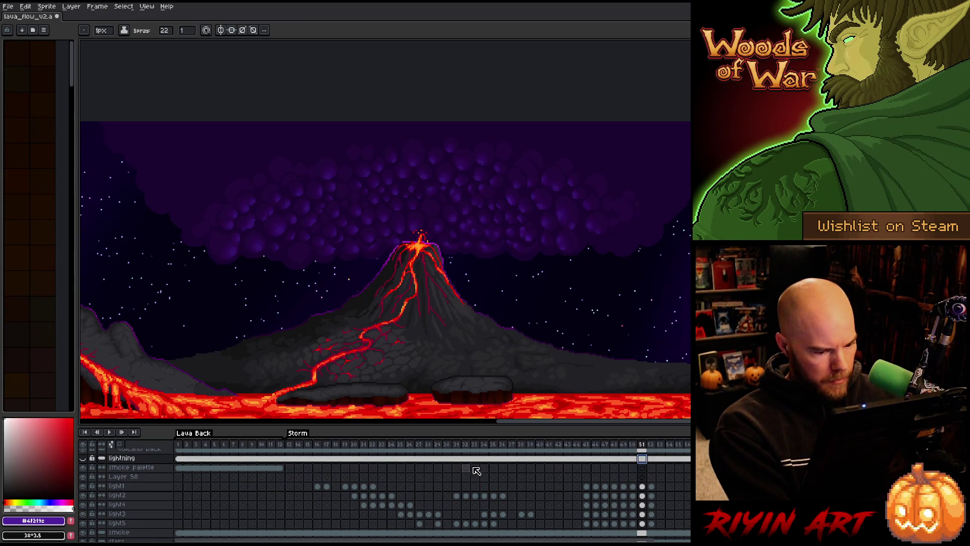
{"action": "left_click", "coordinate": [586, 477]}
{"action": "key", "text": "ctrl+v"}
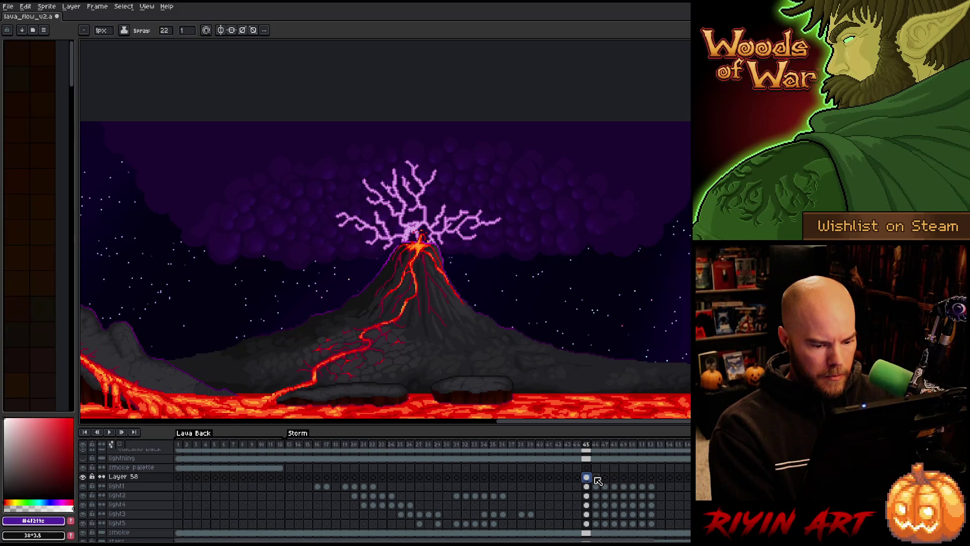
Step: Link Layer 58's frames 45–50 into one shared cel and preview the lightning
{"action": "left_click_drag", "start_coordinate": [596, 477], "coordinate": [655, 484]}
{"action": "right_click", "coordinate": [654, 483]}
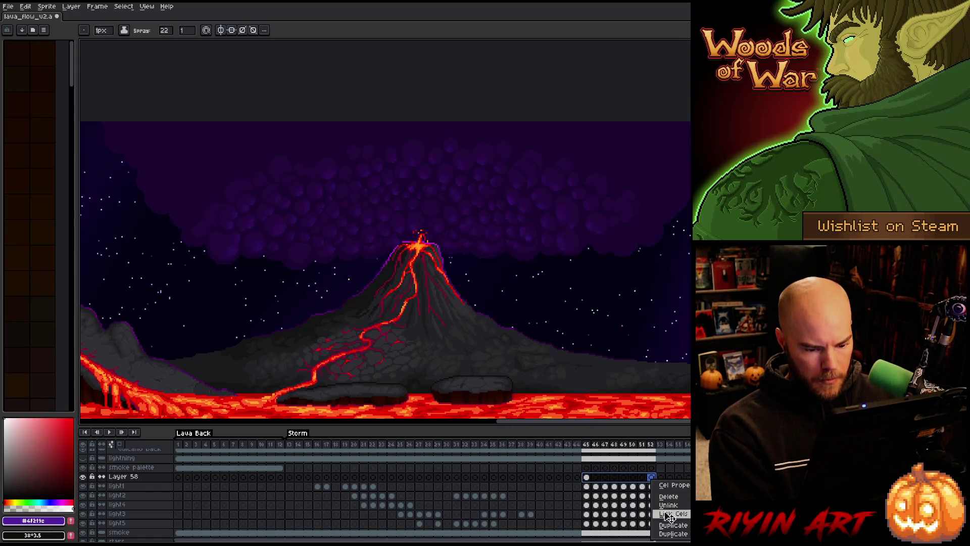
{"action": "left_click", "coordinate": [670, 516]}
{"action": "left_click", "coordinate": [502, 445]}
{"action": "key", "text": "Return"}
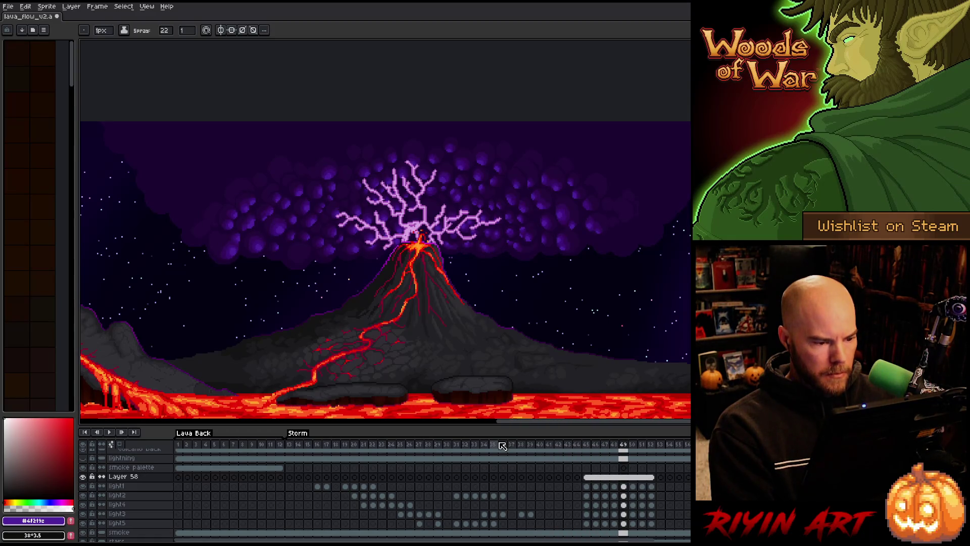
{"action": "left_click", "coordinate": [586, 477]}
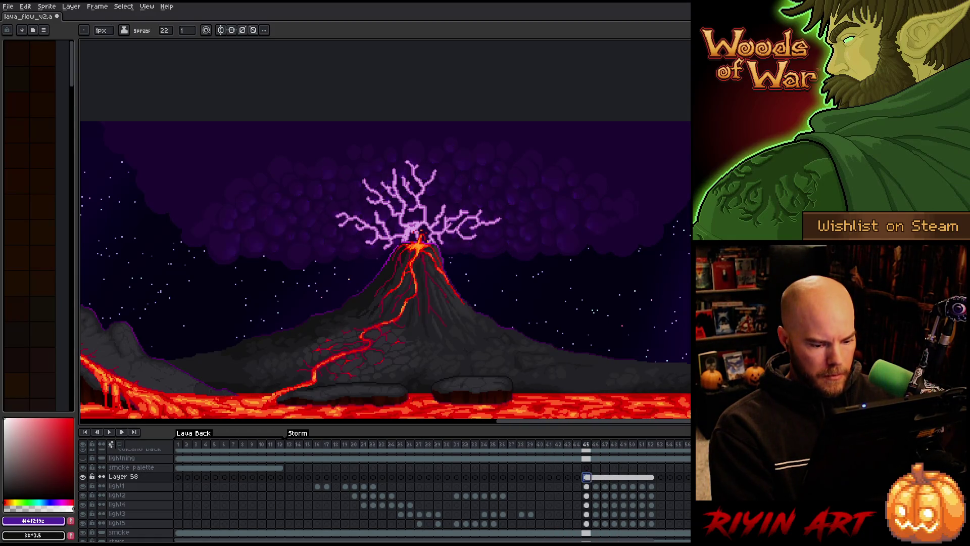
Step: Link Layer 58's cels across frames 45–52 into one shared cel
{"action": "left_click_drag", "start_coordinate": [652, 478], "coordinate": [586, 479]}
{"action": "right_click", "coordinate": [586, 479]}
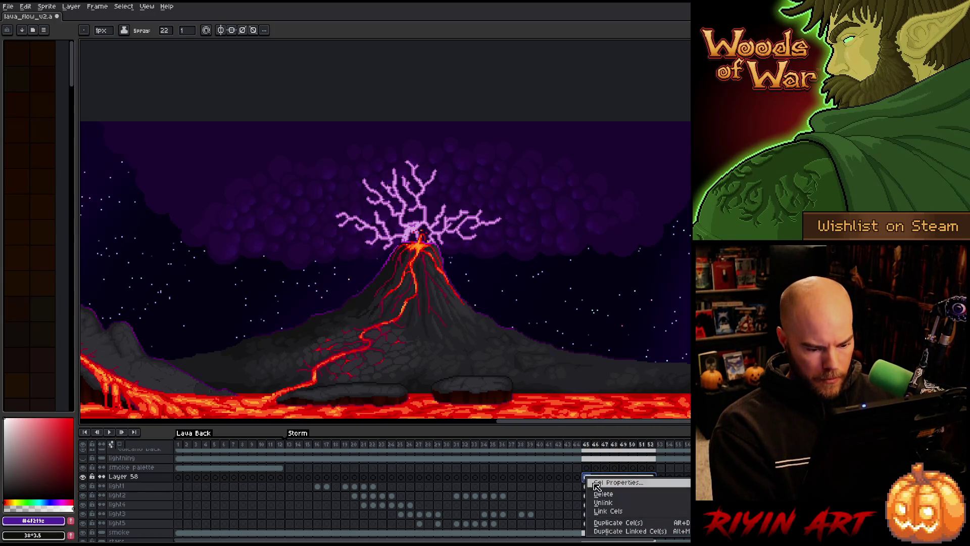
{"action": "left_click", "coordinate": [609, 513]}
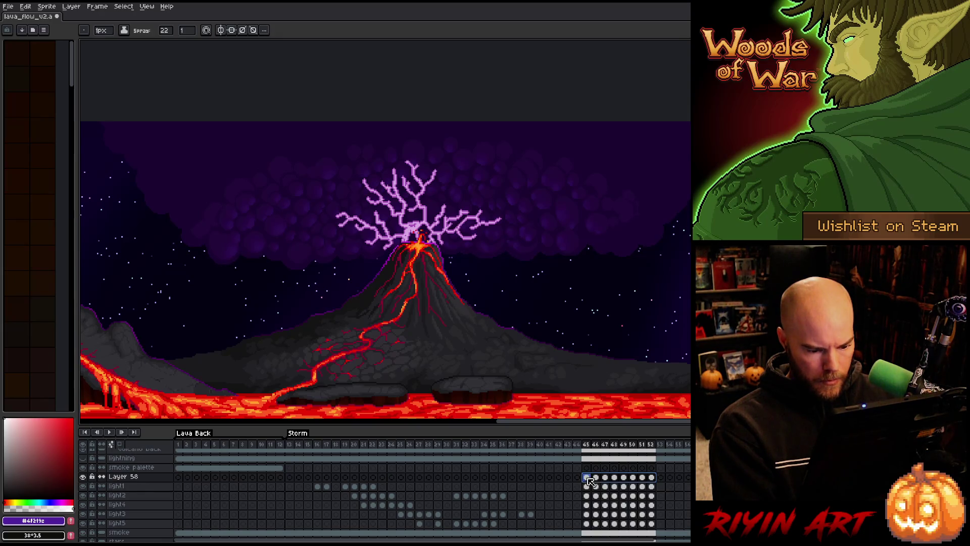
{"action": "left_click", "coordinate": [588, 479]}
{"action": "key", "text": "ctrl+u"}
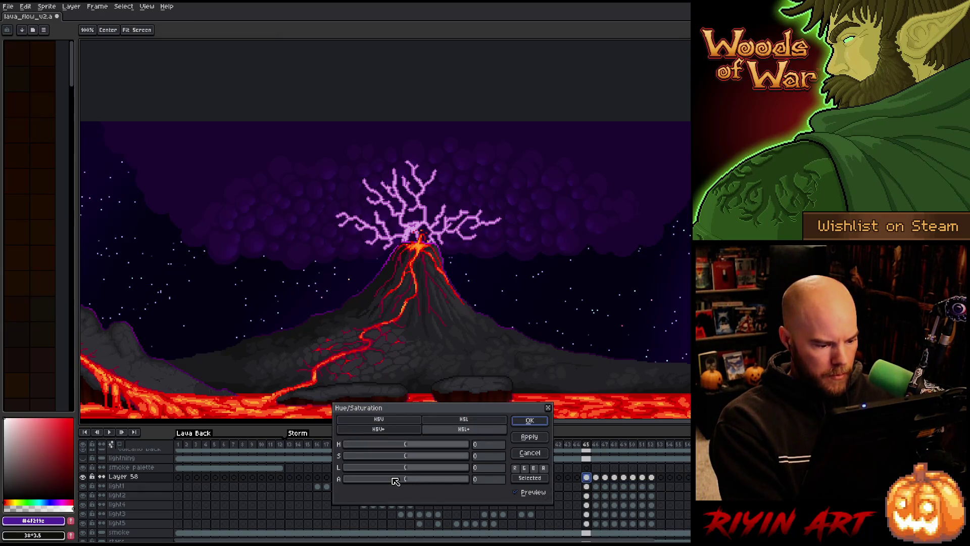
Step: Lower the alpha of Layer 58's lightning on frame 45
{"action": "left_click_drag", "start_coordinate": [399, 480], "coordinate": [394, 483]}
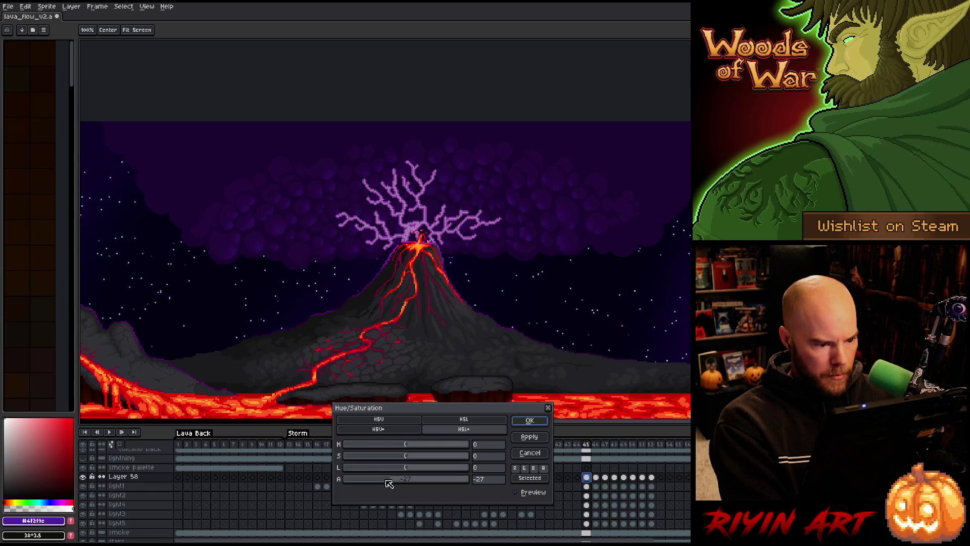
{"action": "left_click", "coordinate": [530, 420]}
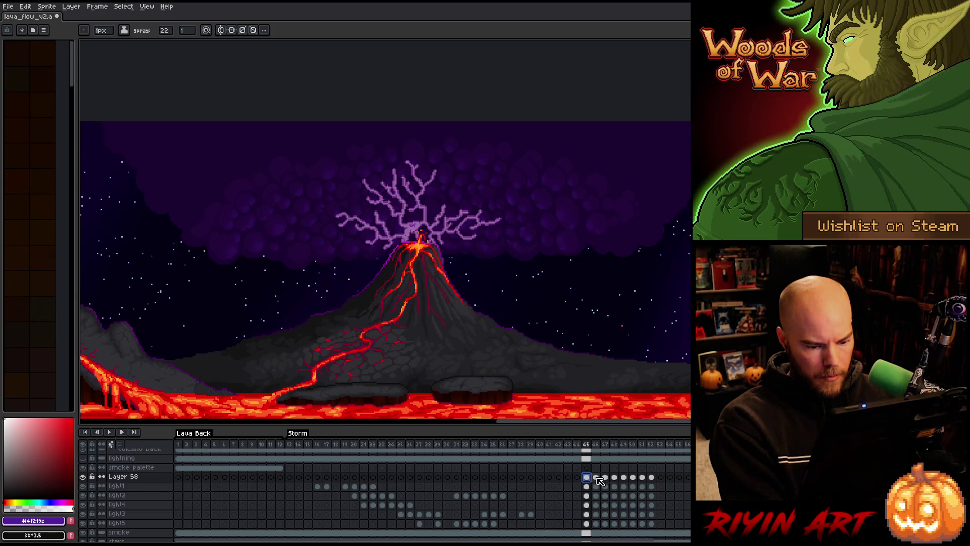
{"action": "left_click", "coordinate": [597, 477]}
{"action": "left_click", "coordinate": [606, 477]}
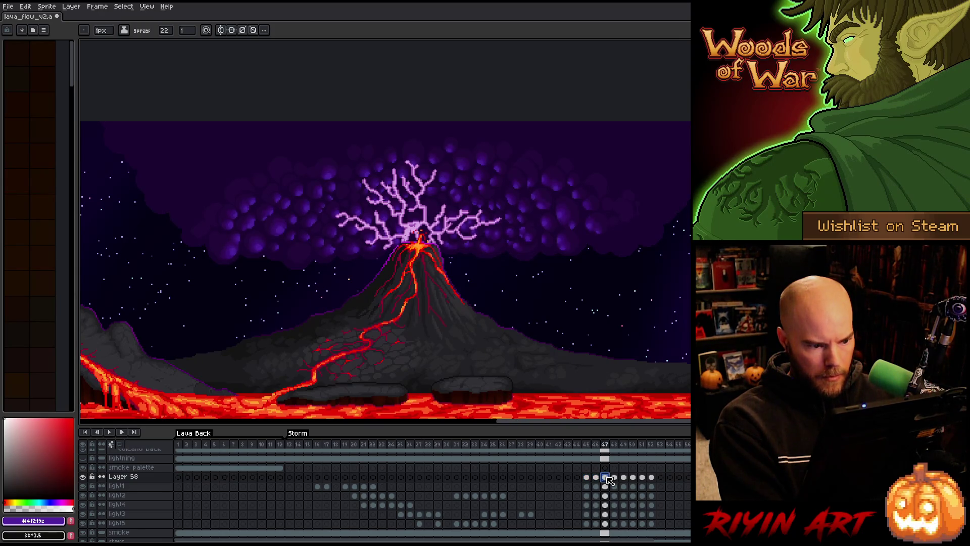
{"action": "key", "text": "Right"}
{"action": "key", "text": "Right"}
{"action": "key", "text": "Right"}
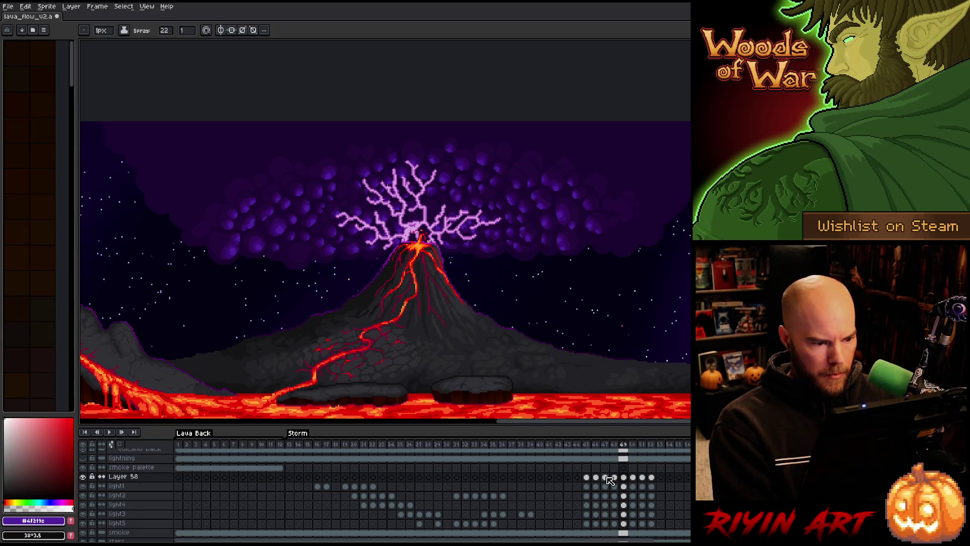
Step: Reduce Layer 58's alpha by 25 on frames 50 and 51
{"action": "left_click", "coordinate": [633, 482]}
{"action": "key", "text": "ctrl+u"}
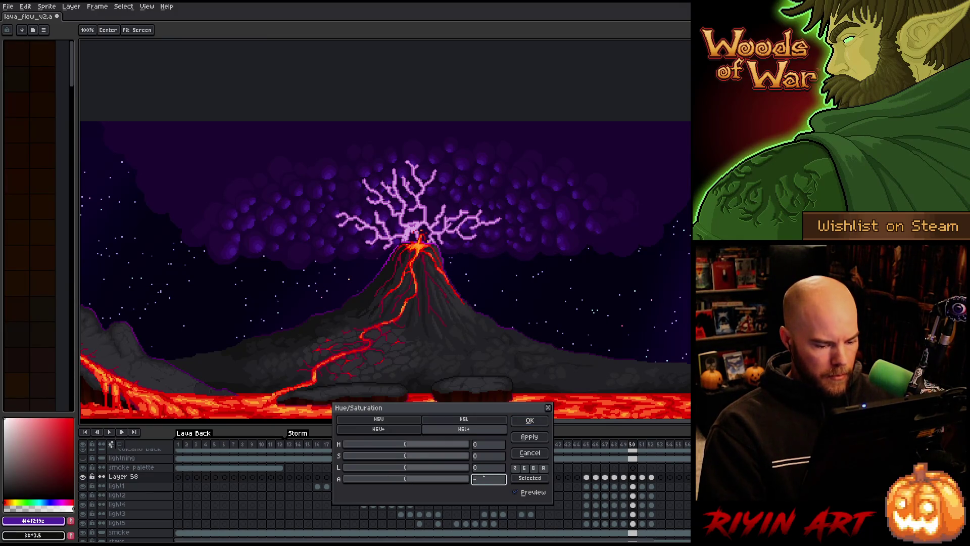
{"action": "type", "text": "25"}
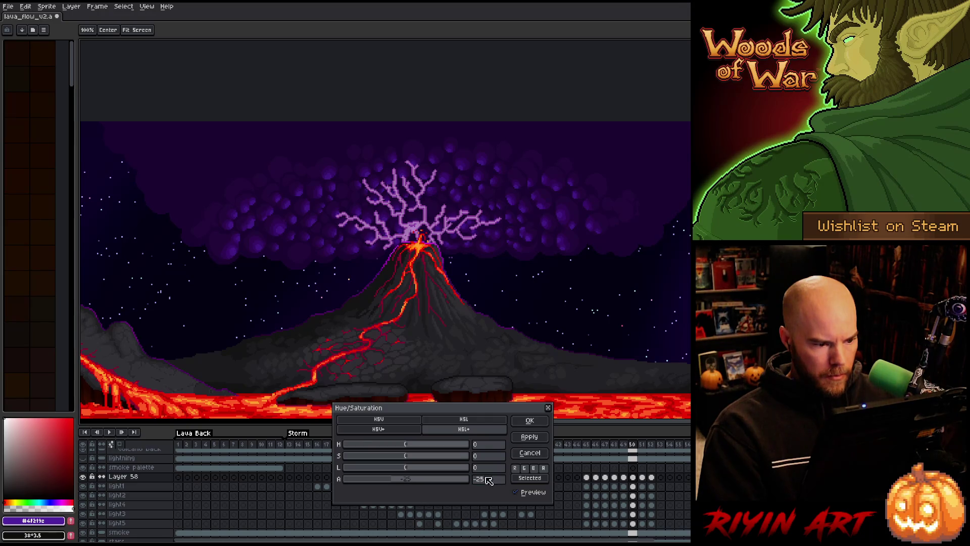
{"action": "key", "text": "Return"}
{"action": "left_click", "coordinate": [642, 477]}
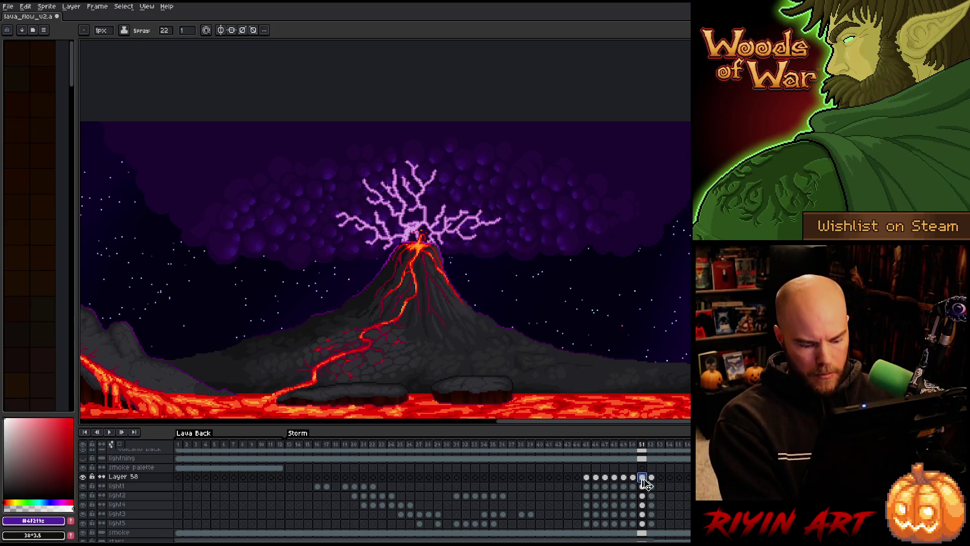
{"action": "key", "text": "ctrl+u"}
{"action": "type", "text": "25"}
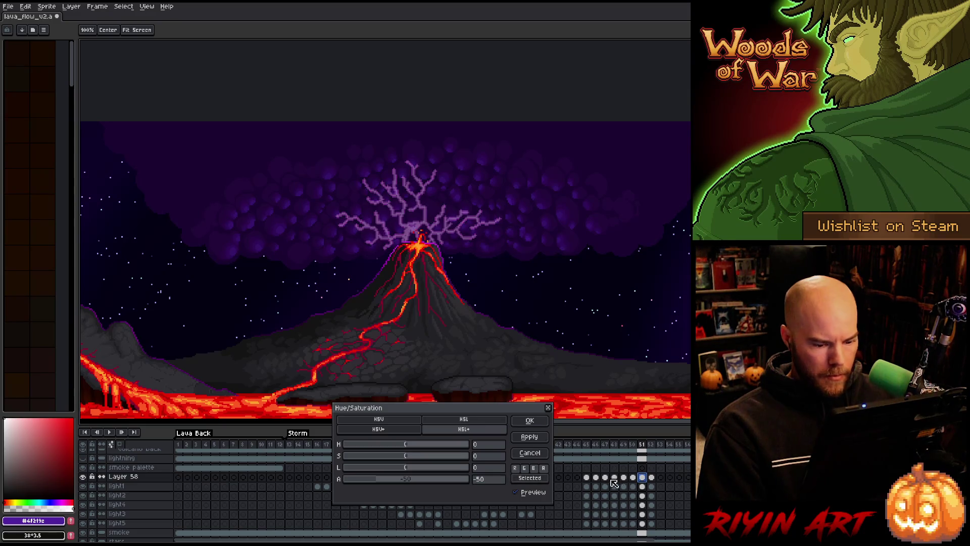
{"action": "key", "text": "Return"}
Step: Reduce Layer 58's alpha by 25 on frame 52, then play to review the fade
{"action": "left_click", "coordinate": [653, 478]}
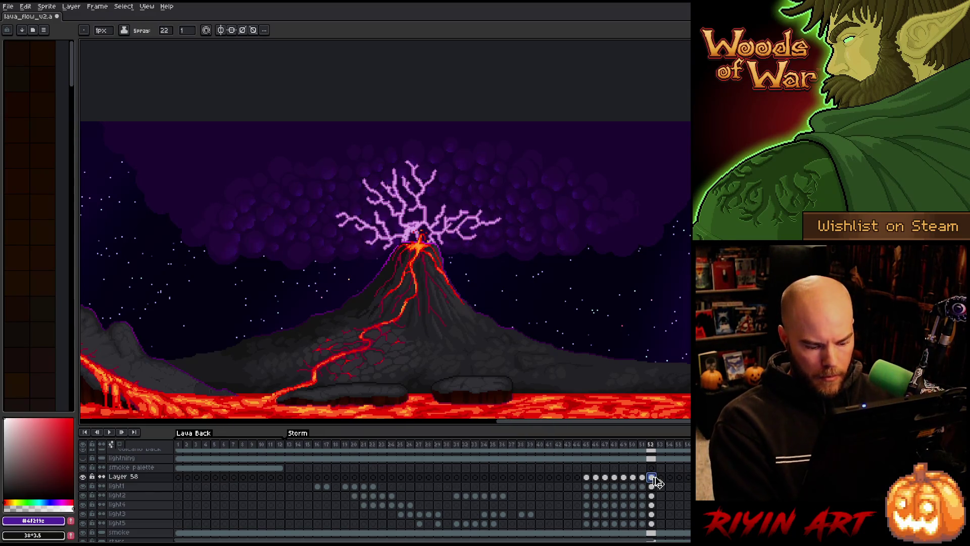
{"action": "key", "text": "ctrl+u"}
{"action": "type", "text": "25"}
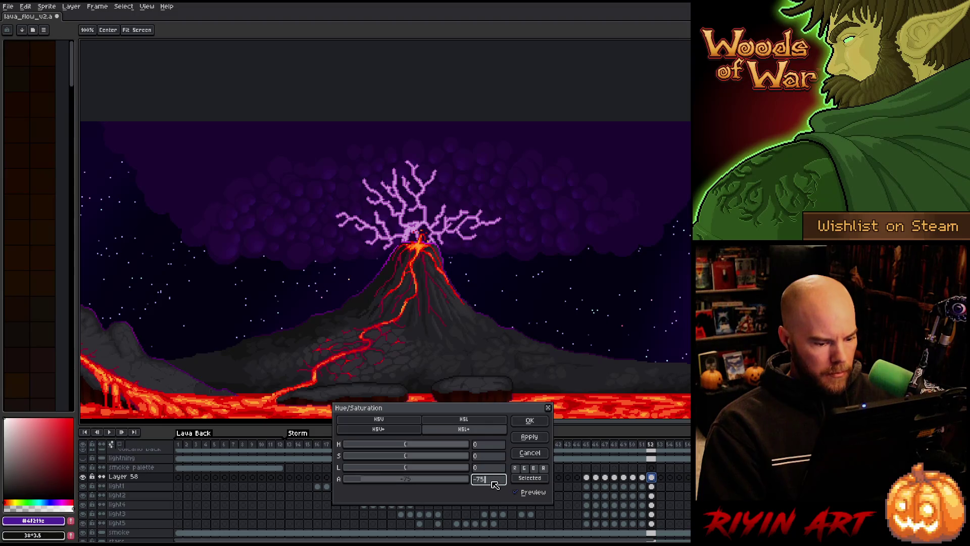
{"action": "key", "text": "Return"}
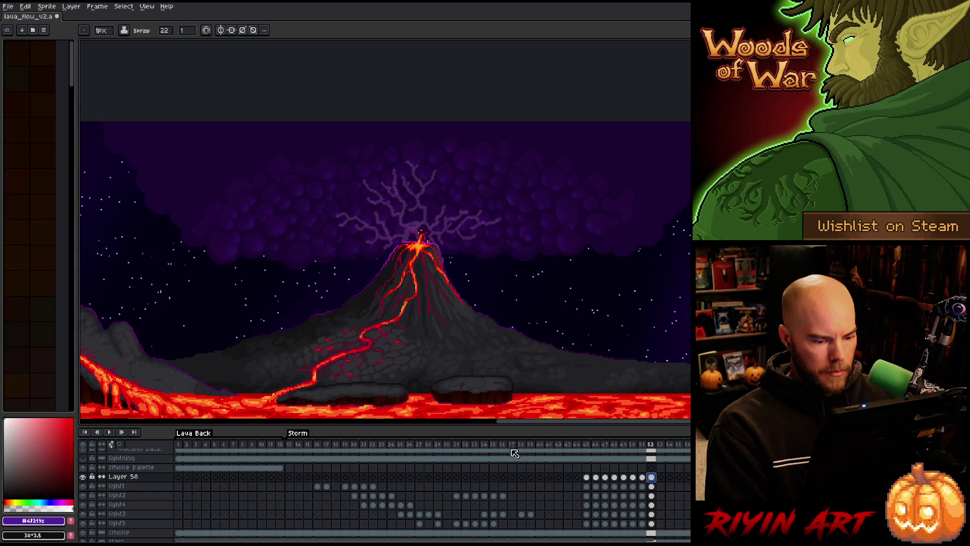
{"action": "left_click", "coordinate": [423, 453]}
{"action": "key", "text": "Return"}
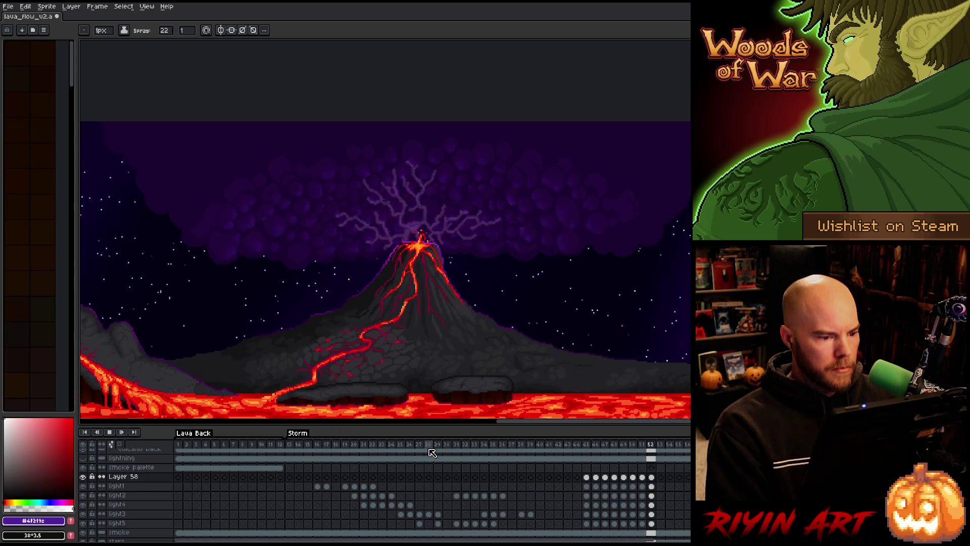
Step: Stop playback and step through frames 44–46 to check the lightning
{"action": "left_click", "coordinate": [577, 445]}
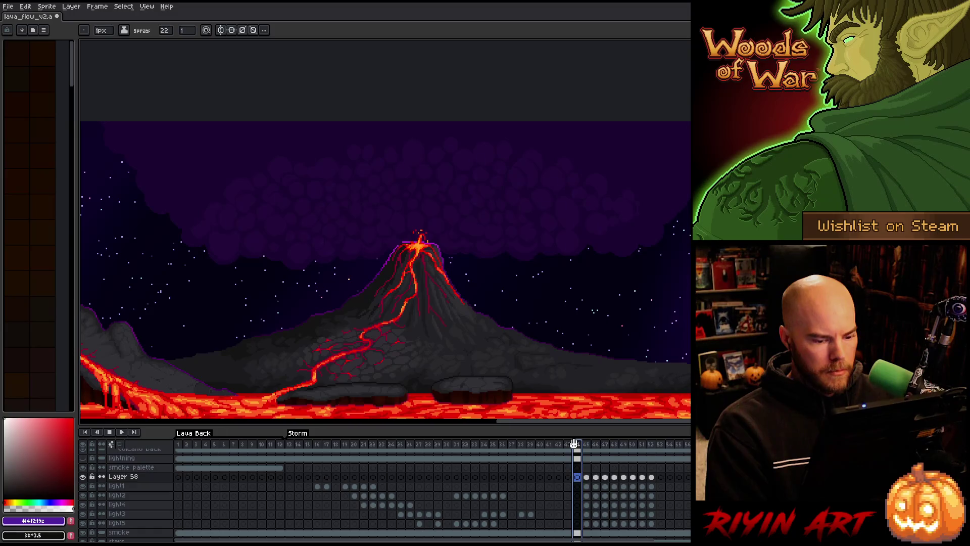
{"action": "key", "text": "Return"}
{"action": "left_click", "coordinate": [577, 445]}
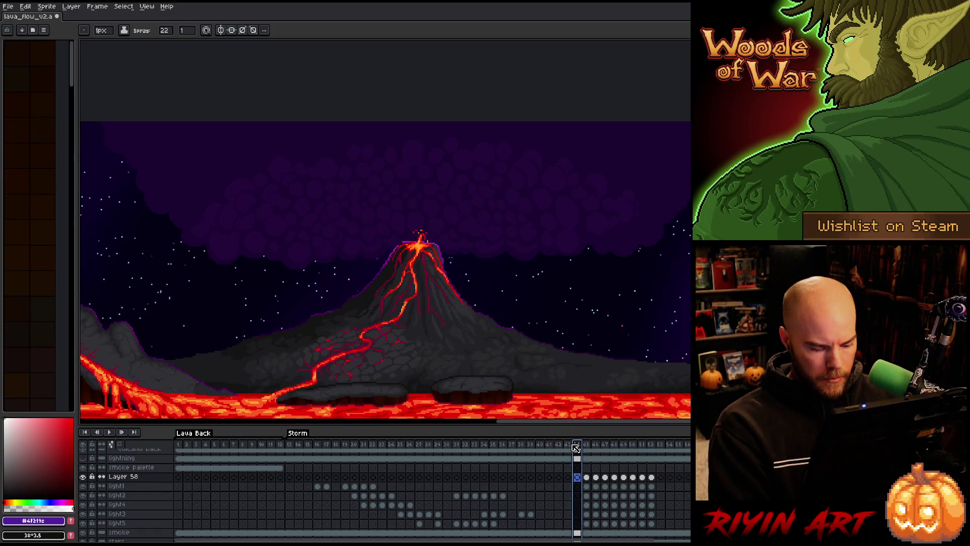
{"action": "key", "text": "Right"}
{"action": "key", "text": "Right"}
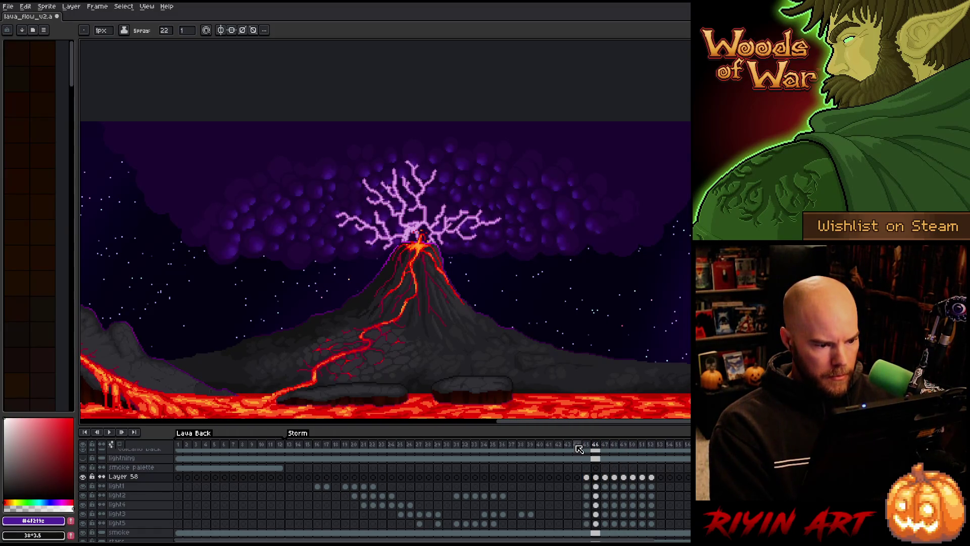
{"action": "key", "text": "Right"}
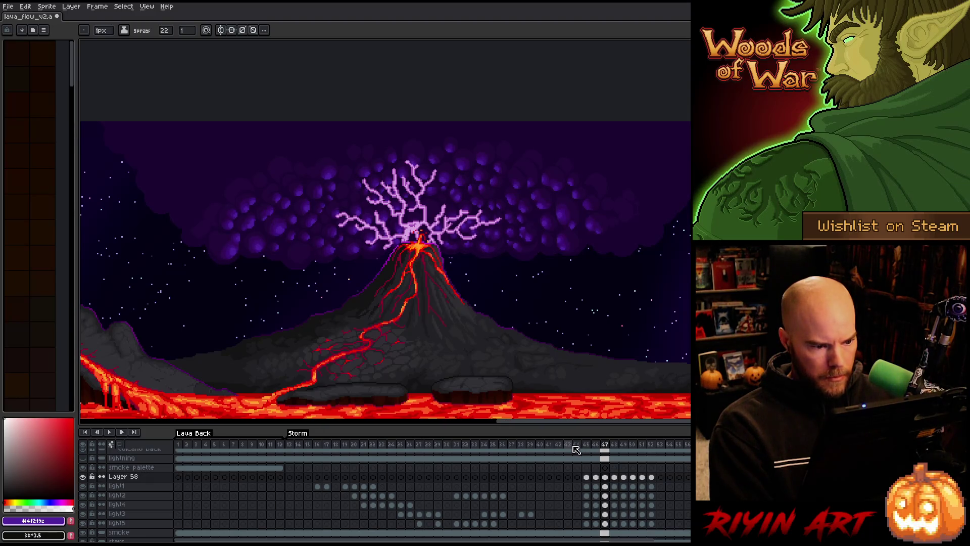
{"action": "key", "text": "Left"}
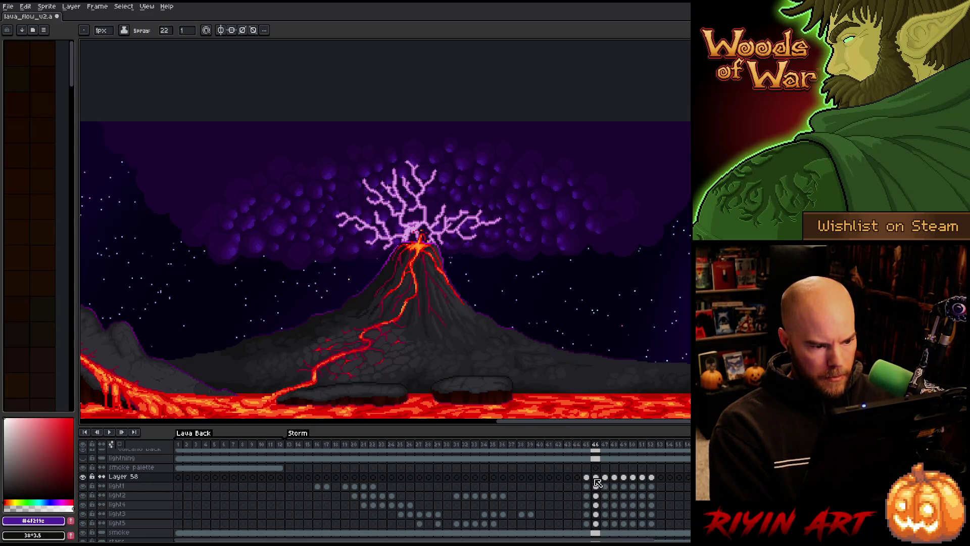
Step: Try shifting the light1–light5 cels to frame 47, then return them to frame 46
{"action": "left_click_drag", "start_coordinate": [597, 486], "coordinate": [597, 523]}
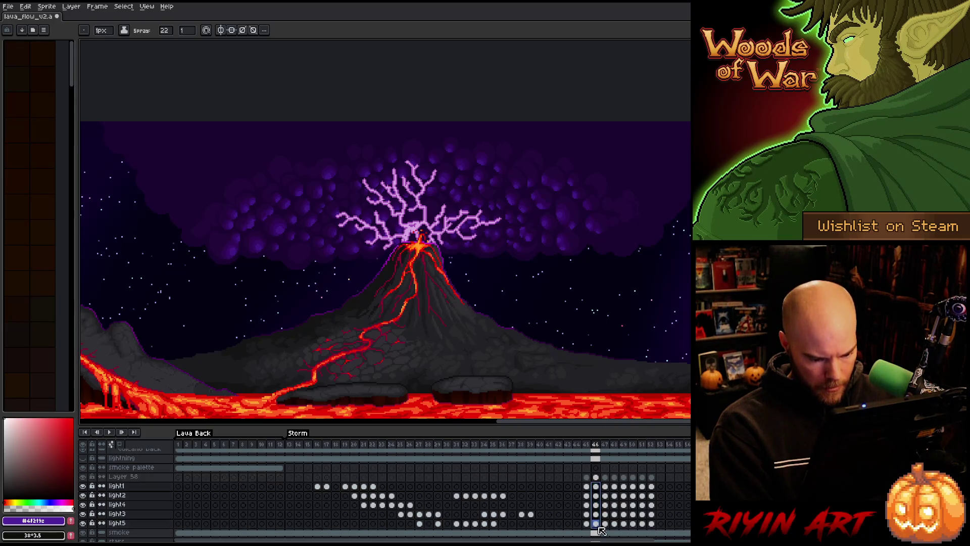
{"action": "scroll", "coordinate": [599, 496], "scroll_direction": "down", "scroll_amount": 2}
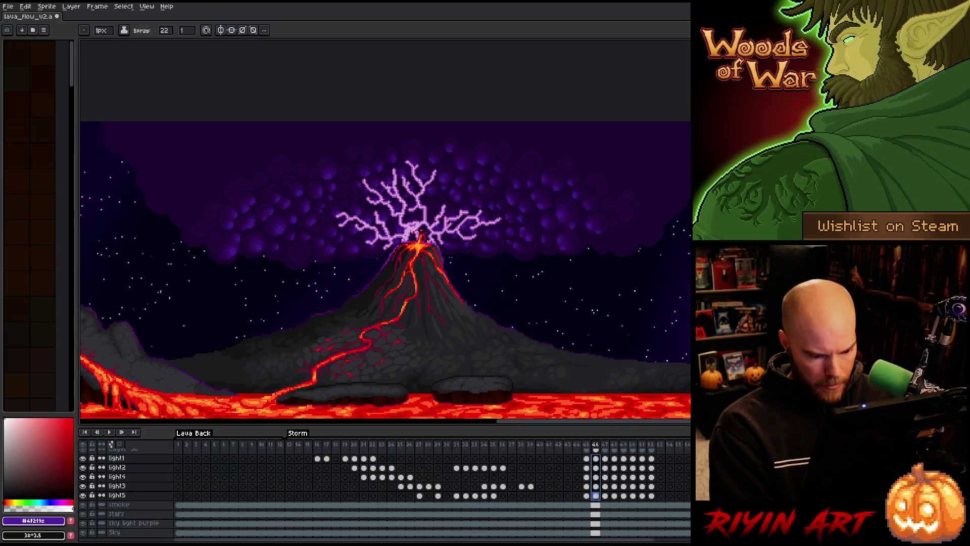
{"action": "scroll", "coordinate": [598, 499], "scroll_direction": "up", "scroll_amount": 1}
{"action": "left_click_drag", "start_coordinate": [609, 467], "coordinate": [606, 505]}
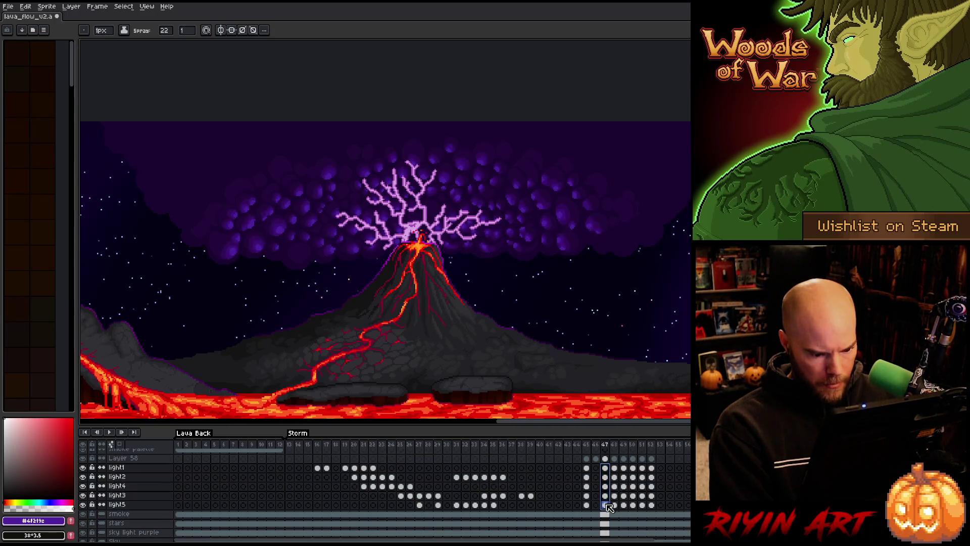
{"action": "left_click_drag", "start_coordinate": [599, 467], "coordinate": [596, 467]}
Step: Clear Layer 58's lightning on frame 47, play to check the flicker, and save
{"action": "left_click", "coordinate": [596, 459]}
{"action": "left_click", "coordinate": [605, 459]}
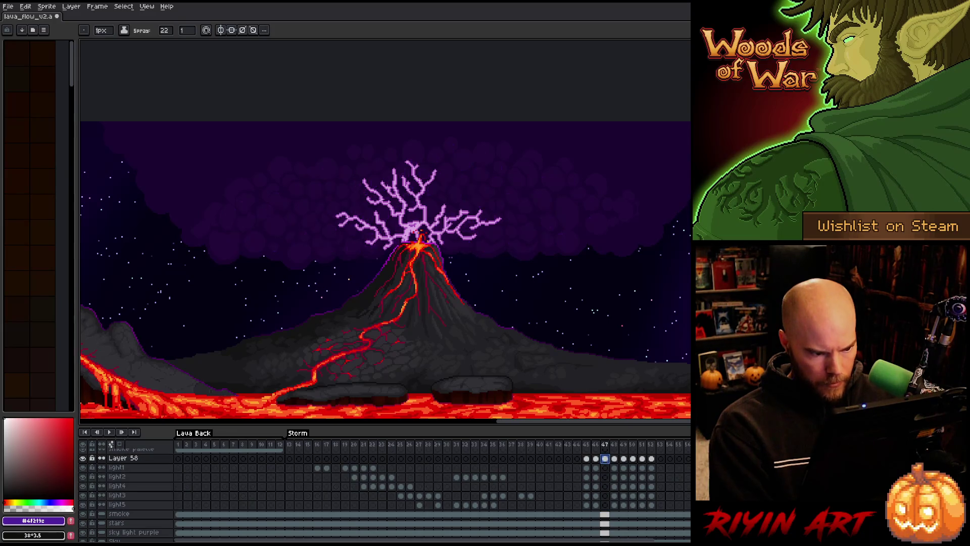
{"action": "key", "text": "Delete"}
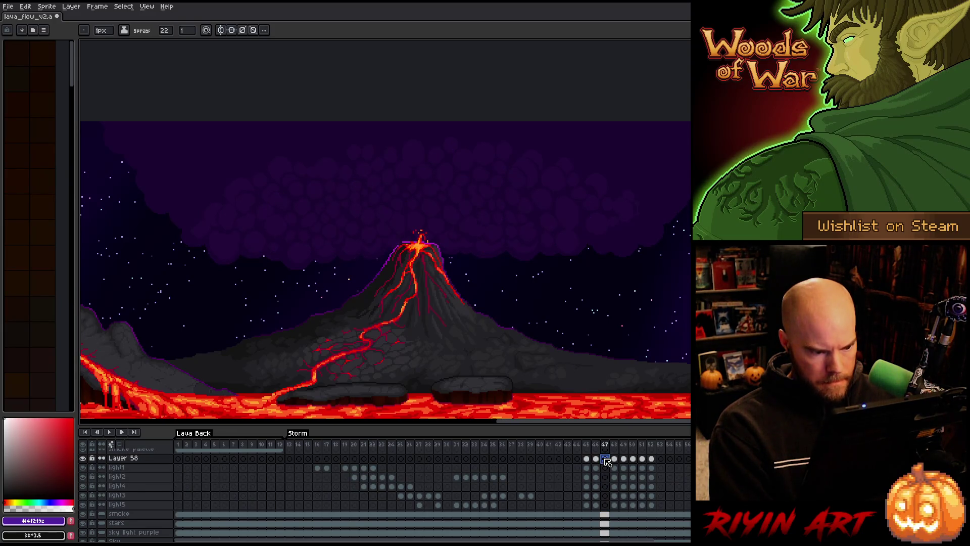
{"action": "left_click", "coordinate": [614, 445]}
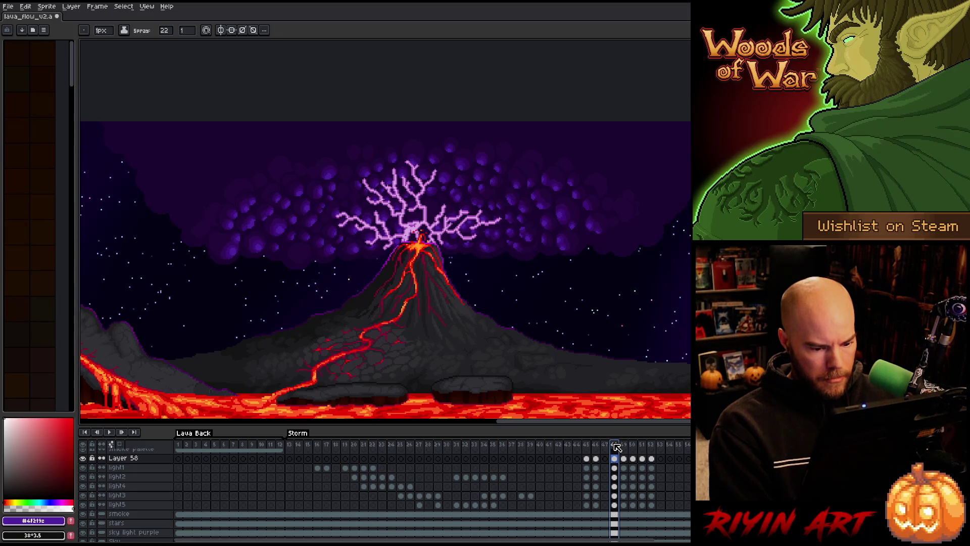
{"action": "key", "text": "Right"}
{"action": "key", "text": "Return"}
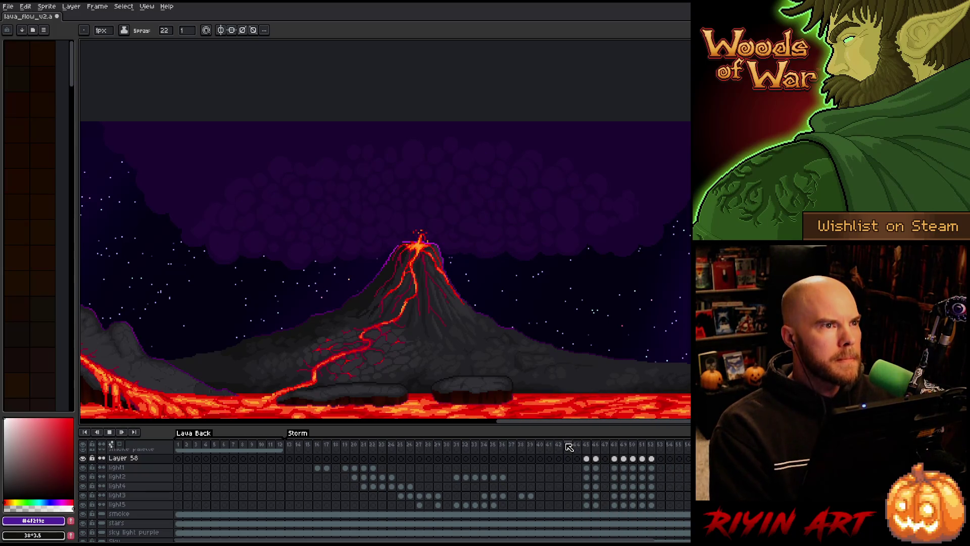
{"action": "key", "text": "Return"}
{"action": "key", "text": "ctrl+s"}
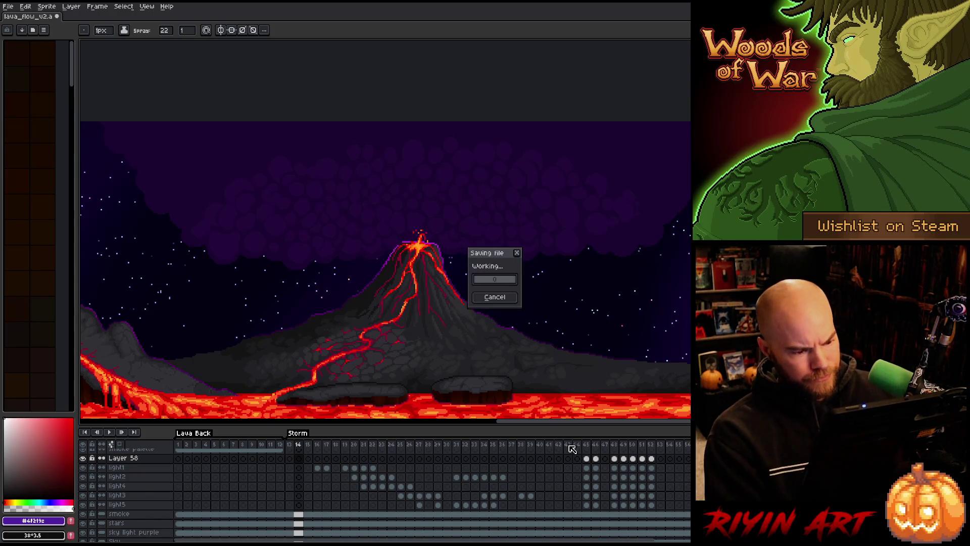
{"action": "key", "text": "Return"}
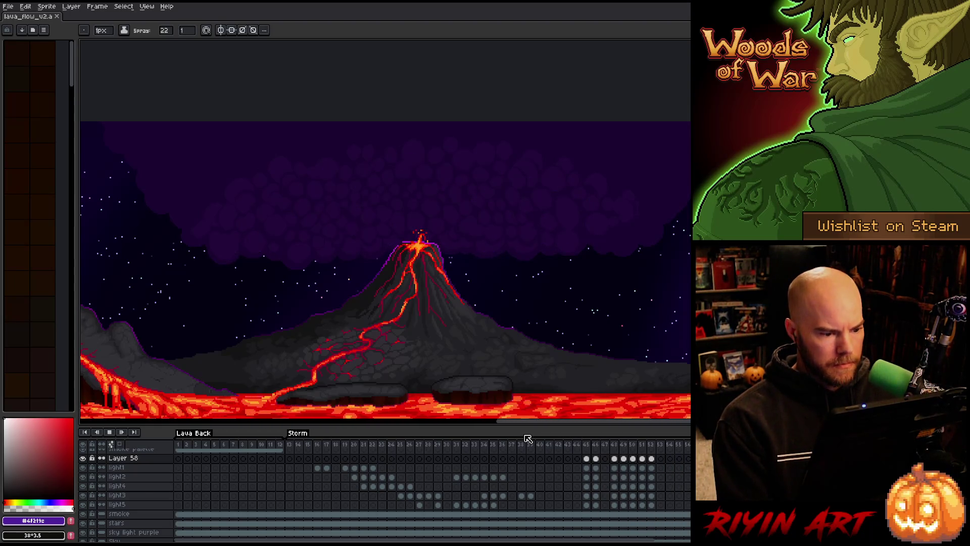
{"action": "key", "text": "Return"}
{"action": "left_click_drag", "start_coordinate": [569, 447], "coordinate": [591, 447]}
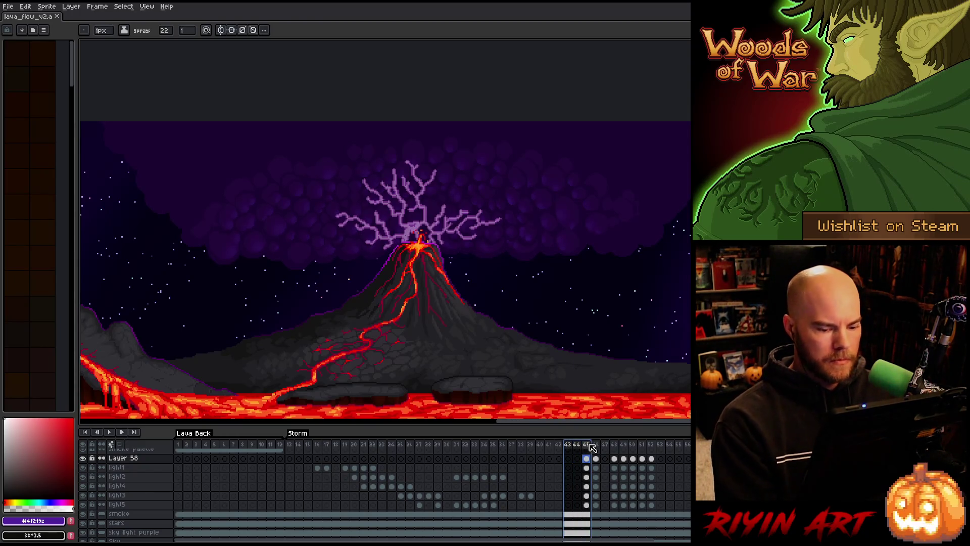
{"action": "left_click", "coordinate": [599, 445]}
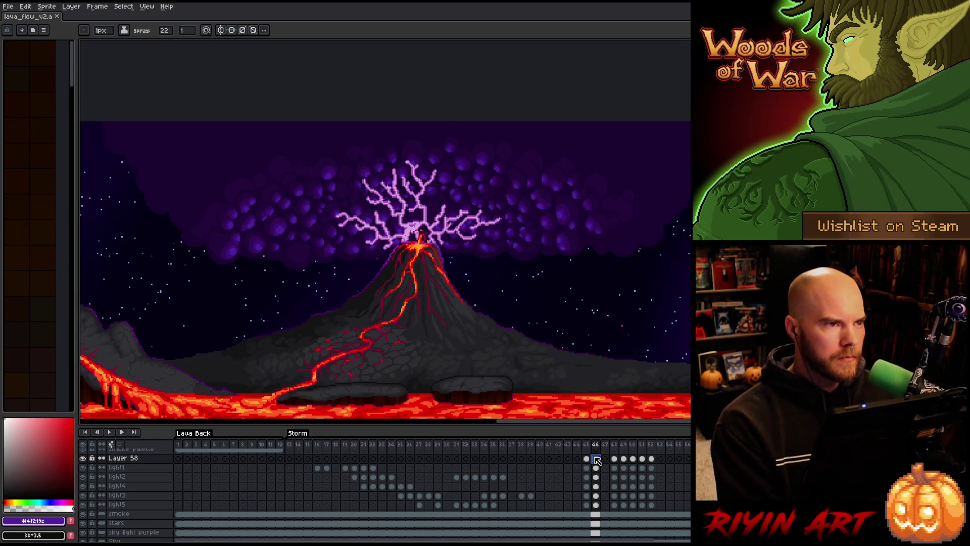
{"action": "mouse_move", "coordinate": [315, 447]}
{"action": "left_mouse_down"}
{"action": "mouse_move", "coordinate": [439, 457]}
{"action": "mouse_move", "coordinate": [430, 457]}
{"action": "left_mouse_up"}
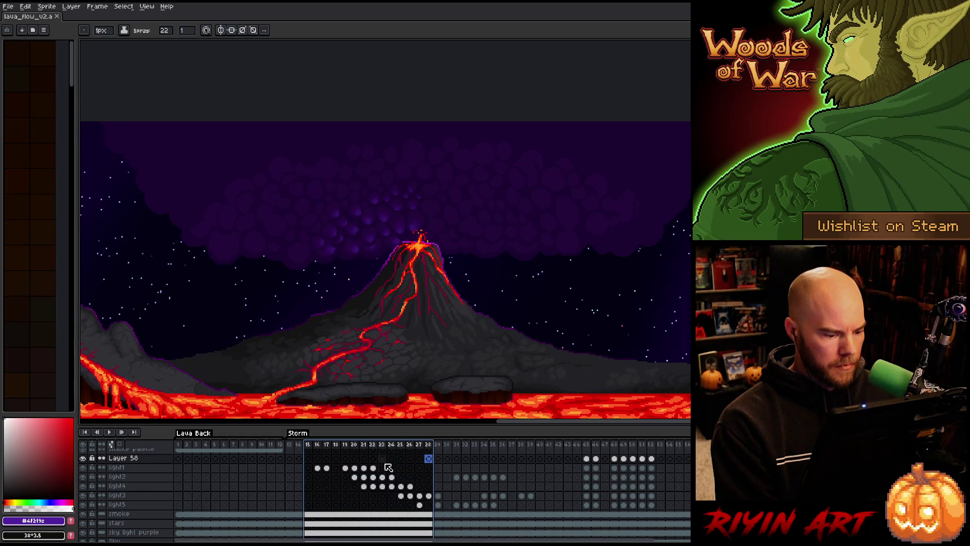
Step: Move light1's frame 16–22 cels later to around frame 26 and preview the storm
{"action": "left_click_drag", "start_coordinate": [374, 467], "coordinate": [318, 468]}
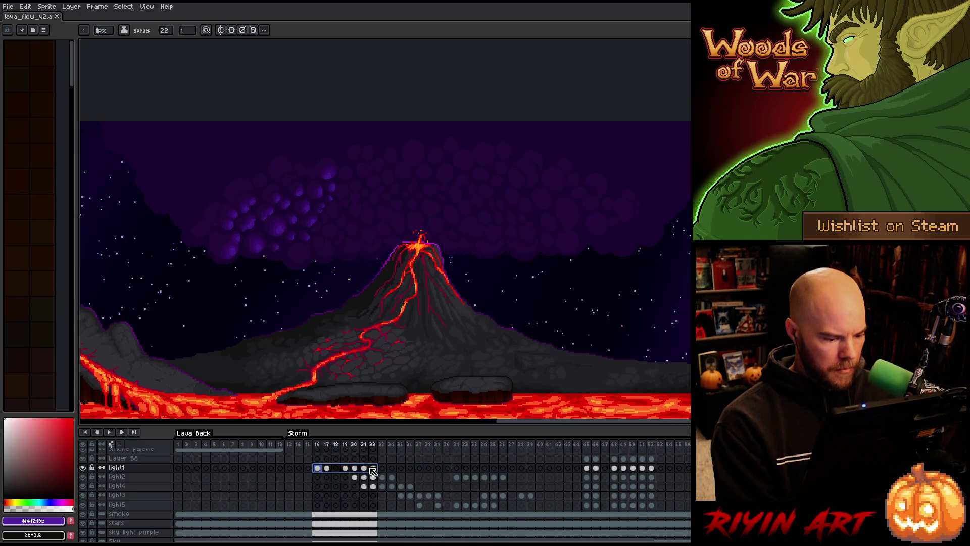
{"action": "mouse_move", "coordinate": [383, 474]}
{"action": "left_mouse_down"}
{"action": "mouse_move", "coordinate": [477, 468]}
{"action": "mouse_move", "coordinate": [438, 474]}
{"action": "left_mouse_up"}
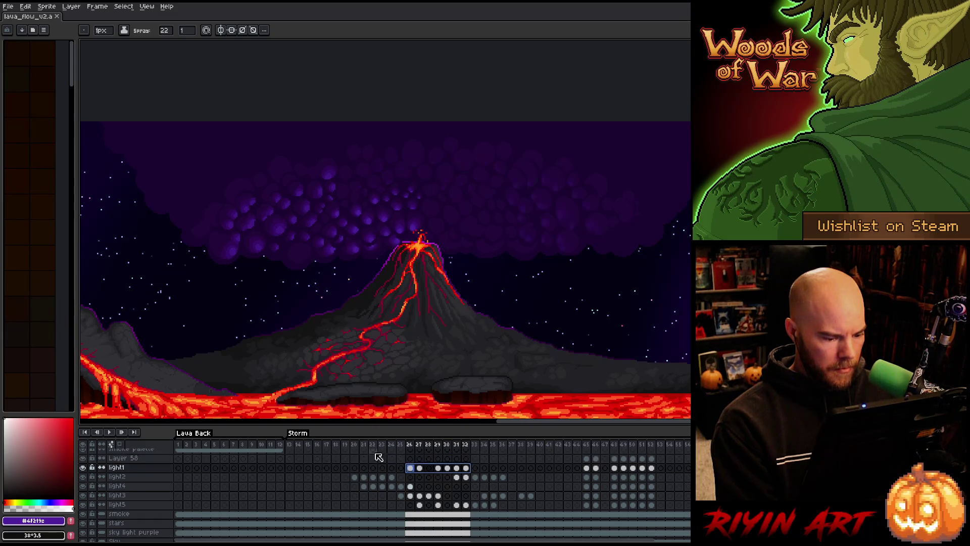
{"action": "mouse_move", "coordinate": [338, 445]}
{"action": "left_mouse_down"}
{"action": "mouse_move", "coordinate": [590, 437]}
{"action": "mouse_move", "coordinate": [688, 444]}
{"action": "mouse_move", "coordinate": [484, 444]}
{"action": "left_mouse_up"}
{"action": "left_click", "coordinate": [313, 445]}
{"action": "key", "text": "Return"}
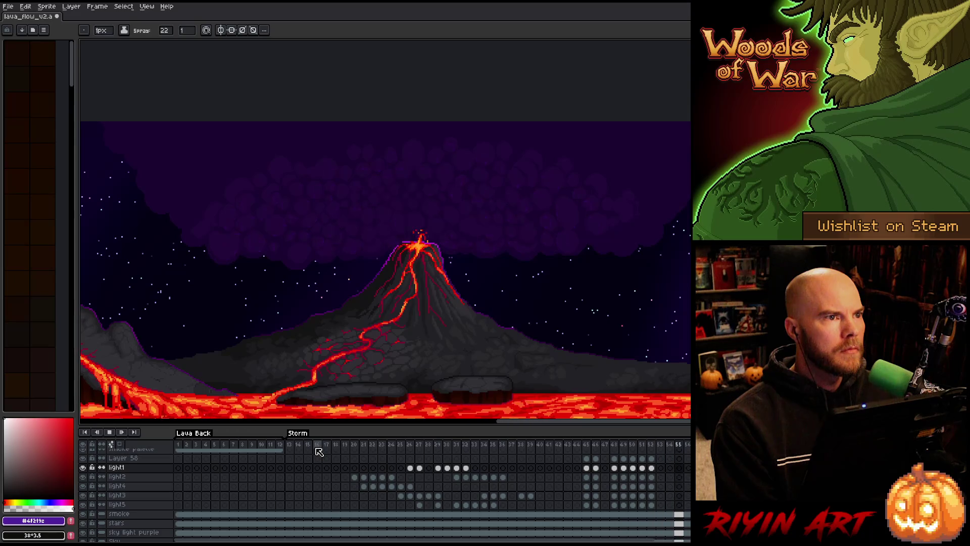
{"action": "key", "text": "Return"}
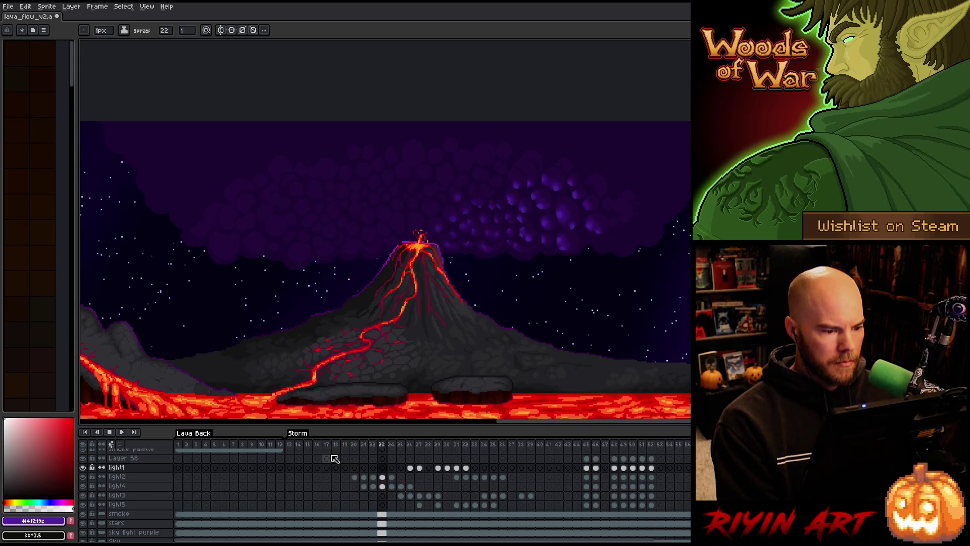
{"action": "key", "text": "Return"}
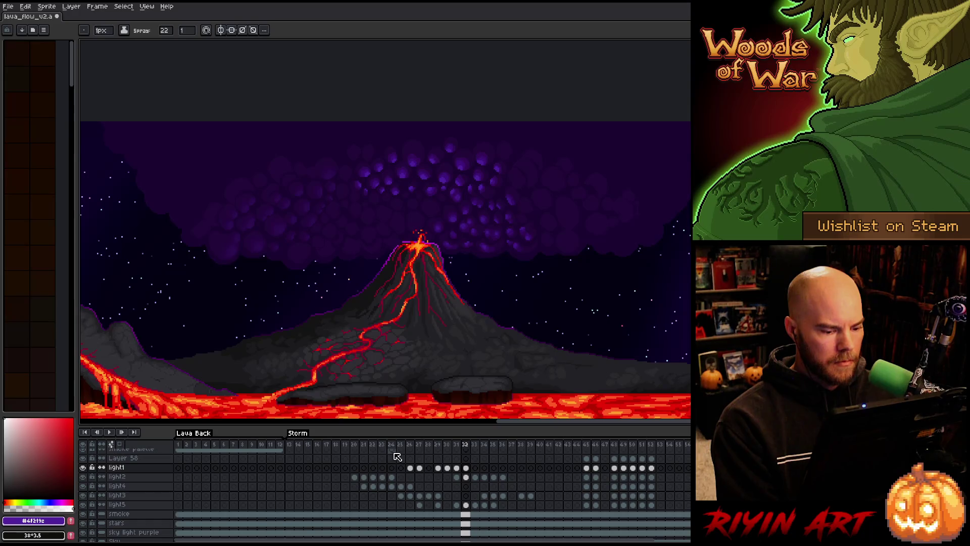
{"action": "key", "text": "Right"}
{"action": "key", "text": "Right"}
{"action": "key", "text": "Right"}
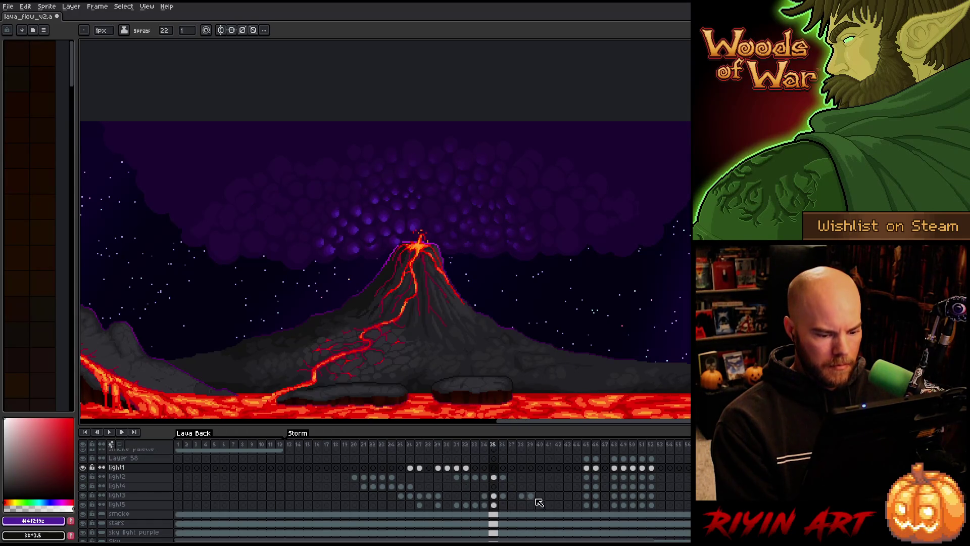
Step: Select light3's frame 34–39 cels and the lightning block at frames 45–52, then play
{"action": "left_click_drag", "start_coordinate": [531, 495], "coordinate": [484, 496]}
{"action": "mouse_move", "coordinate": [652, 459]}
{"action": "left_mouse_down"}
{"action": "mouse_move", "coordinate": [647, 477]}
{"action": "mouse_move", "coordinate": [605, 503]}
{"action": "mouse_move", "coordinate": [549, 486]}
{"action": "mouse_move", "coordinate": [538, 492]}
{"action": "left_mouse_up"}
{"action": "key", "text": "Return"}
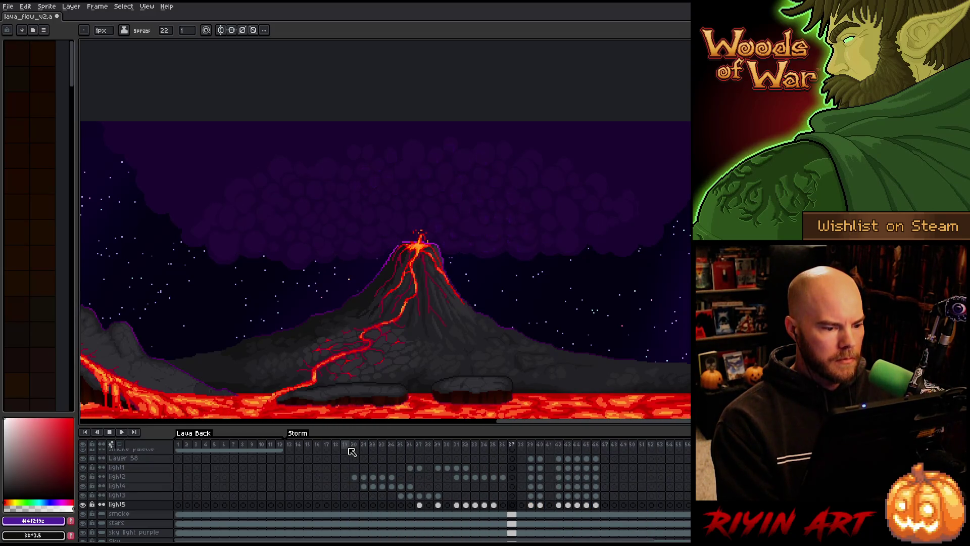
Step: Select the lightning cel block at frames 39–46 and replay the animation from frame 25
{"action": "key", "text": "Return"}
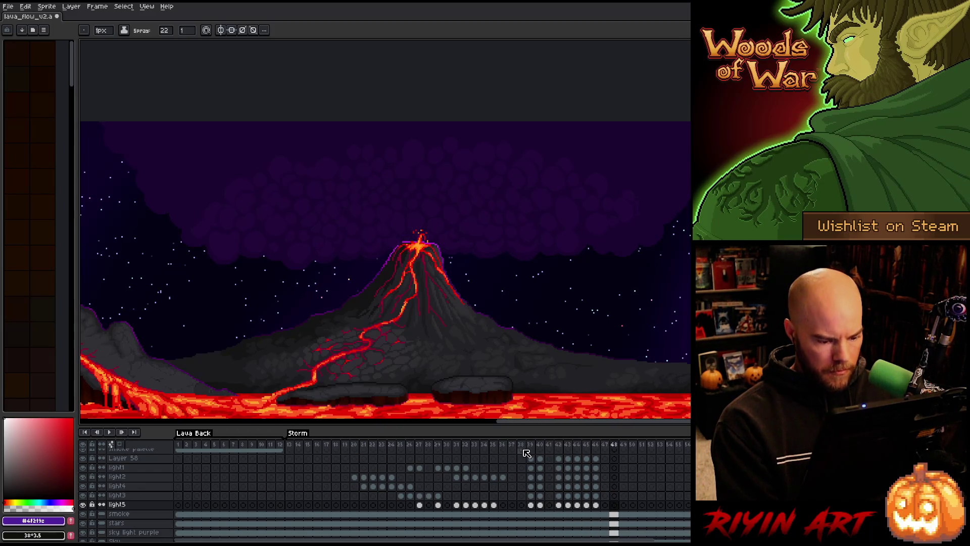
{"action": "mouse_move", "coordinate": [532, 459]}
{"action": "left_mouse_down"}
{"action": "mouse_move", "coordinate": [551, 501]}
{"action": "mouse_move", "coordinate": [599, 513]}
{"action": "left_mouse_up"}
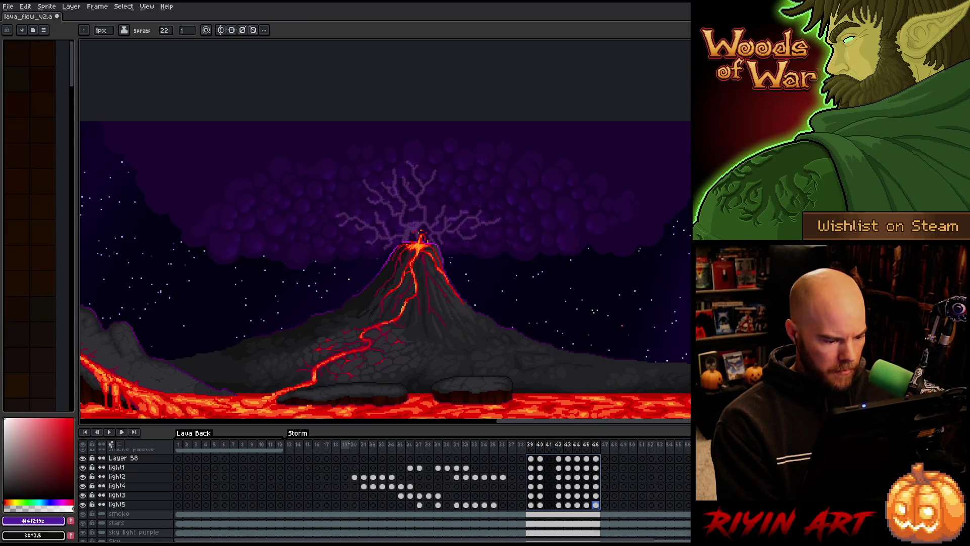
{"action": "key", "text": "Return"}
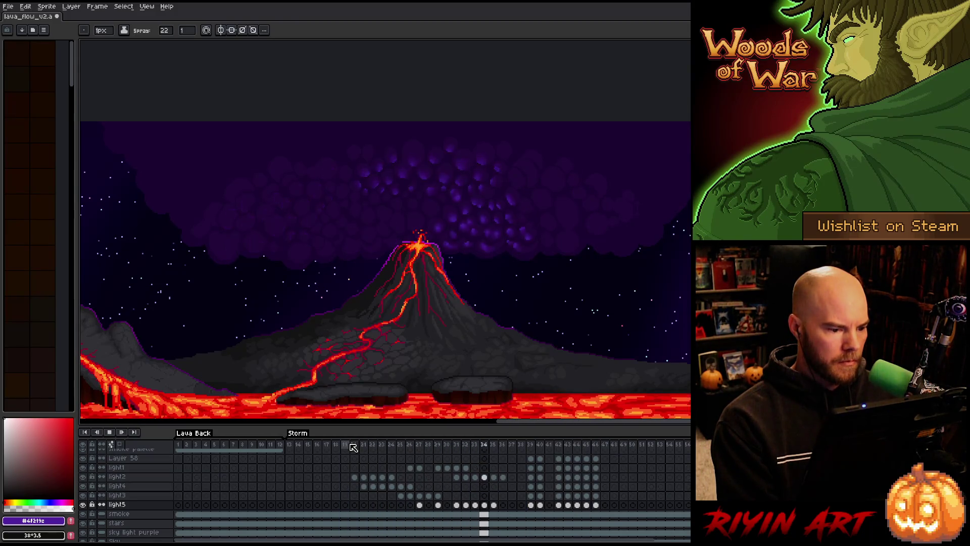
{"action": "left_click_drag", "start_coordinate": [385, 448], "coordinate": [396, 448]}
{"action": "key", "text": "Right"}
{"action": "key", "text": "Right"}
{"action": "key", "text": "Right"}
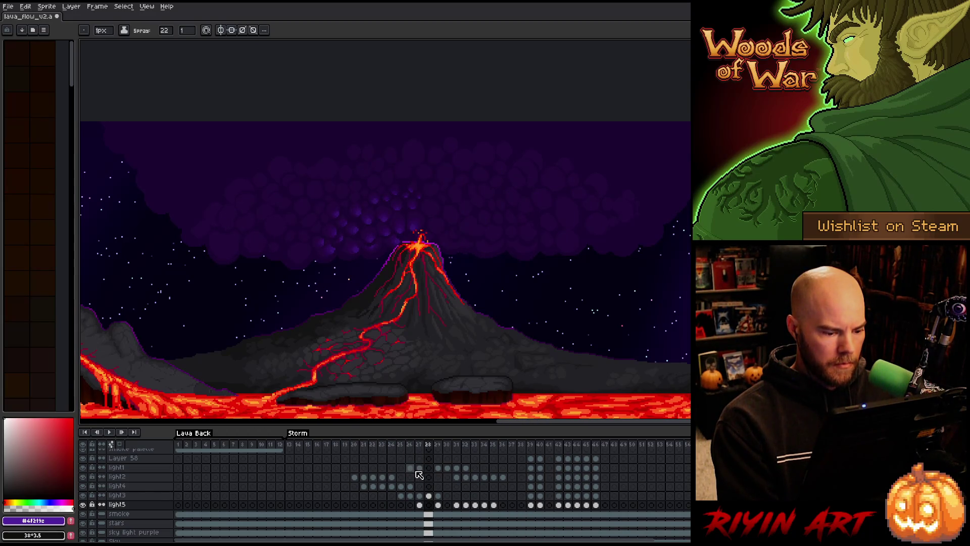
Step: Inspect the light1 and light5 cels around frames 24–29 and replay the animation
{"action": "mouse_move", "coordinate": [419, 469]}
{"action": "left_mouse_down"}
{"action": "mouse_move", "coordinate": [410, 469]}
{"action": "mouse_move", "coordinate": [425, 476]}
{"action": "left_mouse_up"}
{"action": "left_click", "coordinate": [391, 444]}
{"action": "key", "text": "Right"}
{"action": "key", "text": "Right"}
{"action": "key", "text": "Right"}
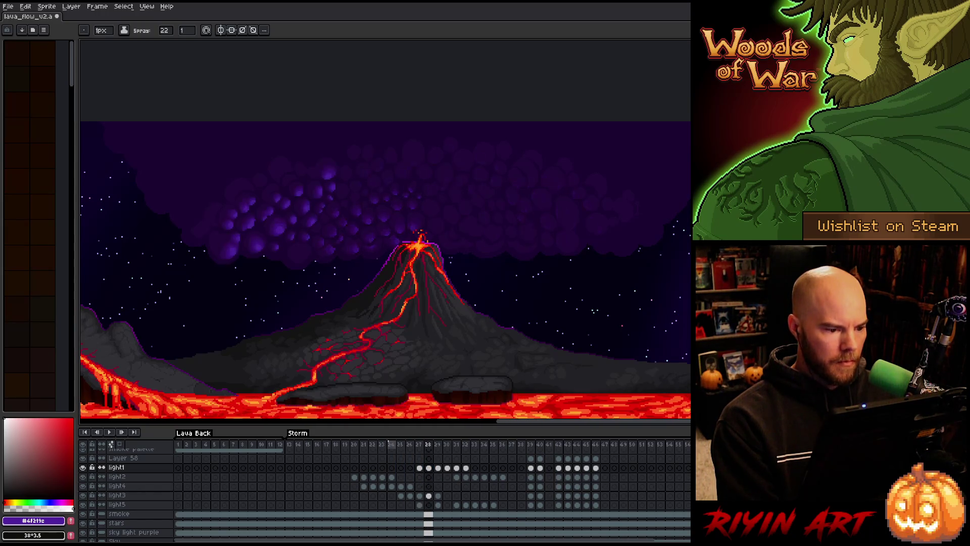
{"action": "key", "text": "Left"}
{"action": "key", "text": "Left"}
{"action": "key", "text": "Left"}
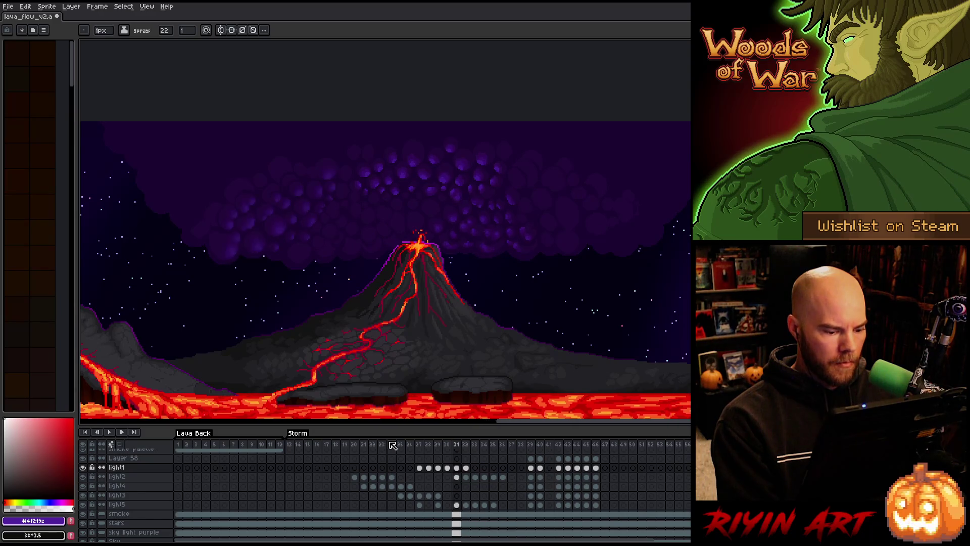
{"action": "left_click", "coordinate": [420, 505]}
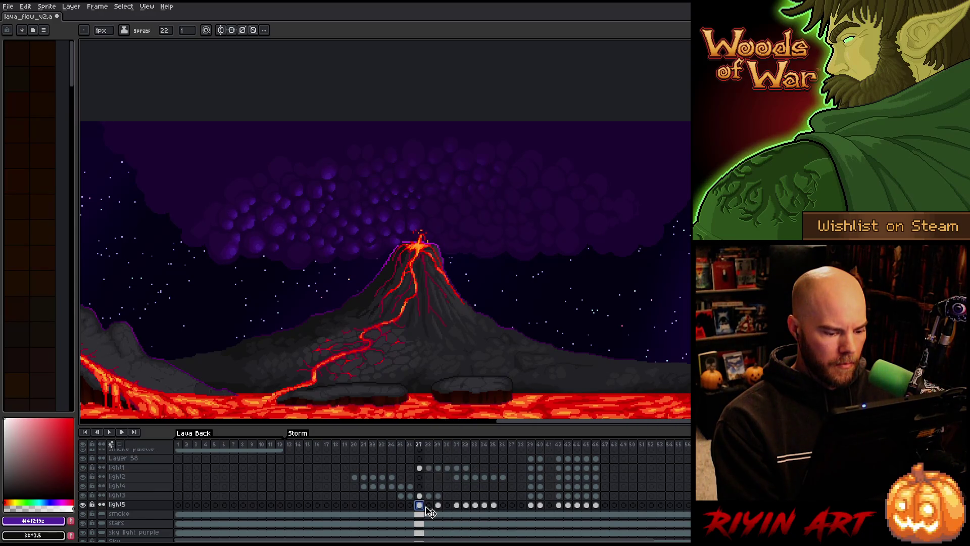
{"action": "left_click", "coordinate": [392, 445]}
{"action": "key", "text": "Right"}
{"action": "key", "text": "Right"}
{"action": "key", "text": "Right"}
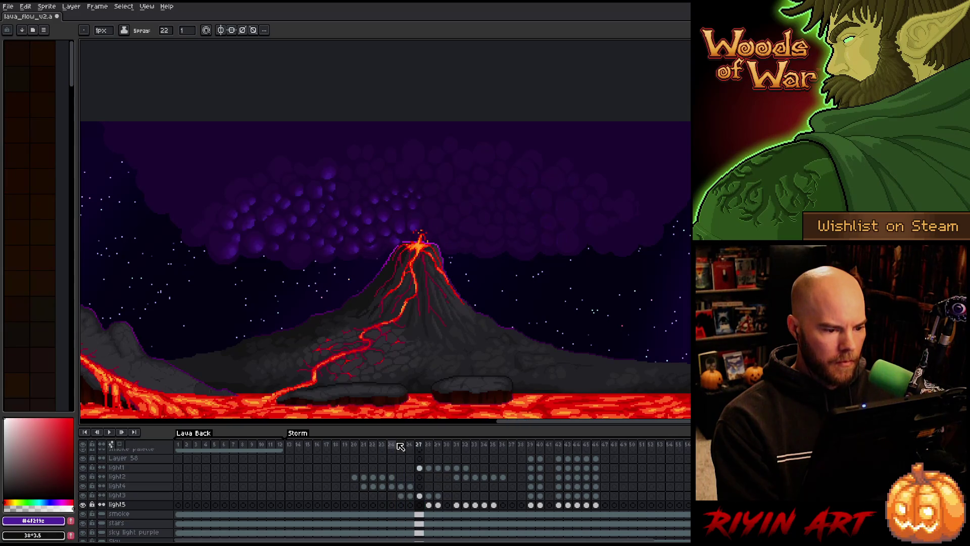
{"action": "key", "text": "Return"}
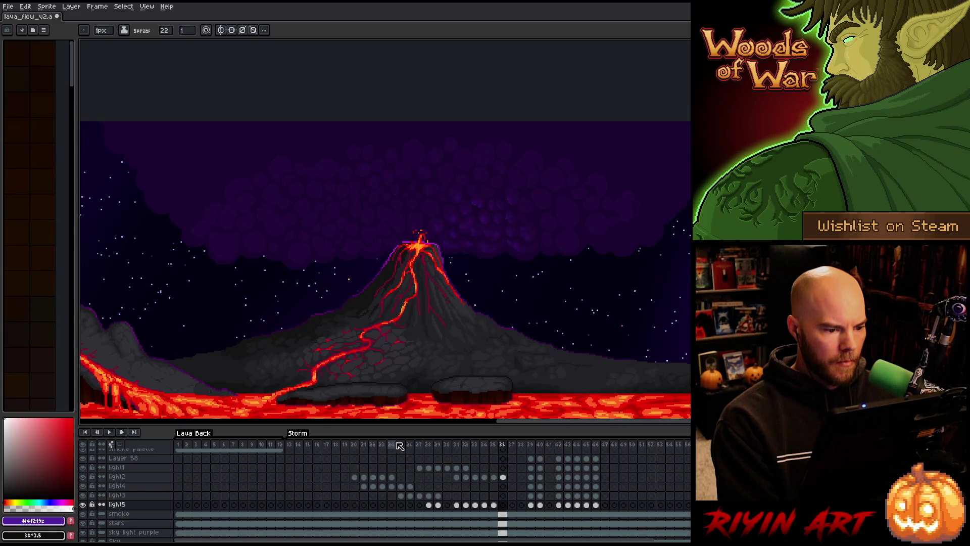
{"action": "key", "text": "Return"}
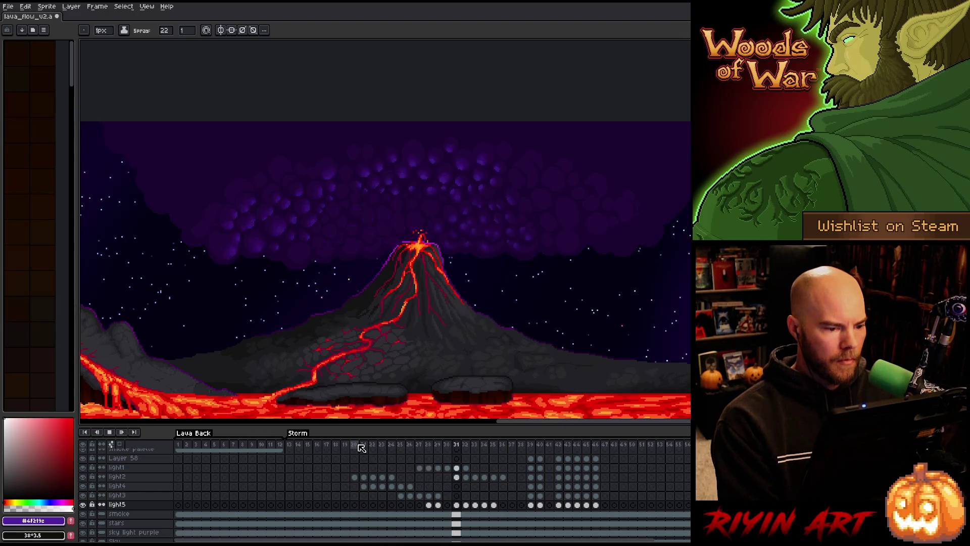
Step: Move light2's cels two frames earlier, then shift the whole light block four frames earlier and save
{"action": "left_click_drag", "start_coordinate": [504, 478], "coordinate": [428, 483]}
{"action": "key", "text": "Return"}
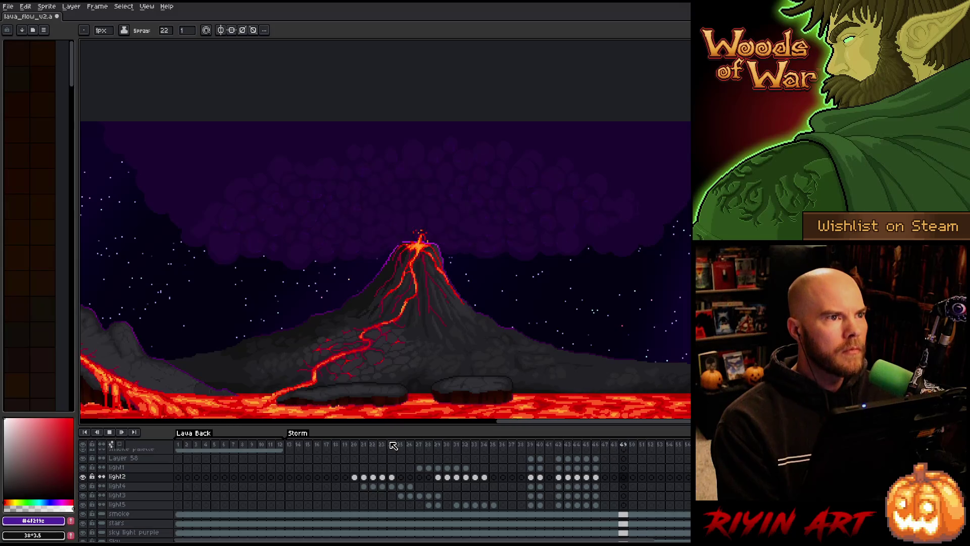
{"action": "key", "text": "Return"}
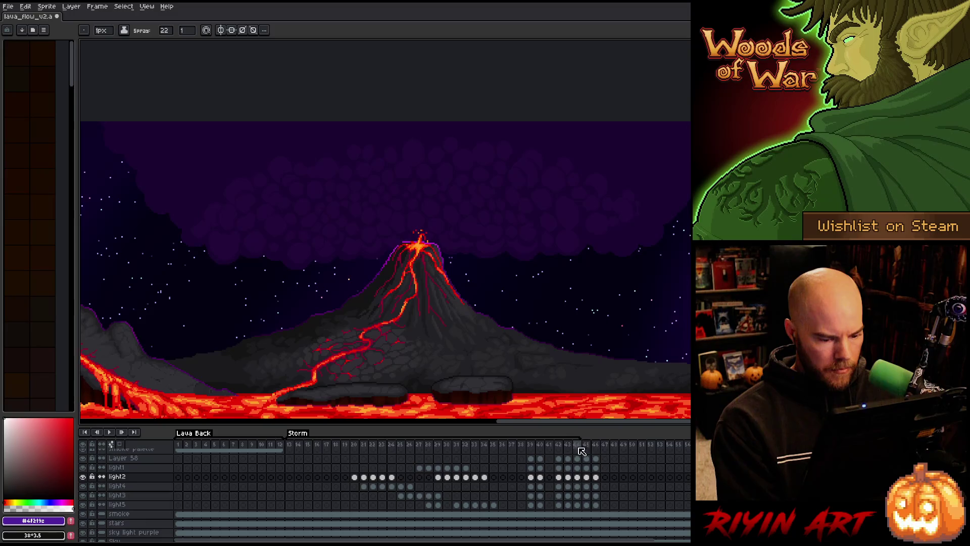
{"action": "left_click_drag", "start_coordinate": [599, 462], "coordinate": [355, 496]}
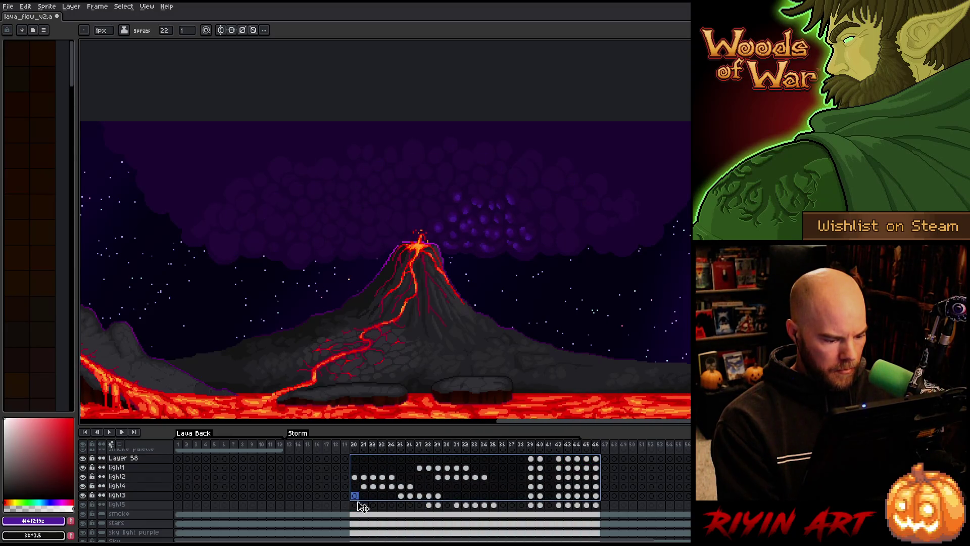
{"action": "mouse_move", "coordinate": [589, 505]}
{"action": "left_mouse_down"}
{"action": "mouse_move", "coordinate": [500, 467]}
{"action": "mouse_move", "coordinate": [358, 461]}
{"action": "left_mouse_up"}
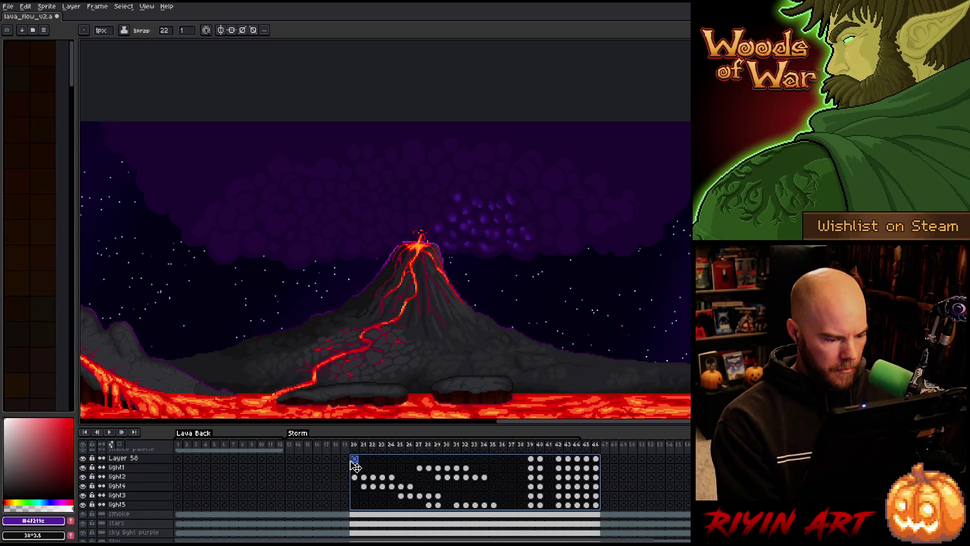
{"action": "scroll", "coordinate": [354, 470], "scroll_direction": "up", "scroll_amount": 1}
{"action": "mouse_move", "coordinate": [355, 476]}
{"action": "left_mouse_down"}
{"action": "mouse_move", "coordinate": [340, 466]}
{"action": "mouse_move", "coordinate": [318, 473]}
{"action": "left_mouse_up"}
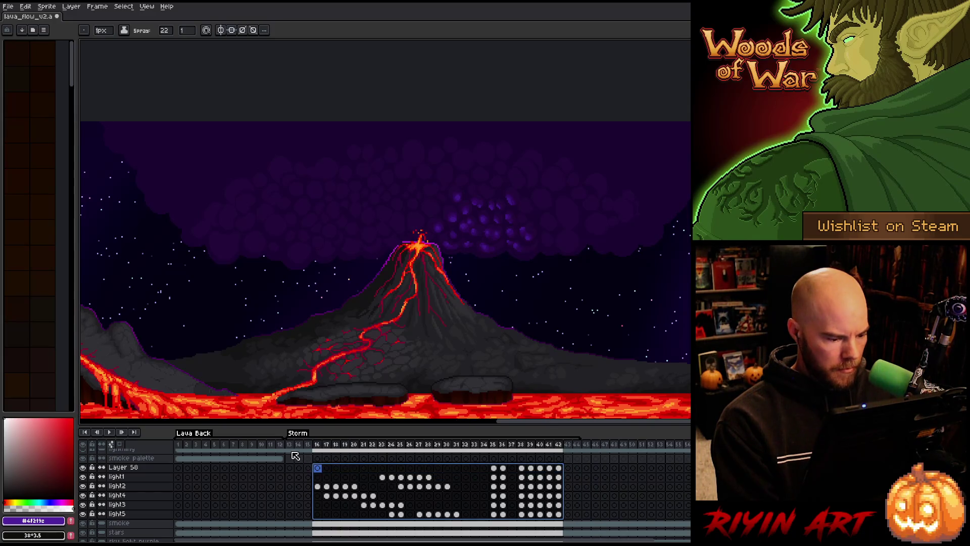
{"action": "key", "text": "Return"}
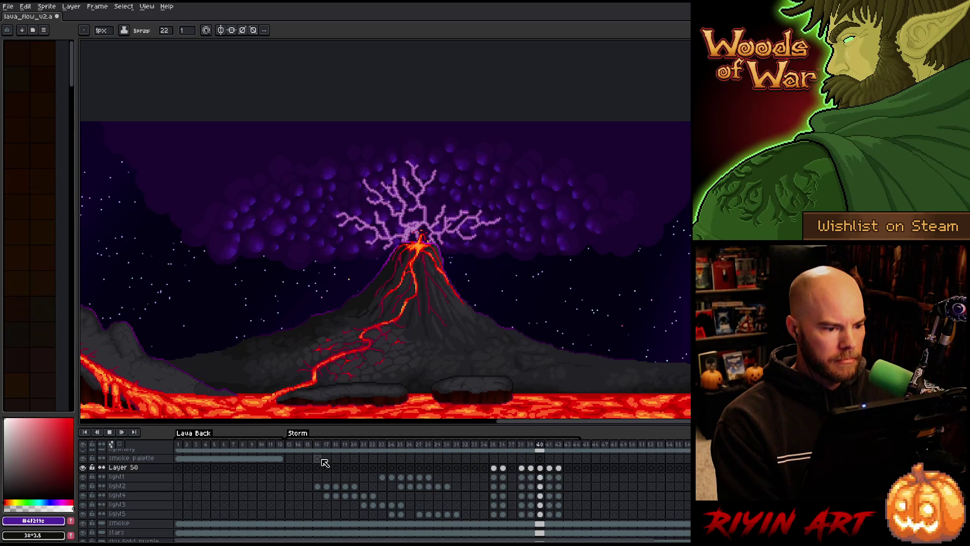
{"action": "key", "text": "ctrl+s"}
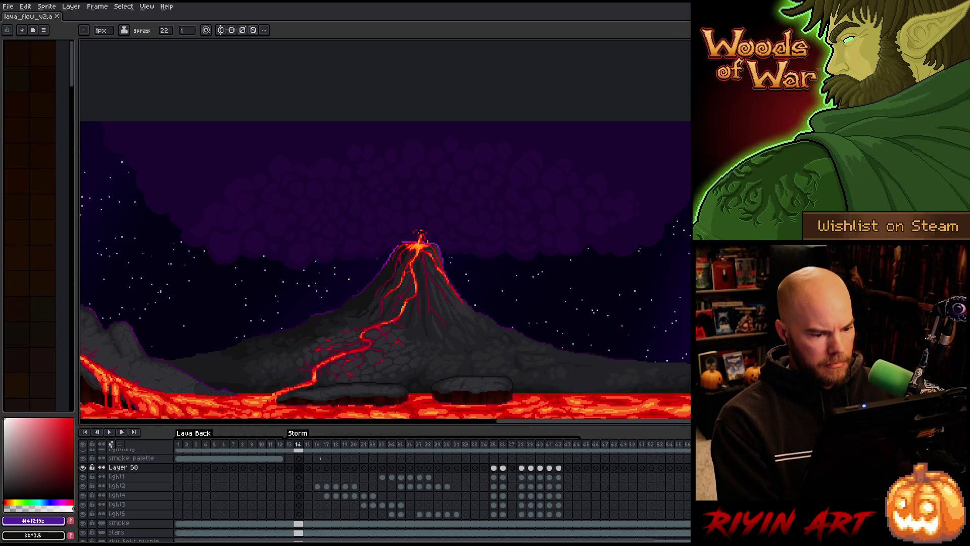
Step: Shift the light3–light5 cels a few frames earlier and replay to check the flash timing
{"action": "key", "text": "Return"}
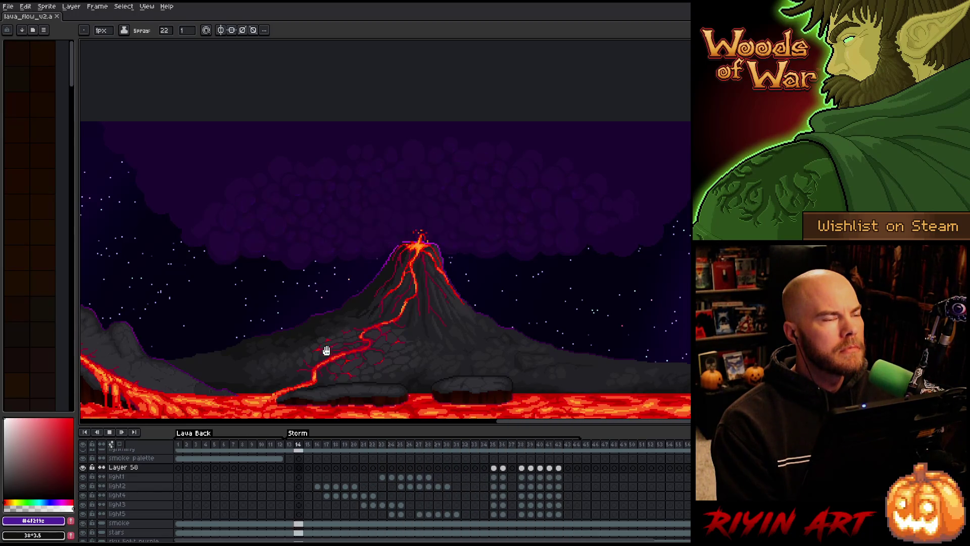
{"action": "scroll", "coordinate": [305, 278], "scroll_direction": "down", "scroll_amount": 1}
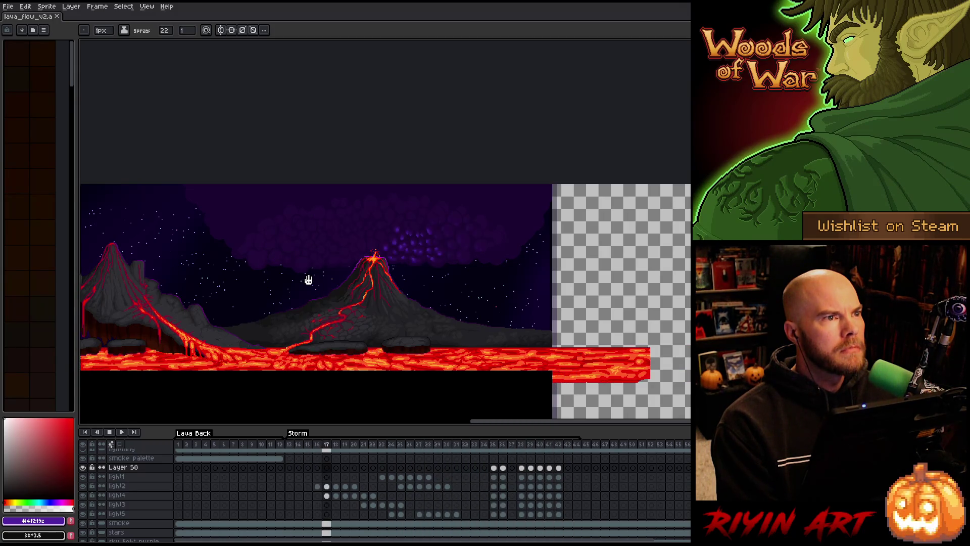
{"action": "key", "text": "Return"}
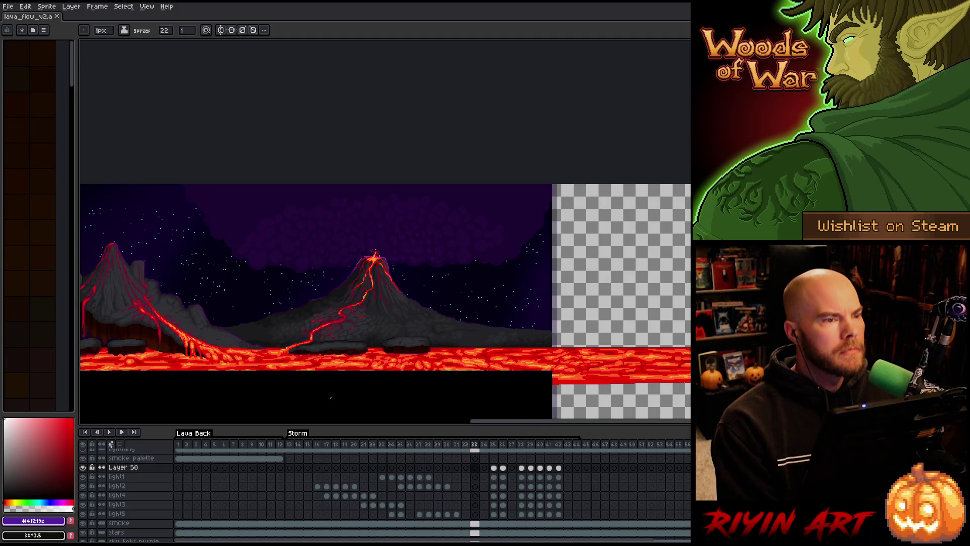
{"action": "mouse_move", "coordinate": [383, 477]}
{"action": "left_mouse_down"}
{"action": "mouse_move", "coordinate": [458, 487]}
{"action": "mouse_move", "coordinate": [430, 486]}
{"action": "mouse_move", "coordinate": [444, 508]}
{"action": "mouse_move", "coordinate": [346, 512]}
{"action": "left_mouse_up"}
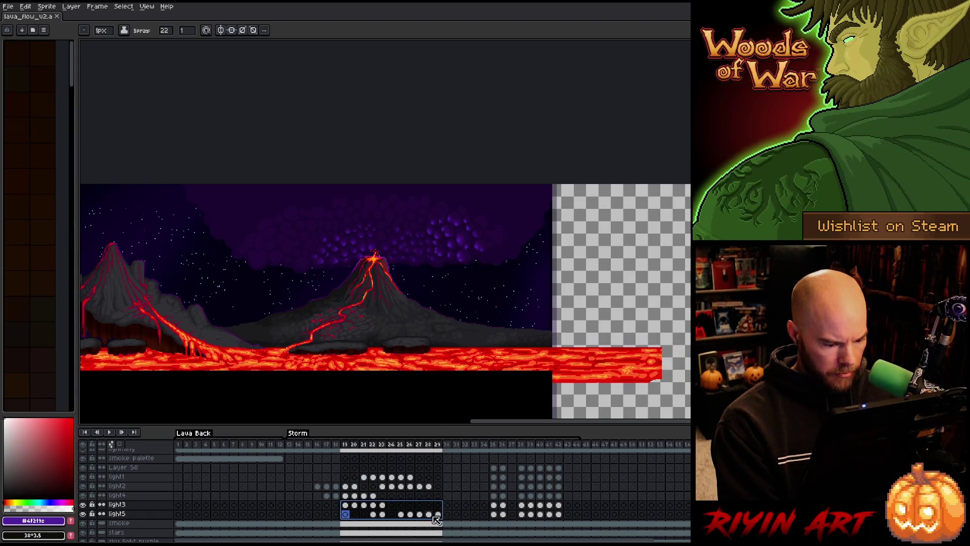
{"action": "left_click", "coordinate": [438, 514]}
{"action": "left_click_drag", "start_coordinate": [438, 515], "coordinate": [363, 516]}
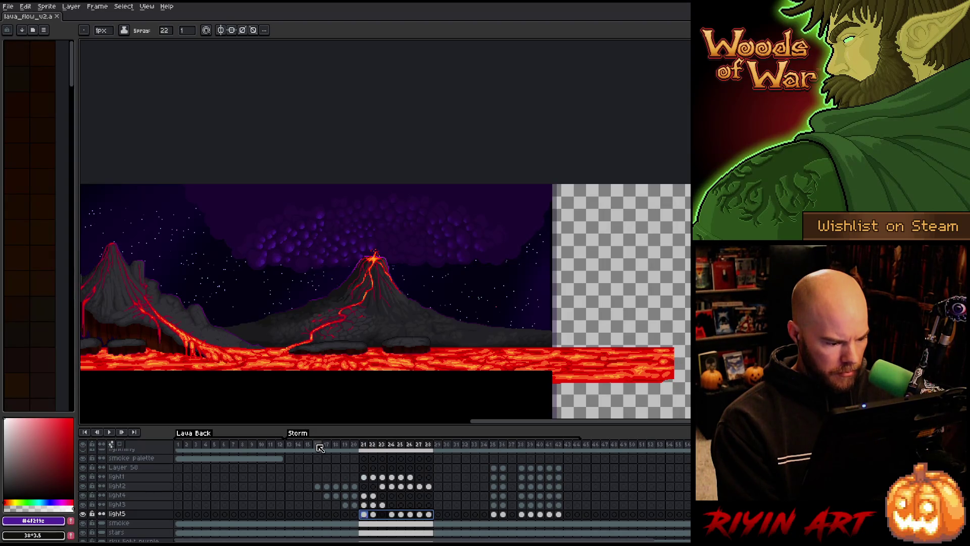
{"action": "key", "text": "Return"}
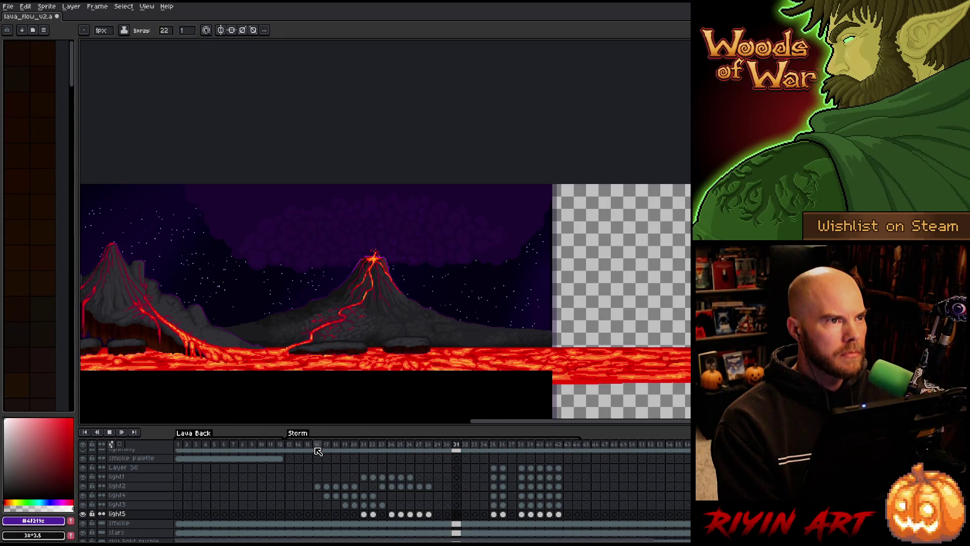
{"action": "key", "text": "Return"}
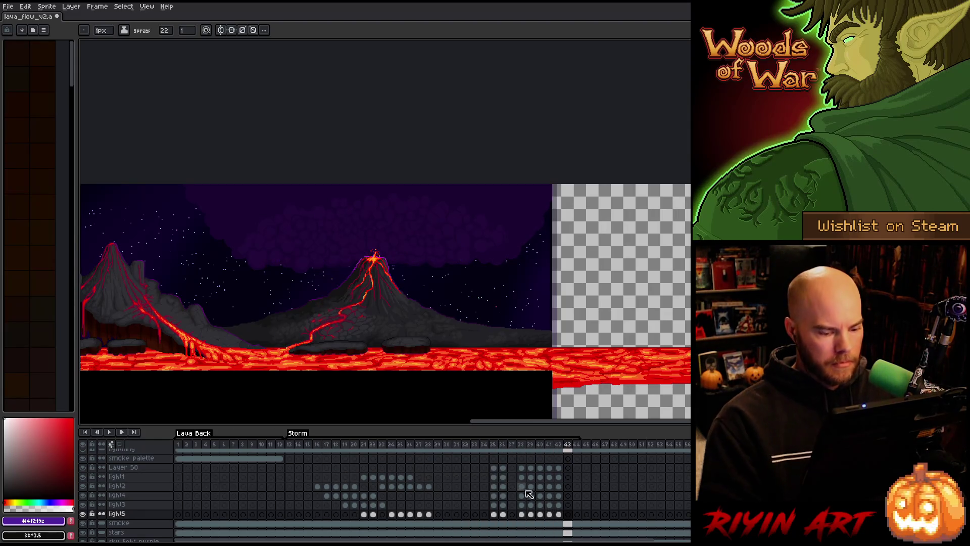
{"action": "left_click", "coordinate": [502, 467]}
Step: Add three frames after lightning frame 36, then go to frame 35
{"action": "scroll", "coordinate": [356, 217], "scroll_direction": "up", "scroll_amount": 1}
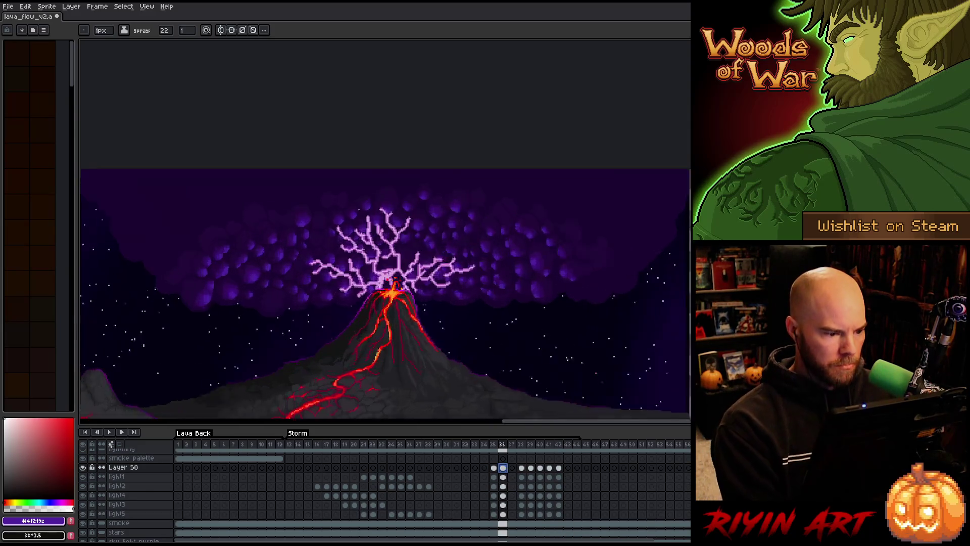
{"action": "scroll", "coordinate": [374, 250], "scroll_direction": "up", "scroll_amount": 2}
{"action": "scroll", "coordinate": [374, 250], "scroll_direction": "down", "scroll_amount": 1}
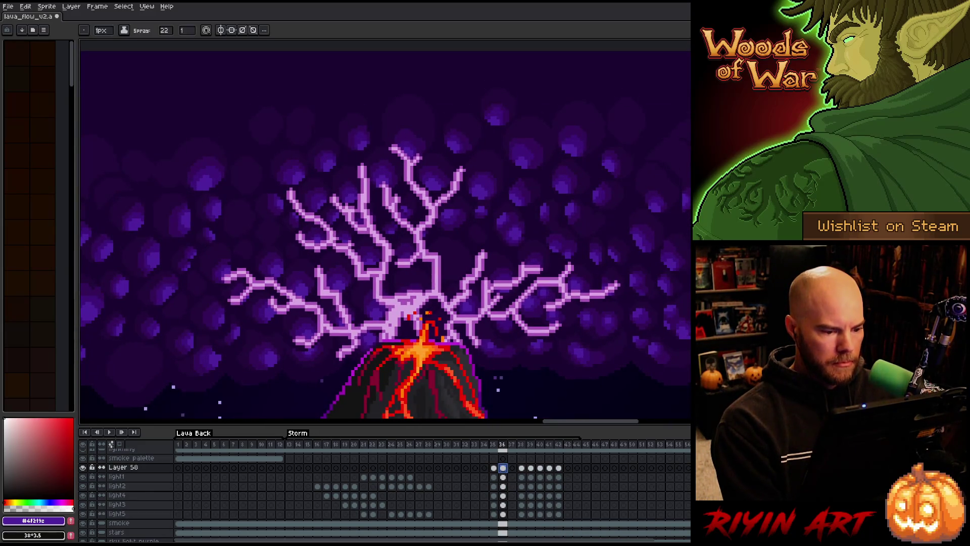
{"action": "scroll", "coordinate": [420, 320], "scroll_direction": "down", "scroll_amount": 1}
{"action": "scroll", "coordinate": [420, 321], "scroll_direction": "up", "scroll_amount": 1}
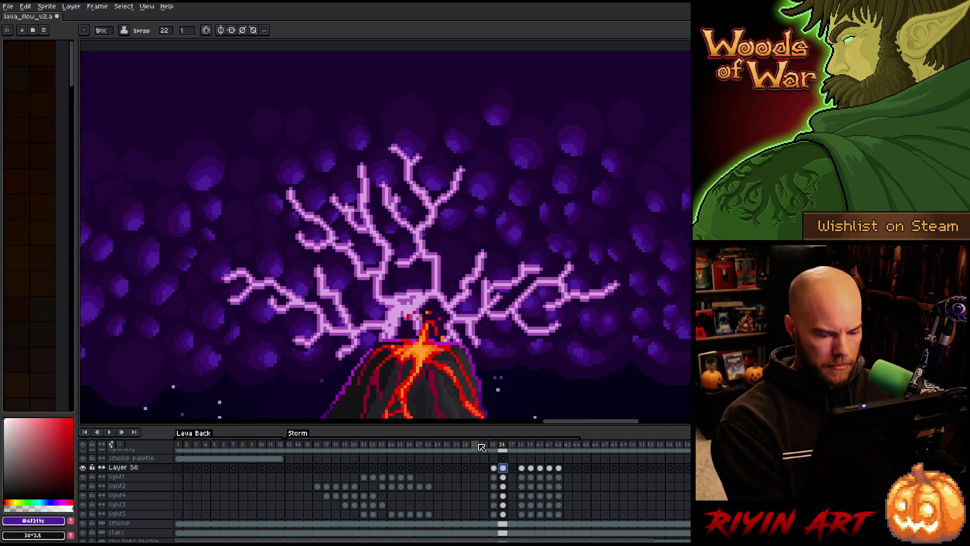
{"action": "key", "text": "alt+n"}
{"action": "key", "text": "alt+n"}
{"action": "key", "text": "alt+n"}
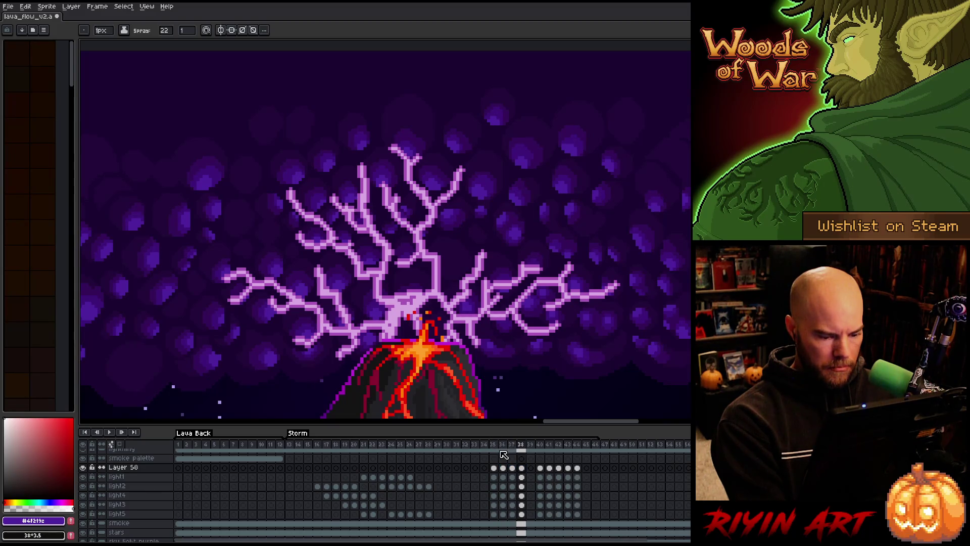
{"action": "left_click", "coordinate": [503, 469]}
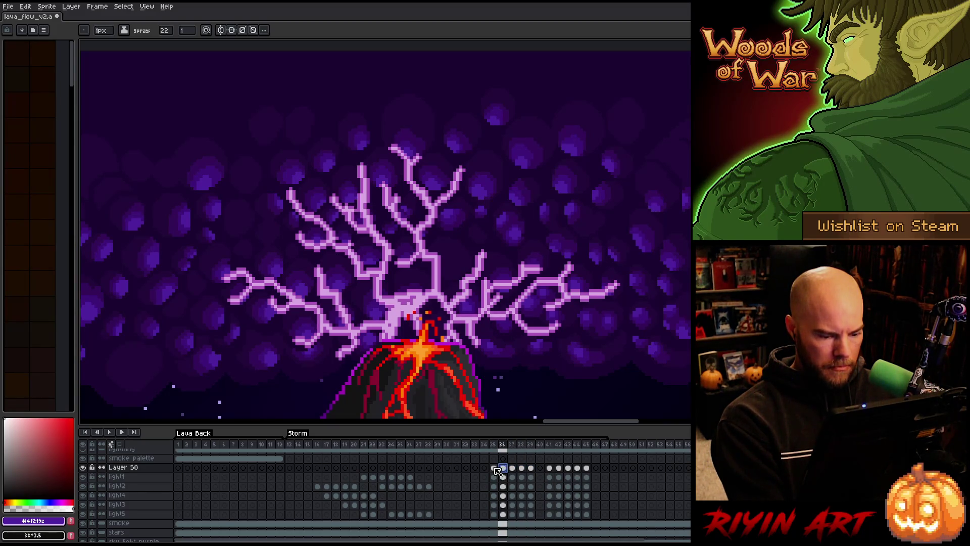
{"action": "left_click", "coordinate": [495, 468]}
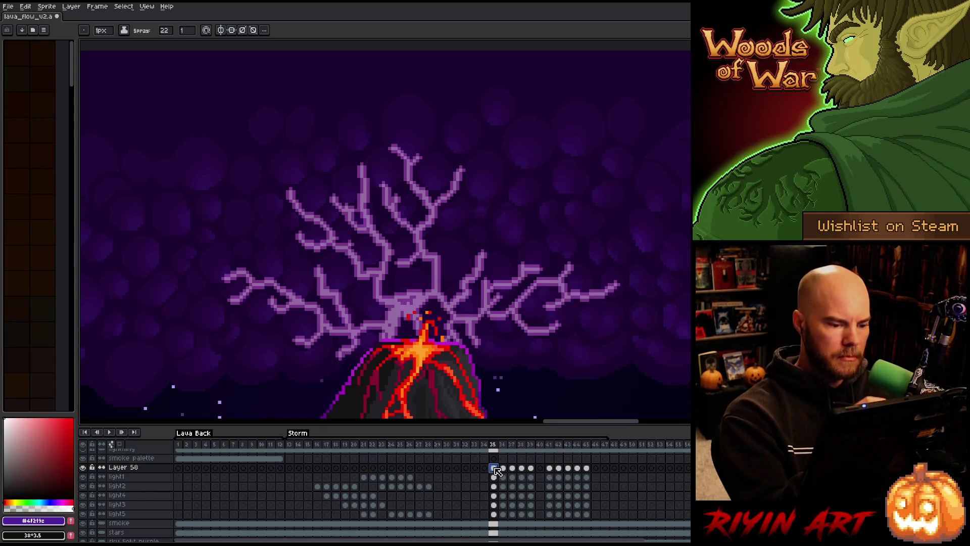
Step: With a 4px eraser, erase the diagonal, vertical and left lightning branches on frame 35
{"action": "key", "text": "b"}
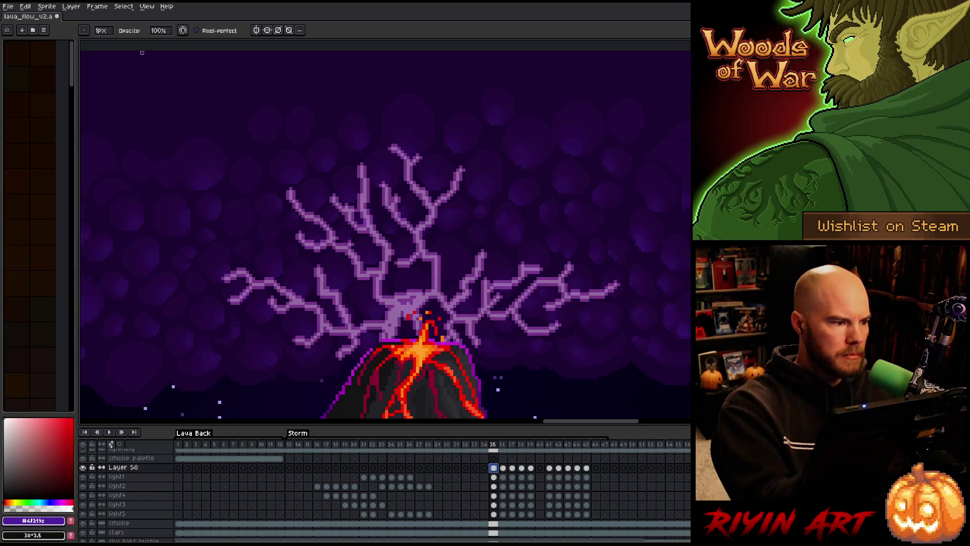
{"action": "left_click", "coordinate": [102, 31]}
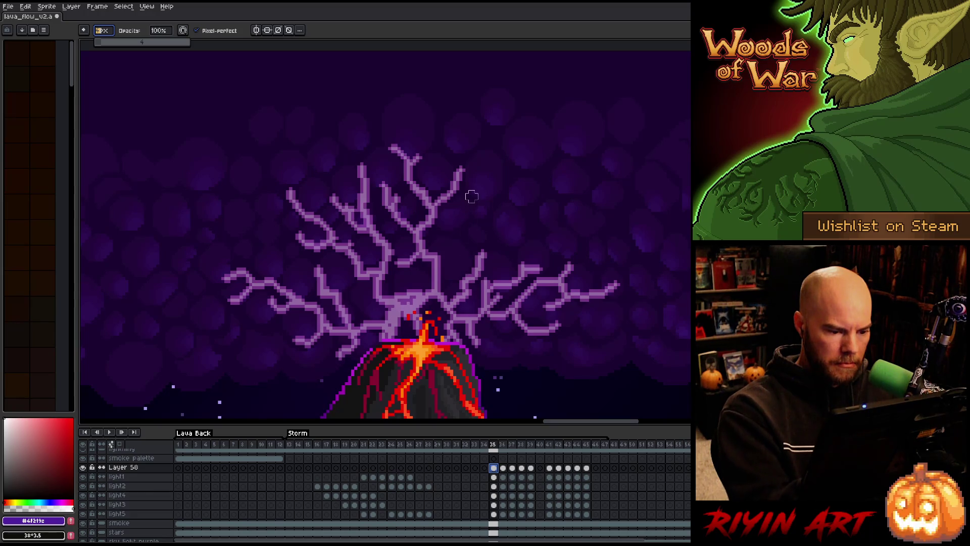
{"action": "left_click", "coordinate": [416, 224]}
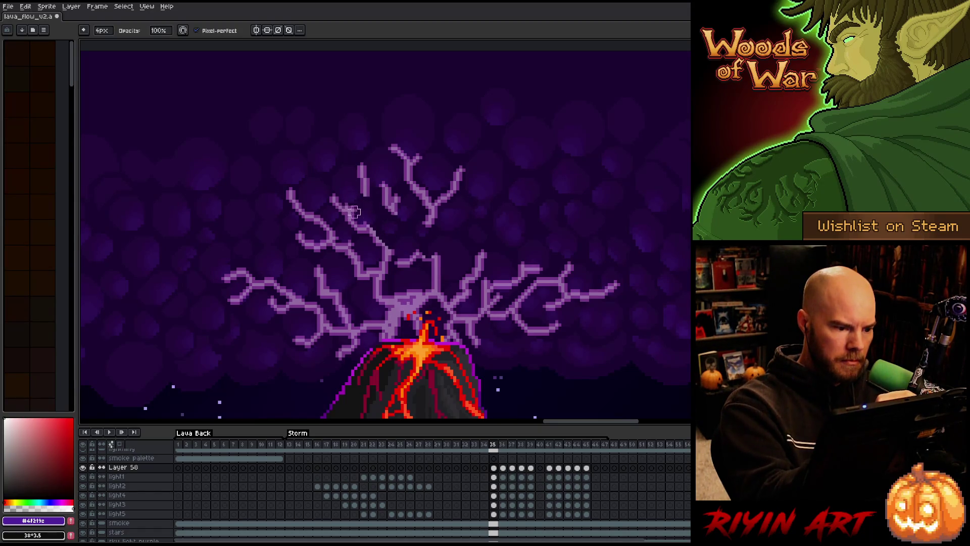
{"action": "left_click_drag", "start_coordinate": [346, 213], "coordinate": [372, 227]}
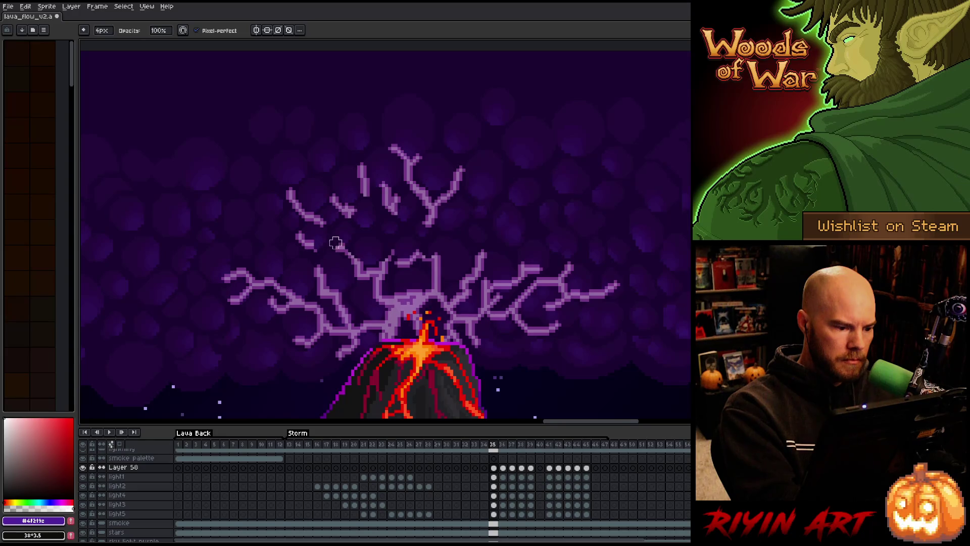
{"action": "left_click_drag", "start_coordinate": [320, 261], "coordinate": [324, 296]}
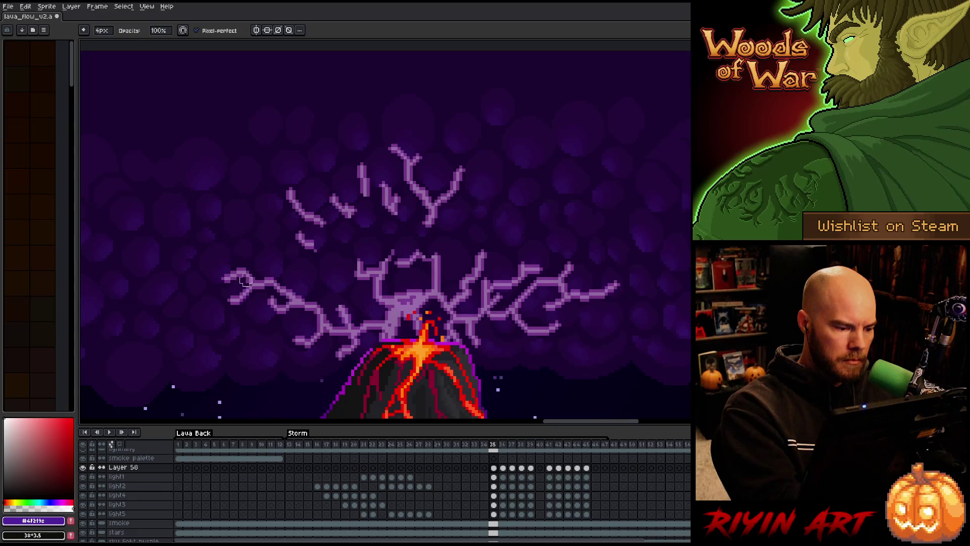
{"action": "left_click_drag", "start_coordinate": [255, 277], "coordinate": [302, 283]}
{"action": "mouse_move", "coordinate": [329, 322]}
{"action": "left_mouse_down"}
{"action": "mouse_move", "coordinate": [314, 308]}
{"action": "mouse_move", "coordinate": [353, 332]}
{"action": "mouse_move", "coordinate": [333, 310]}
{"action": "left_mouse_up"}
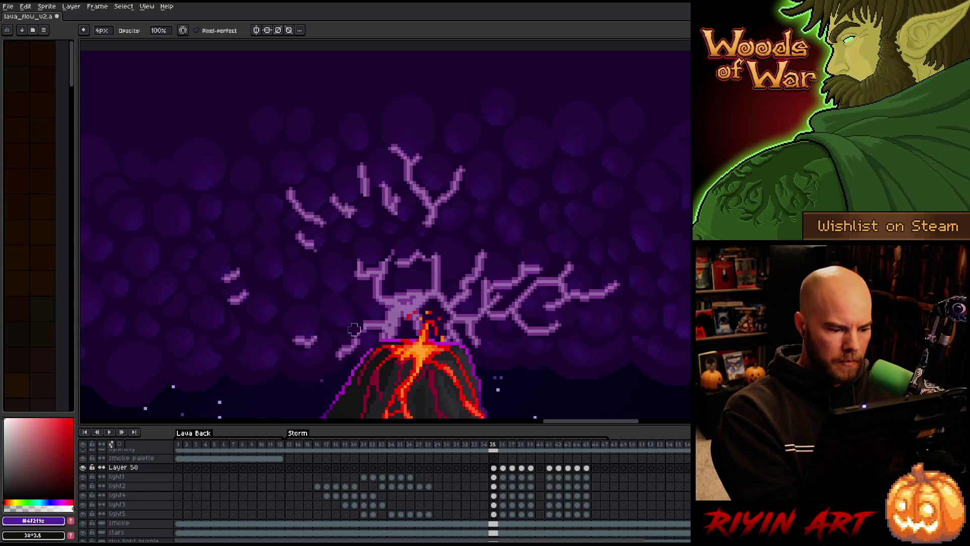
Step: Erase the right, middle and central crater lightning branches, leaving scattered fragments
{"action": "left_click_drag", "start_coordinate": [537, 330], "coordinate": [499, 296]}
{"action": "mouse_move", "coordinate": [589, 299]}
{"action": "left_mouse_down"}
{"action": "mouse_move", "coordinate": [552, 305]}
{"action": "mouse_move", "coordinate": [503, 292]}
{"action": "left_mouse_up"}
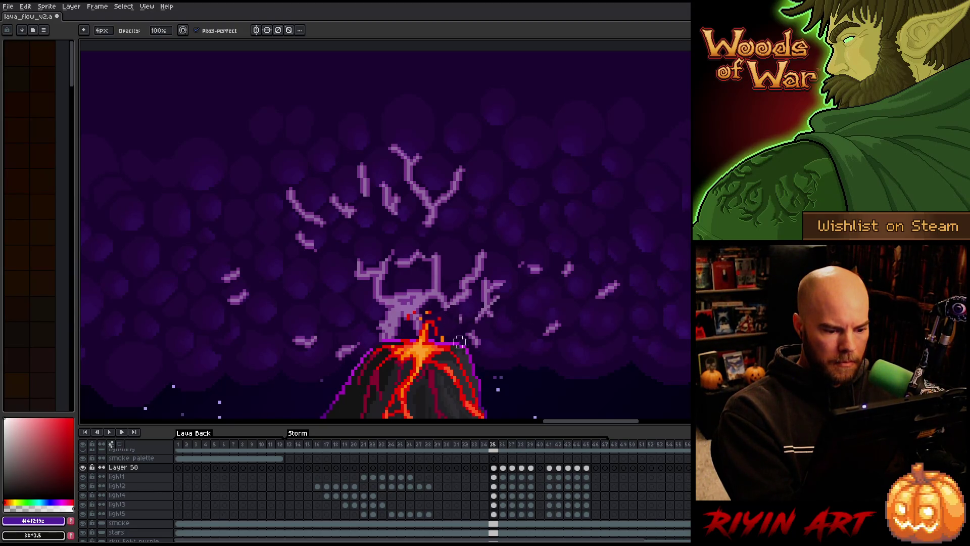
{"action": "left_click_drag", "start_coordinate": [453, 326], "coordinate": [499, 289]}
{"action": "mouse_move", "coordinate": [493, 249]}
{"action": "left_mouse_down"}
{"action": "mouse_move", "coordinate": [470, 251]}
{"action": "mouse_move", "coordinate": [417, 303]}
{"action": "mouse_move", "coordinate": [413, 323]}
{"action": "left_mouse_up"}
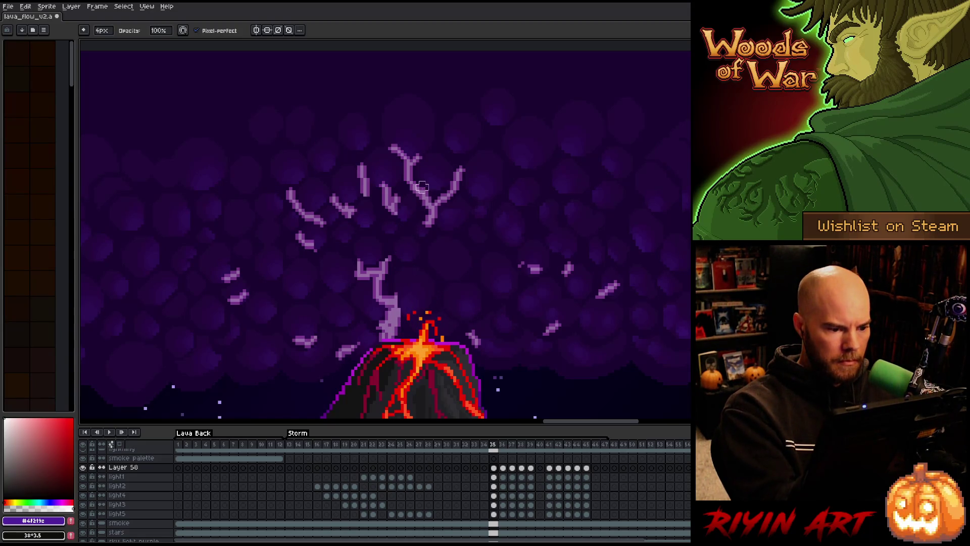
{"action": "left_click_drag", "start_coordinate": [421, 187], "coordinate": [425, 246]}
{"action": "mouse_move", "coordinate": [410, 283]}
{"action": "left_mouse_down"}
{"action": "mouse_move", "coordinate": [397, 328]}
{"action": "mouse_move", "coordinate": [377, 283]}
{"action": "mouse_move", "coordinate": [385, 342]}
{"action": "left_mouse_up"}
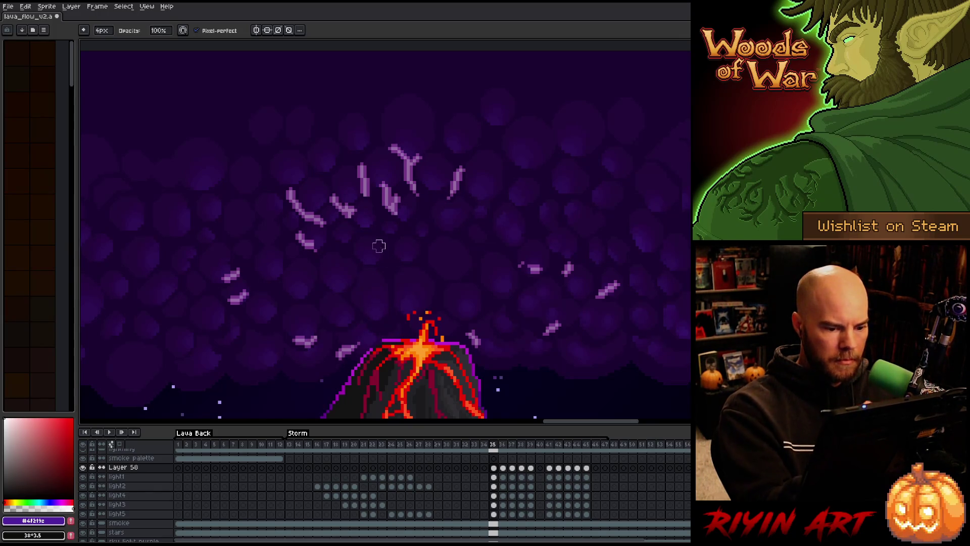
{"action": "left_click", "coordinate": [504, 468]}
Step: Connect a floating lightning stub to its main branch and compare it against neighbouring frames
{"action": "key", "text": "Return"}
{"action": "key", "text": "Return"}
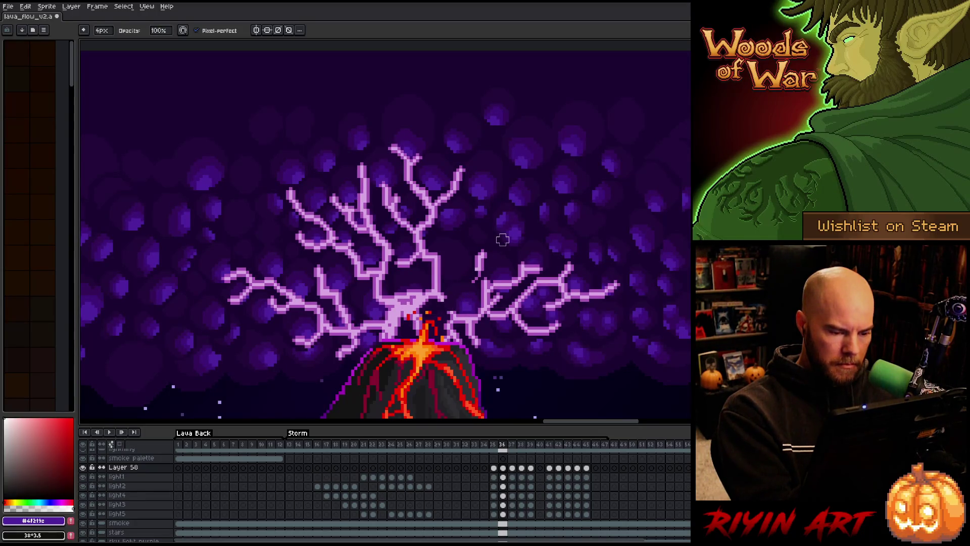
{"action": "left_click_drag", "start_coordinate": [443, 308], "coordinate": [470, 275]}
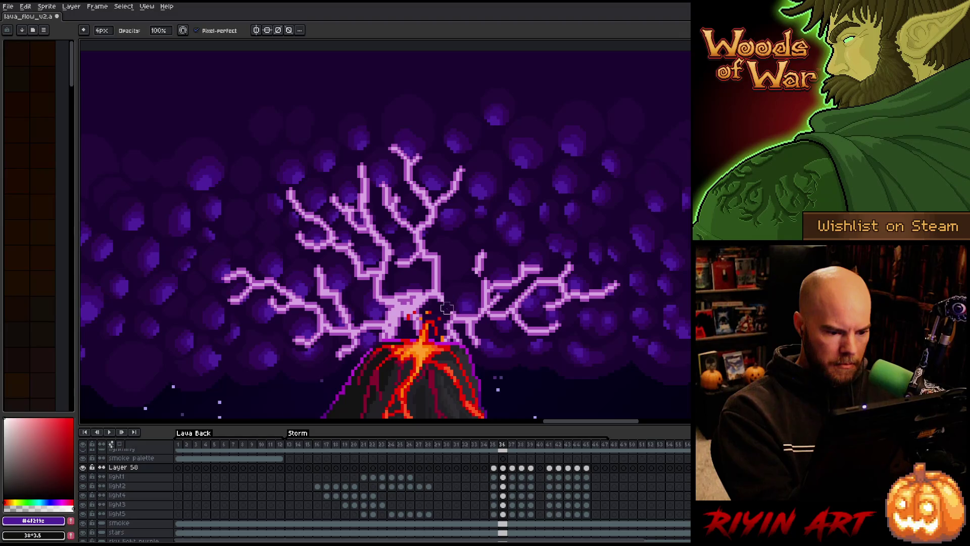
{"action": "key", "text": "Return"}
{"action": "key", "text": "Return"}
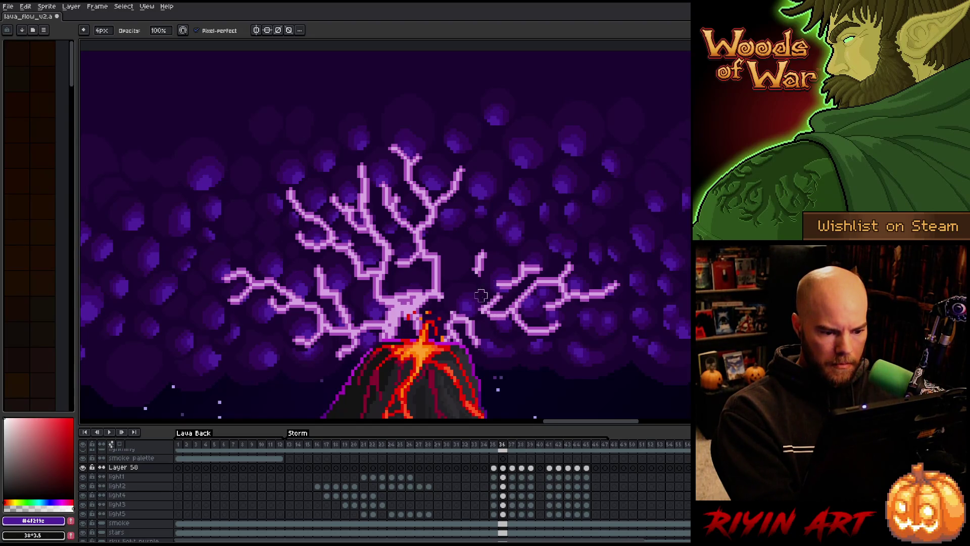
{"action": "key", "text": "Return"}
{"action": "key", "text": "Return"}
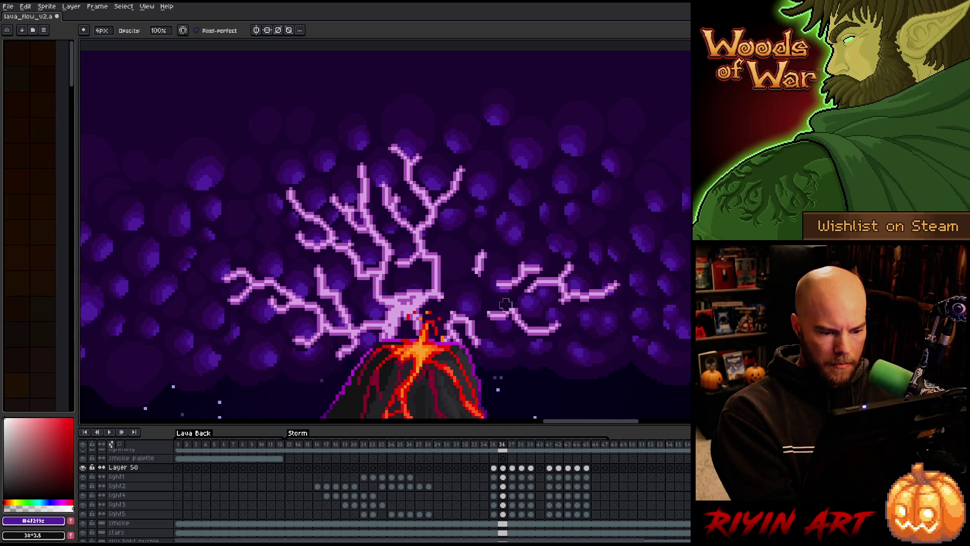
{"action": "key", "text": "Return"}
{"action": "key", "text": "Return"}
{"action": "key", "text": "Return"}
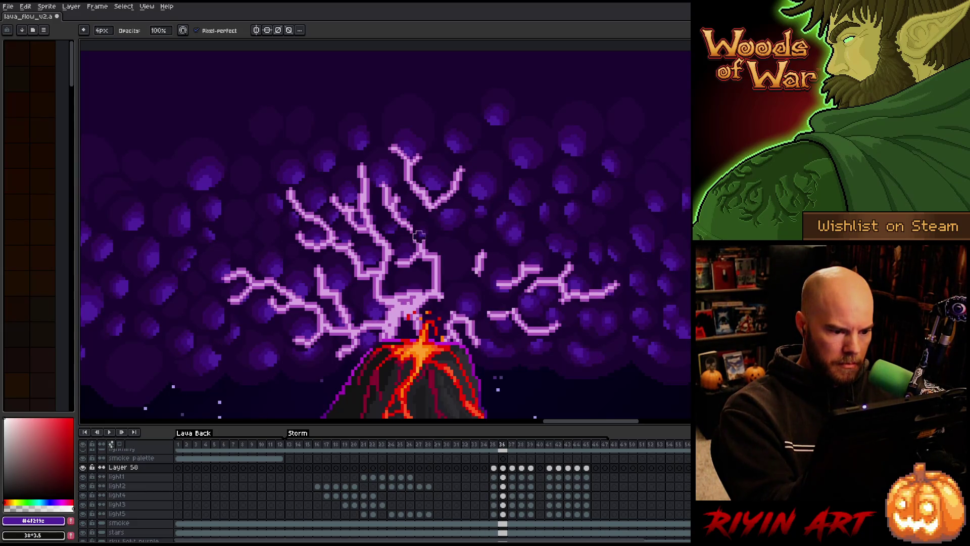
{"action": "key", "text": "Return"}
Step: Erase several upper lightning branch segments, comparing against the faded lightning frame
{"action": "key", "text": "Return"}
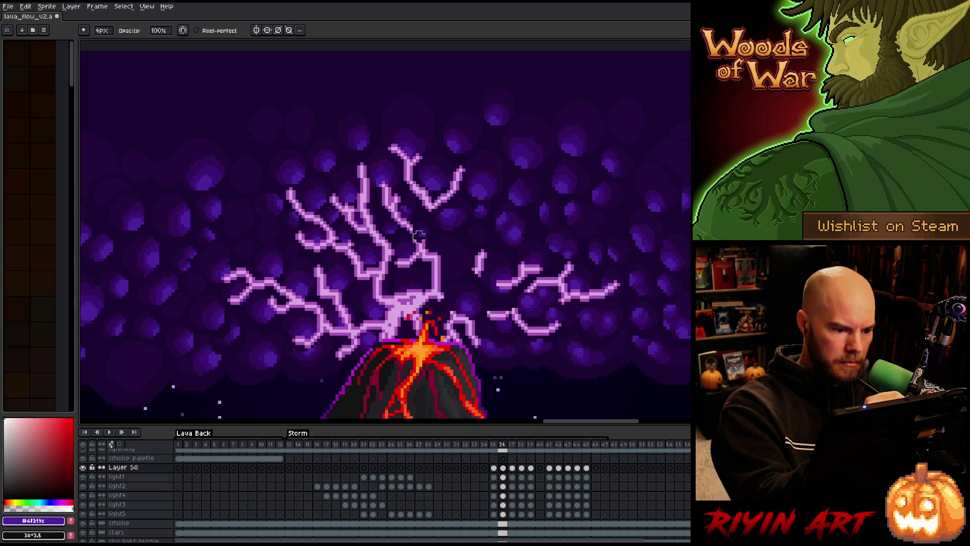
{"action": "mouse_move", "coordinate": [401, 262]}
{"action": "left_mouse_down"}
{"action": "mouse_move", "coordinate": [401, 255]}
{"action": "mouse_move", "coordinate": [437, 286]}
{"action": "left_mouse_up"}
{"action": "key", "text": "Return"}
{"action": "key", "text": "Return"}
{"action": "left_click_drag", "start_coordinate": [380, 234], "coordinate": [391, 256]}
{"action": "key", "text": "Return"}
{"action": "key", "text": "Return"}
{"action": "left_click_drag", "start_coordinate": [351, 248], "coordinate": [377, 297]}
{"action": "key", "text": "Return"}
{"action": "key", "text": "Return"}
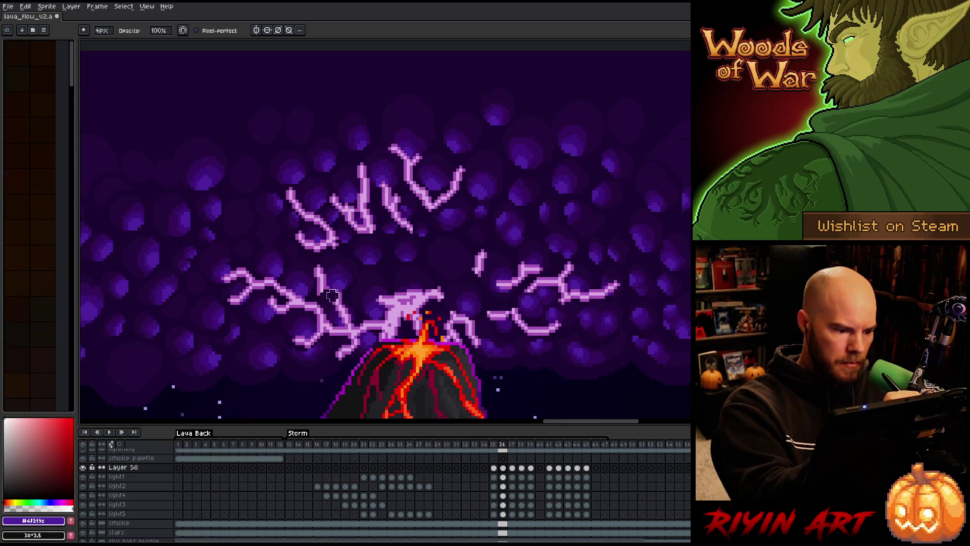
{"action": "key", "text": "Return"}
Step: Erase the lower-left stroke and the big lightning shape above the crater, then preview adjacent frames
{"action": "key", "text": "Return"}
{"action": "left_click_drag", "start_coordinate": [339, 336], "coordinate": [354, 314]}
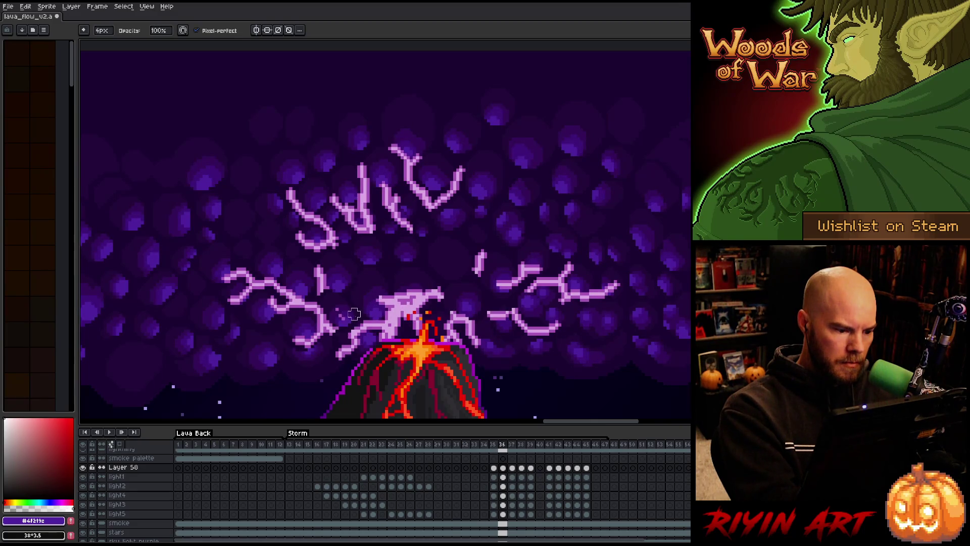
{"action": "key", "text": "Return"}
{"action": "key", "text": "Return"}
{"action": "key", "text": "Return"}
{"action": "key", "text": "Return"}
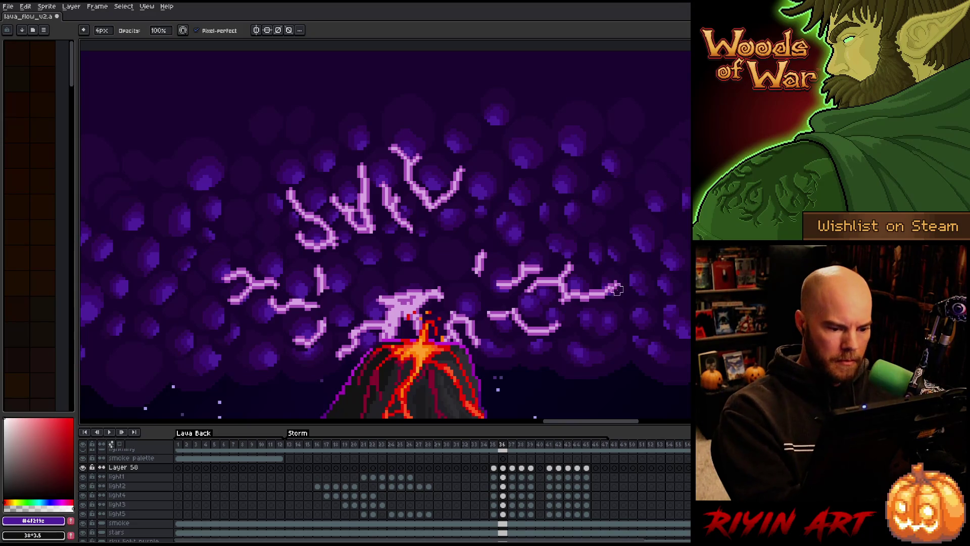
{"action": "key", "text": "Return"}
{"action": "key", "text": "Return"}
{"action": "mouse_move", "coordinate": [375, 338]}
{"action": "left_mouse_down"}
{"action": "mouse_move", "coordinate": [412, 325]}
{"action": "mouse_move", "coordinate": [429, 340]}
{"action": "left_mouse_up"}
{"action": "left_click_drag", "start_coordinate": [406, 309], "coordinate": [404, 292]}
{"action": "key", "text": "Return"}
{"action": "key", "text": "Return"}
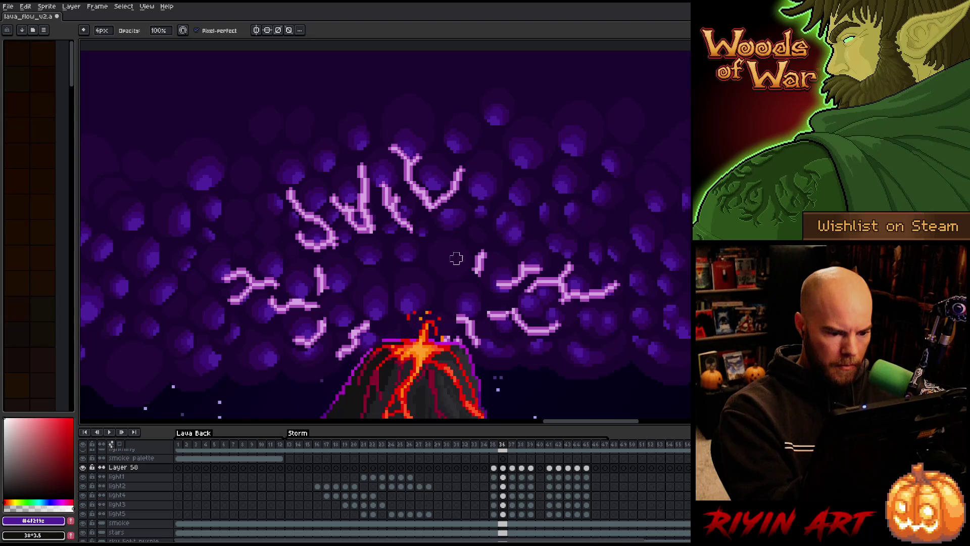
{"action": "key", "text": "Return"}
{"action": "key", "text": "Return"}
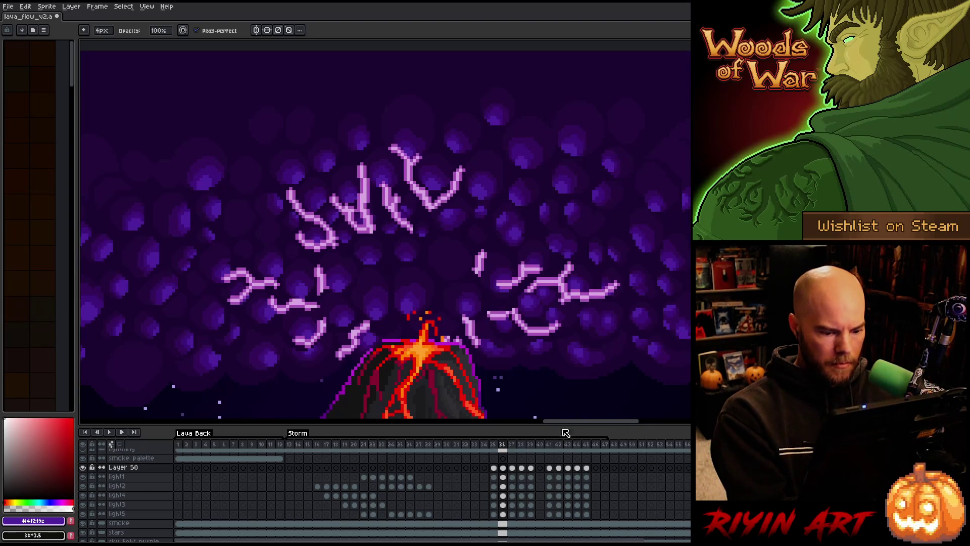
Step: Paint dark over stray pixels at the bolt junction, then play the animation zoomed out to the whole volcano
{"action": "key", "text": "Return"}
{"action": "key", "text": "Return"}
{"action": "key", "text": "Return"}
{"action": "key", "text": "Return"}
{"action": "key", "text": "Return"}
{"action": "left_click_drag", "start_coordinate": [435, 303], "coordinate": [385, 295]}
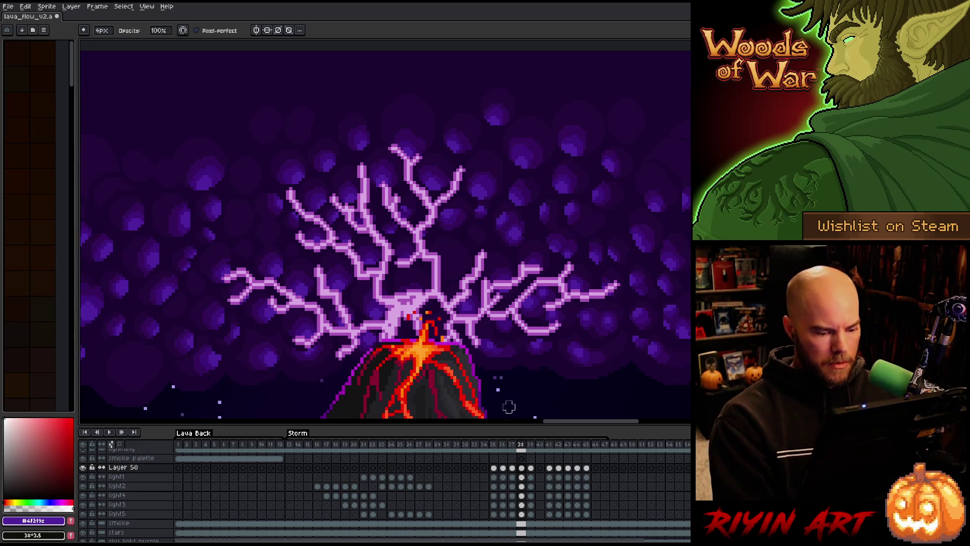
{"action": "key", "text": "Return"}
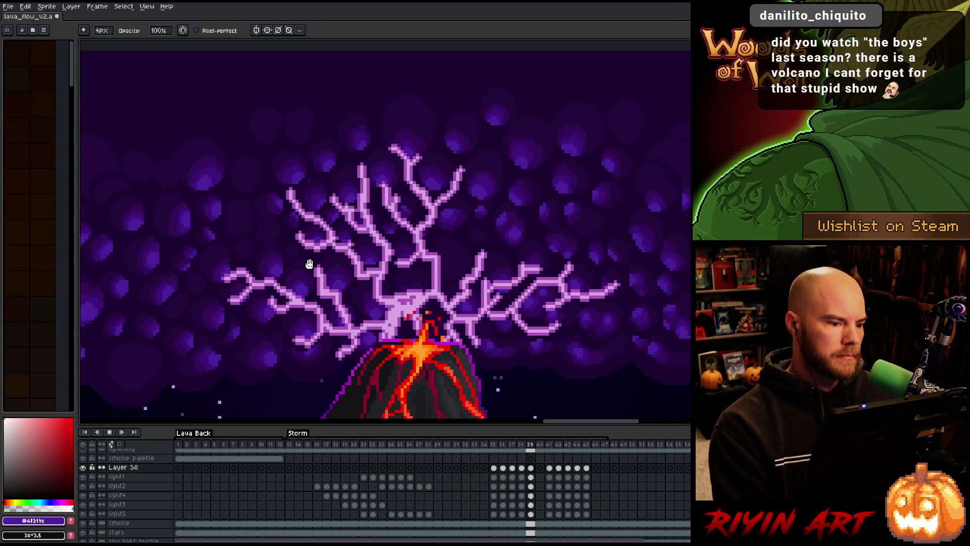
{"action": "scroll", "coordinate": [310, 264], "scroll_direction": "down", "scroll_amount": 4}
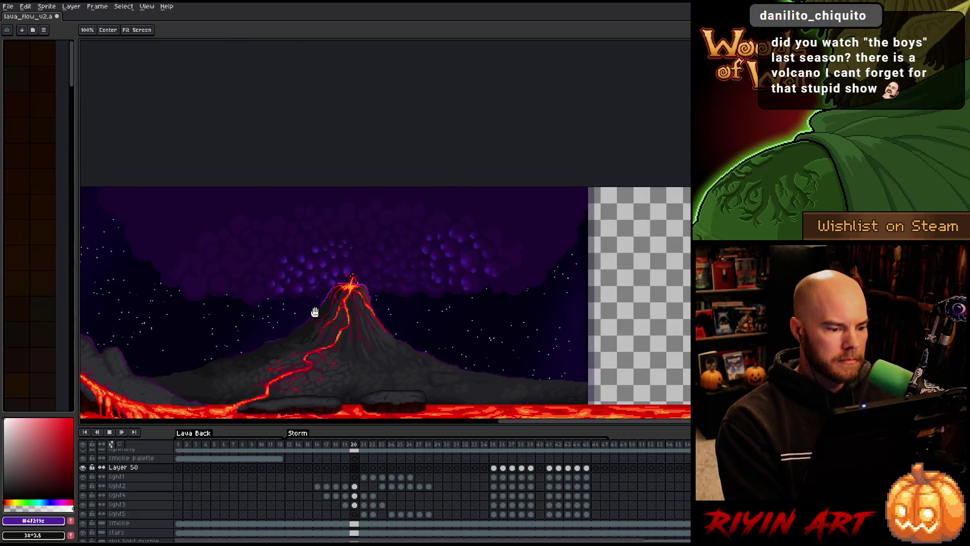
{"action": "left_click_drag", "start_coordinate": [313, 309], "coordinate": [387, 293]}
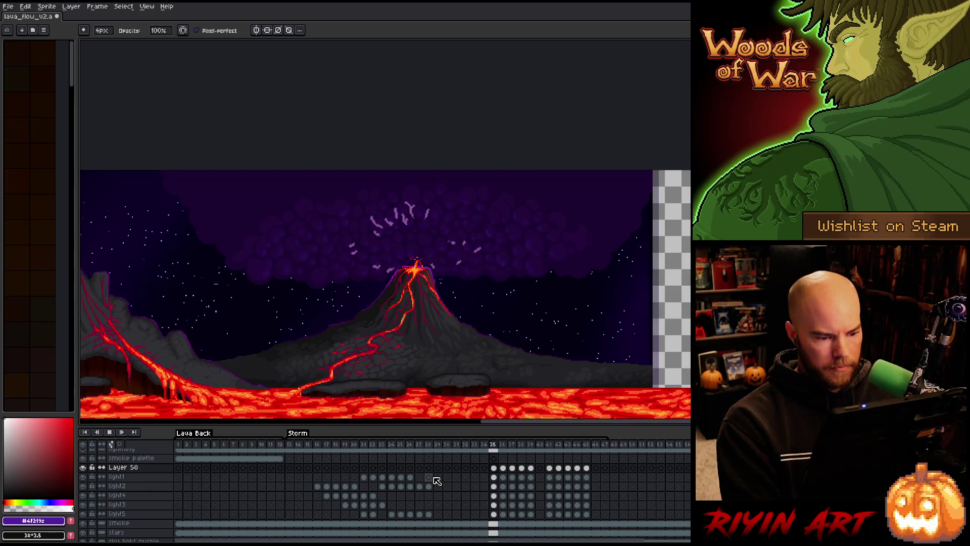
{"action": "key", "text": "Return"}
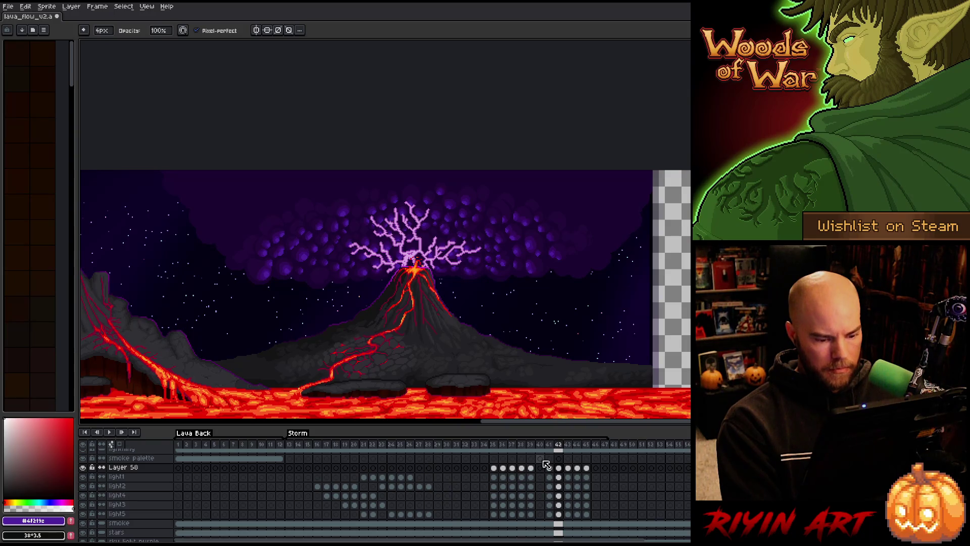
Step: Shift the light cels from frames 41–45 later to frames 43–47 and play to review
{"action": "left_click", "coordinate": [552, 445]}
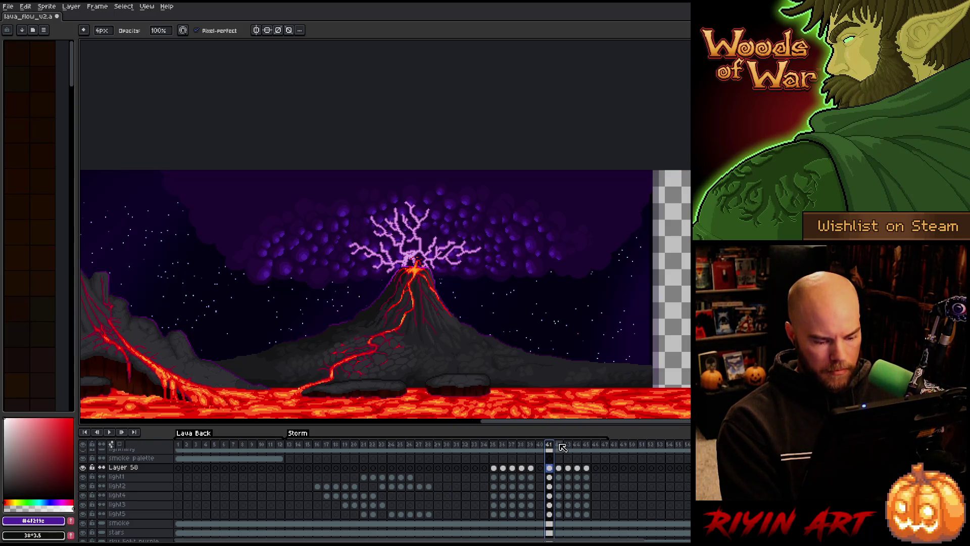
{"action": "left_click_drag", "start_coordinate": [561, 470], "coordinate": [586, 515]}
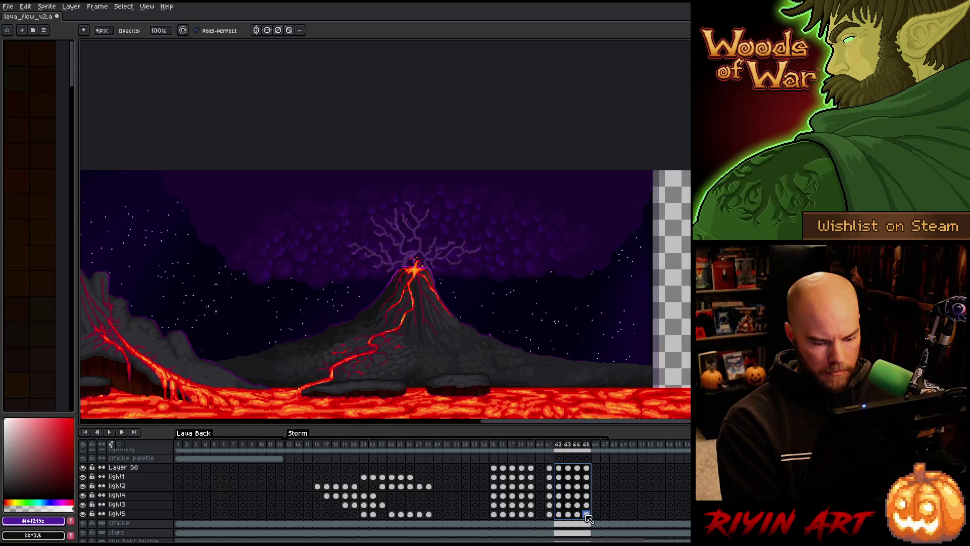
{"action": "left_click_drag", "start_coordinate": [552, 471], "coordinate": [586, 514]}
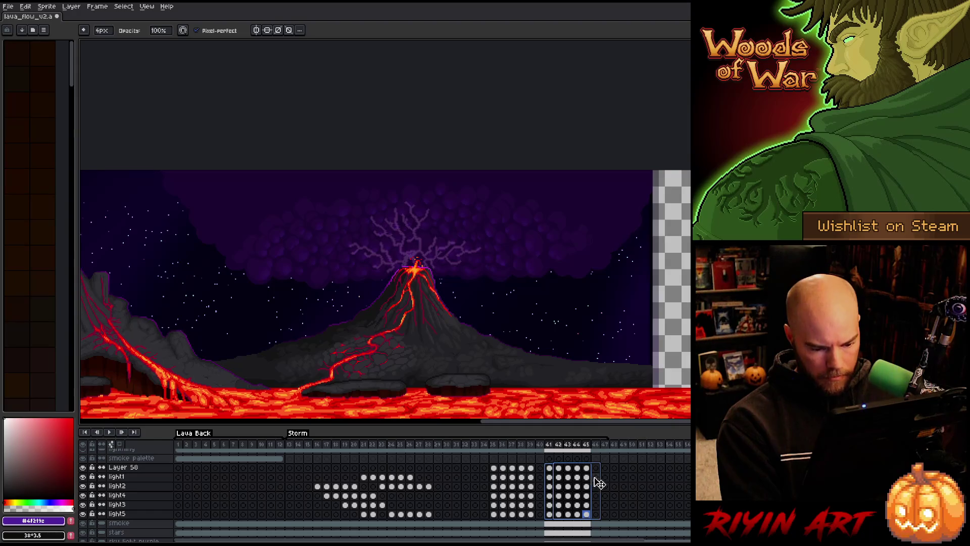
{"action": "mouse_move", "coordinate": [608, 485]}
{"action": "left_mouse_down"}
{"action": "mouse_move", "coordinate": [568, 485]}
{"action": "mouse_move", "coordinate": [568, 514]}
{"action": "left_mouse_up"}
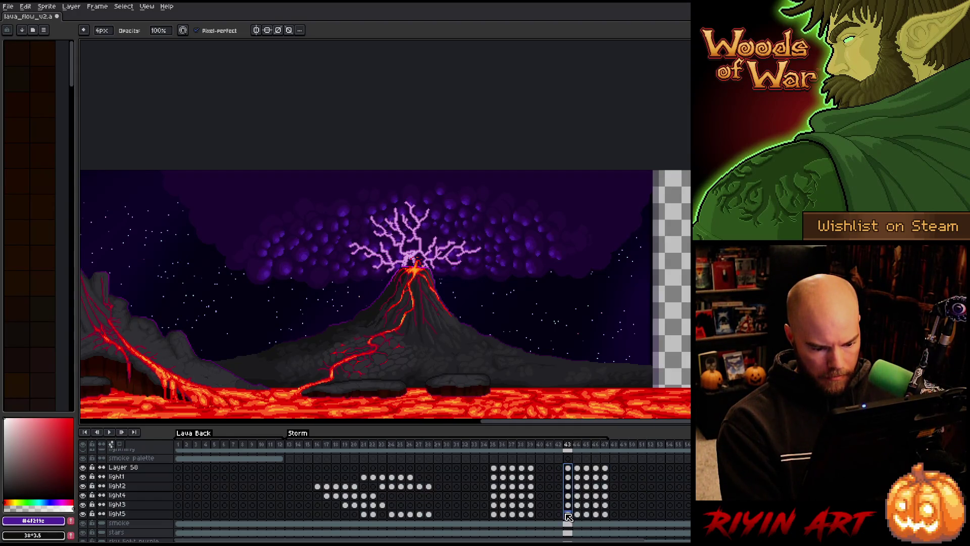
{"action": "left_click", "coordinate": [553, 471]}
{"action": "key", "text": "Return"}
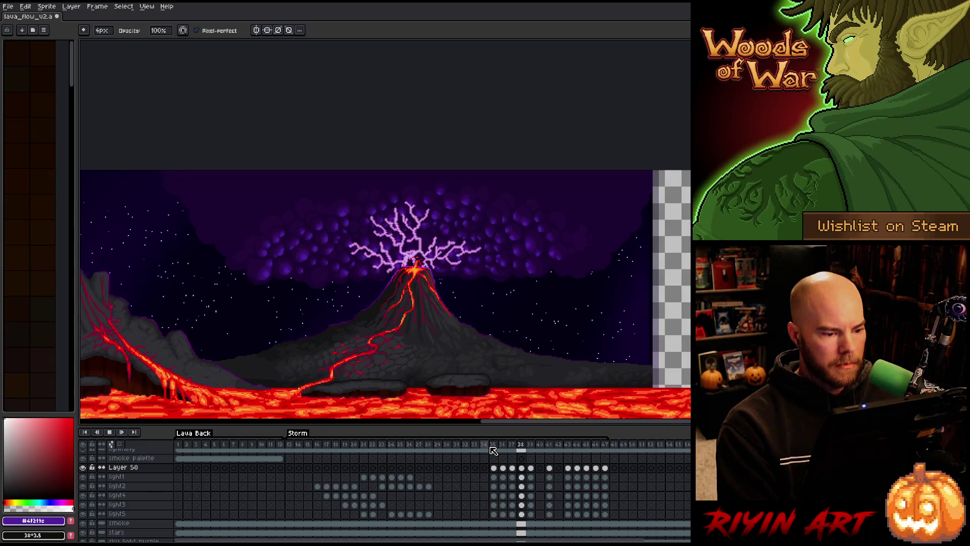
{"action": "key", "text": "Return"}
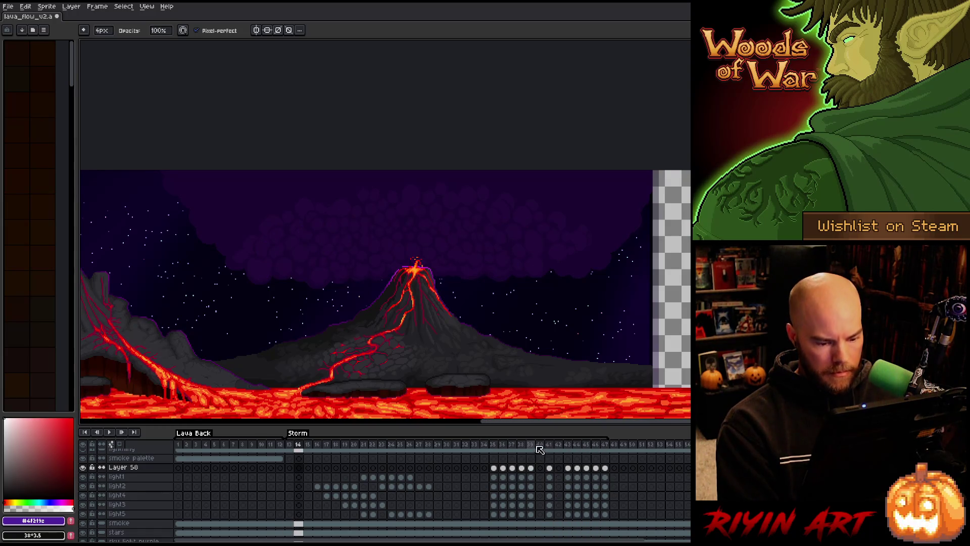
Step: Clear frame 39's cels from Layer 58 to light5 and move the flash cels to frames 40–46
{"action": "left_click", "coordinate": [534, 447]}
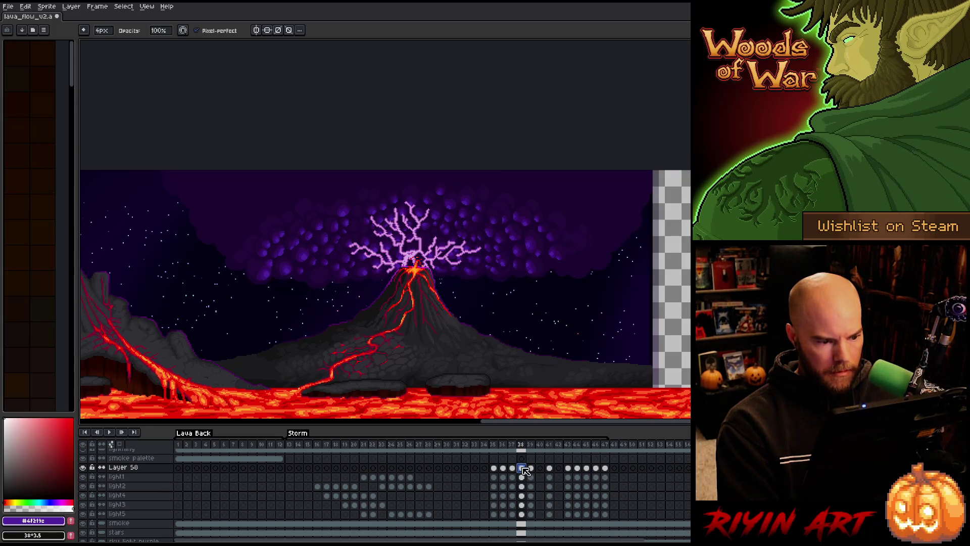
{"action": "left_click_drag", "start_coordinate": [532, 471], "coordinate": [531, 514]}
{"action": "key", "text": "Delete"}
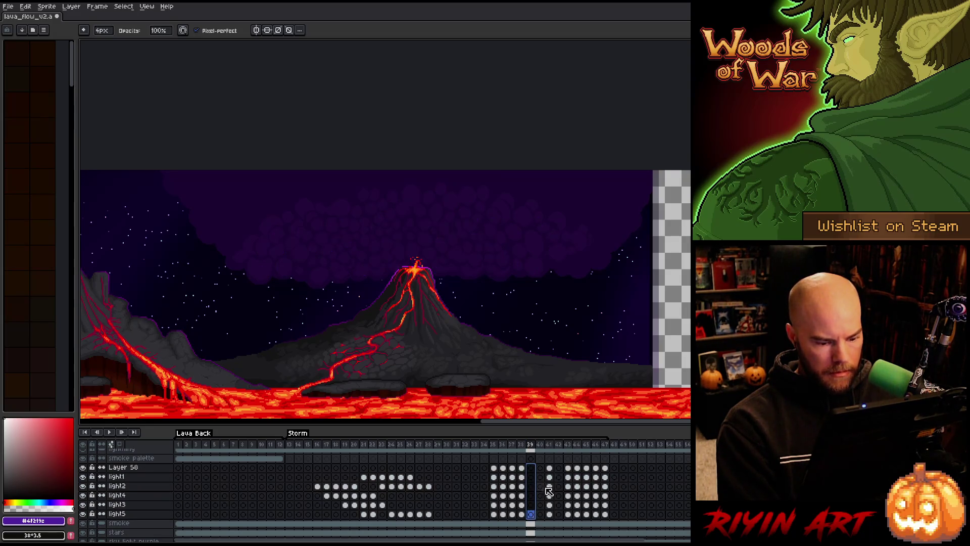
{"action": "mouse_move", "coordinate": [551, 470]}
{"action": "left_mouse_down"}
{"action": "mouse_move", "coordinate": [573, 510]}
{"action": "mouse_move", "coordinate": [609, 515]}
{"action": "left_mouse_up"}
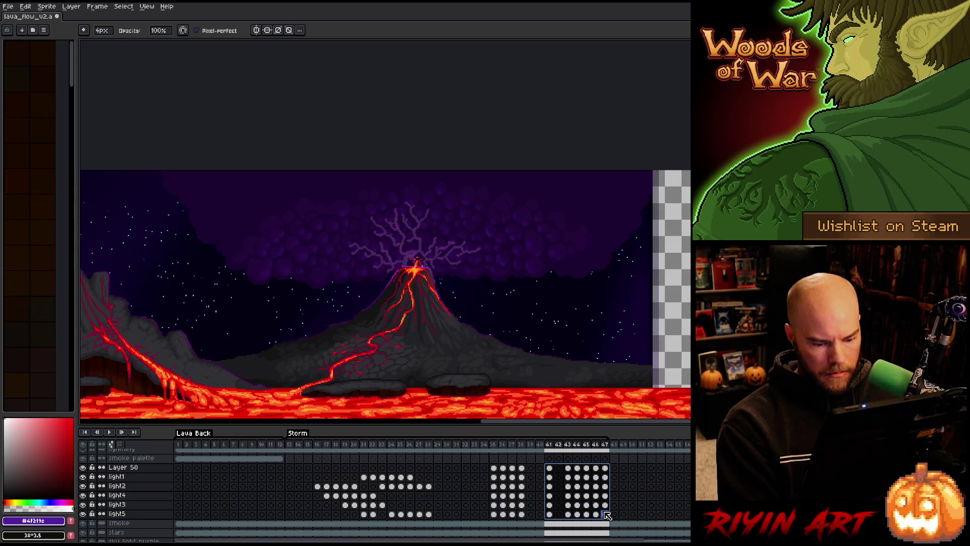
{"action": "left_click_drag", "start_coordinate": [548, 480], "coordinate": [520, 471]}
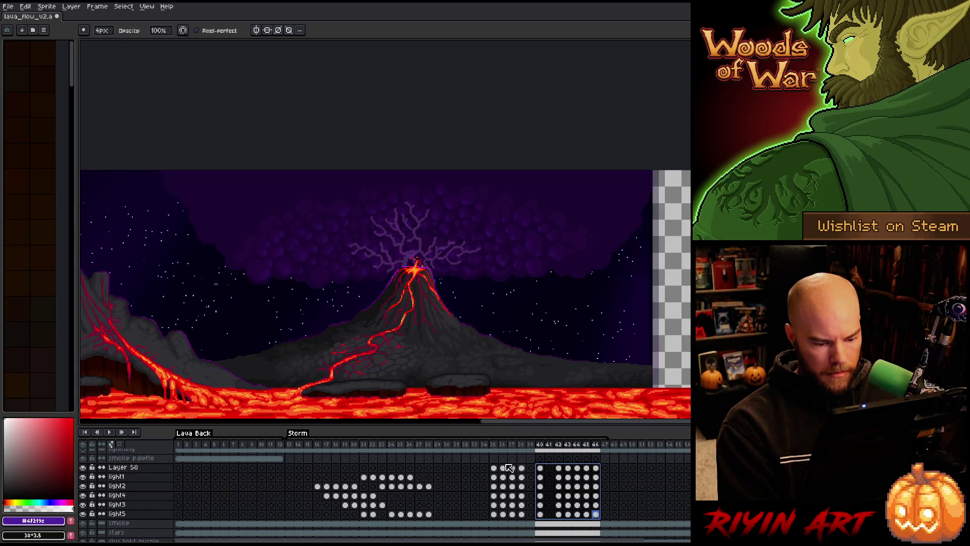
{"action": "key", "text": "Return"}
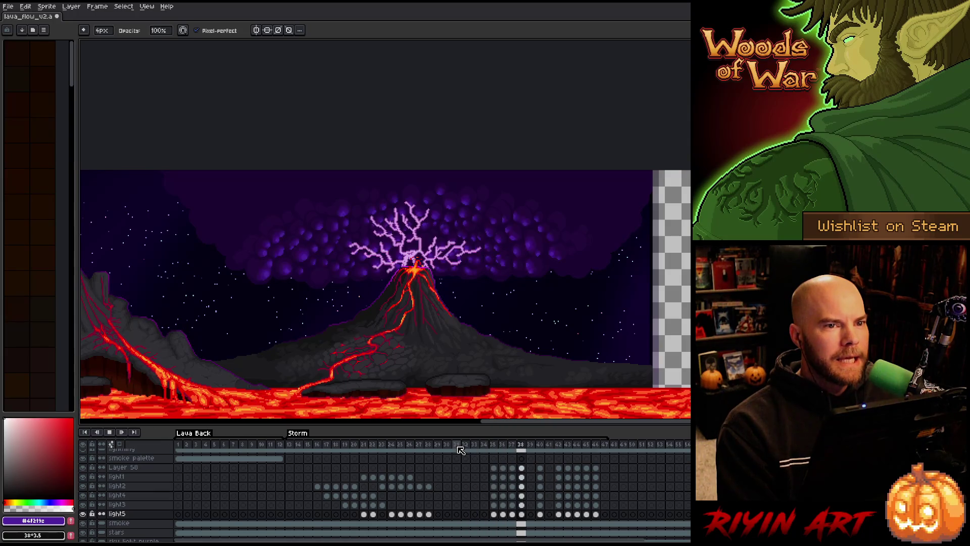
{"action": "key", "text": "Return"}
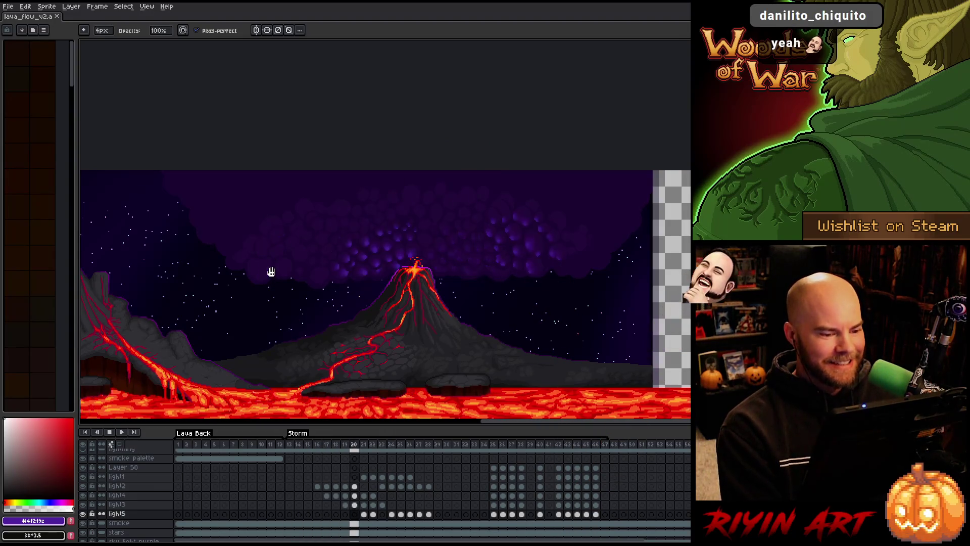
Step: Pan to frame both volcanoes and the lava lake, then play the animation from frame 1
{"action": "key", "text": "space"}
{"action": "mouse_move", "coordinate": [268, 294]}
{"action": "left_mouse_down"}
{"action": "mouse_move", "coordinate": [360, 273]}
{"action": "mouse_move", "coordinate": [381, 278]}
{"action": "left_mouse_up"}
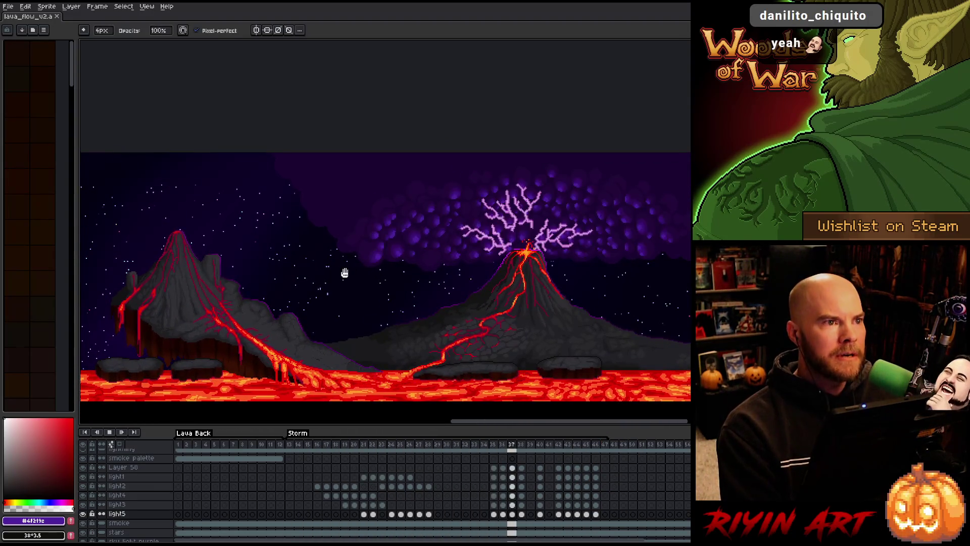
{"action": "left_click", "coordinate": [182, 444]}
{"action": "left_click", "coordinate": [182, 445]}
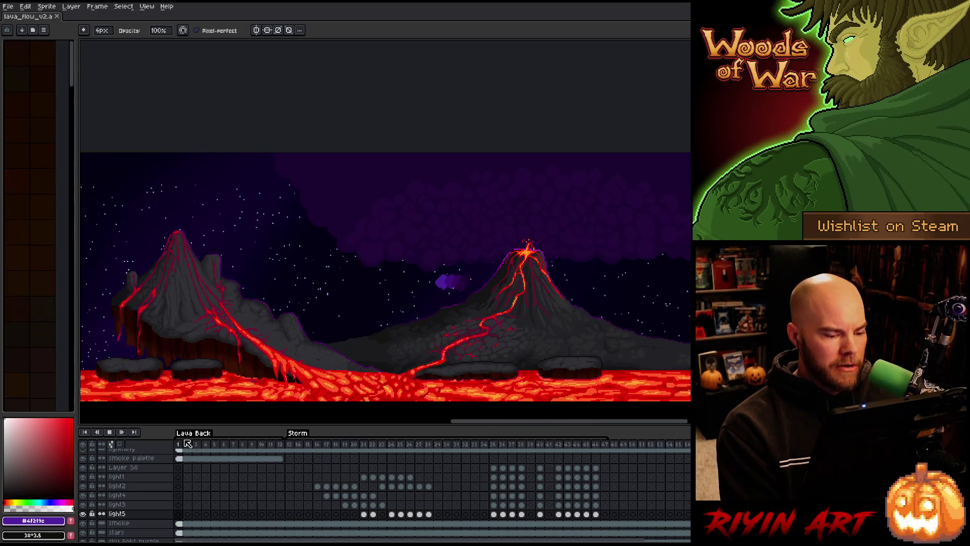
{"action": "key", "text": "space"}
{"action": "left_click_drag", "start_coordinate": [320, 306], "coordinate": [364, 252]}
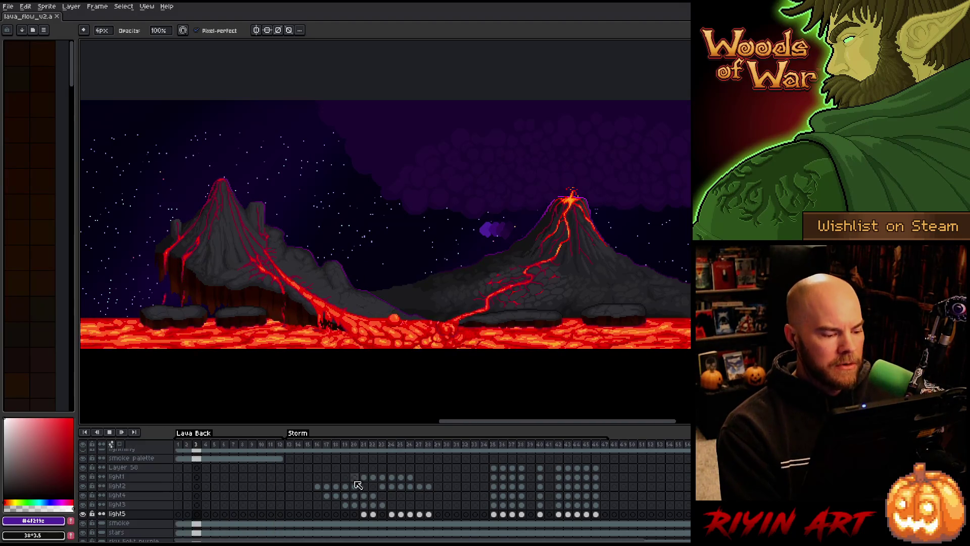
{"action": "key", "text": "Return"}
{"action": "scroll", "coordinate": [283, 465], "scroll_direction": "up", "scroll_amount": 5}
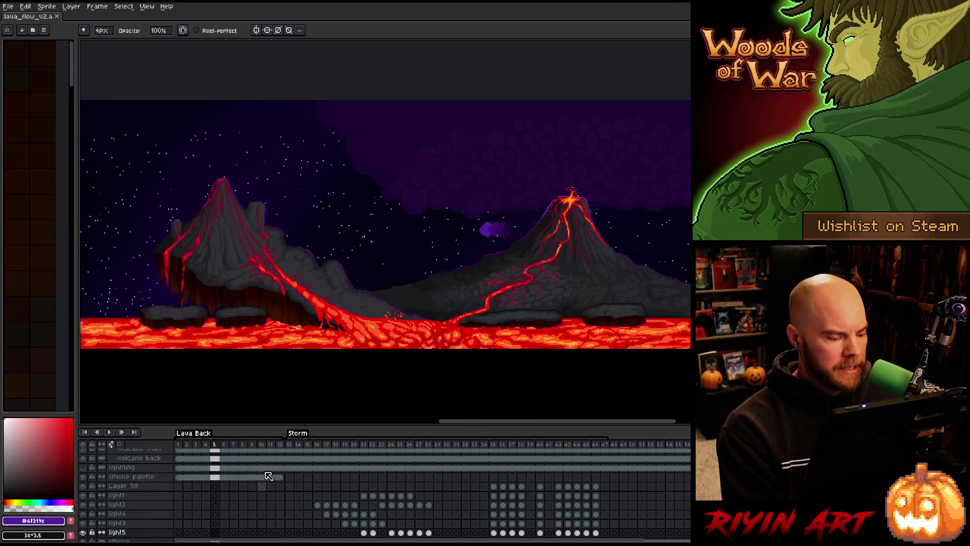
Step: Copy Lava front flow frames 1–12 and paste the loop at frames 13, 25 and 37
{"action": "scroll", "coordinate": [268, 478], "scroll_direction": "up", "scroll_amount": 4}
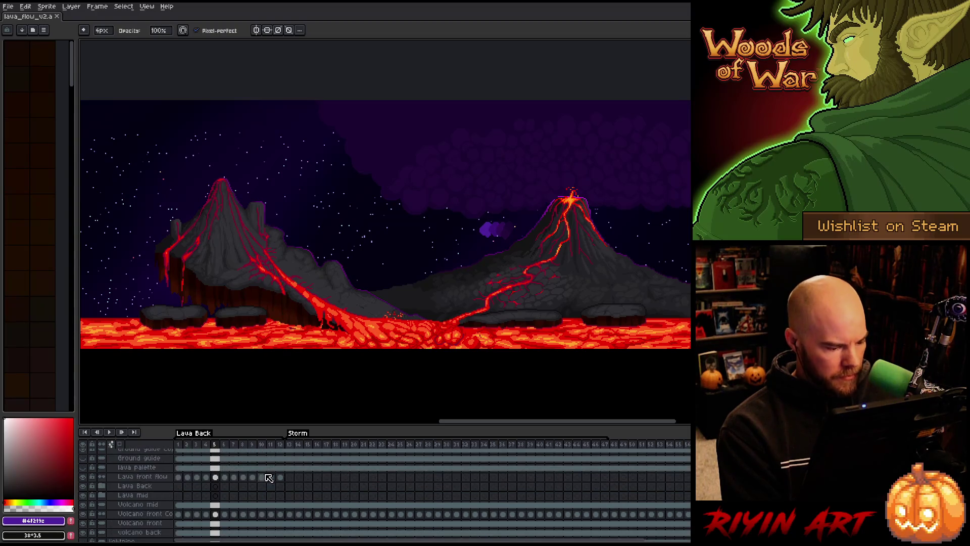
{"action": "left_click_drag", "start_coordinate": [280, 486], "coordinate": [186, 489]}
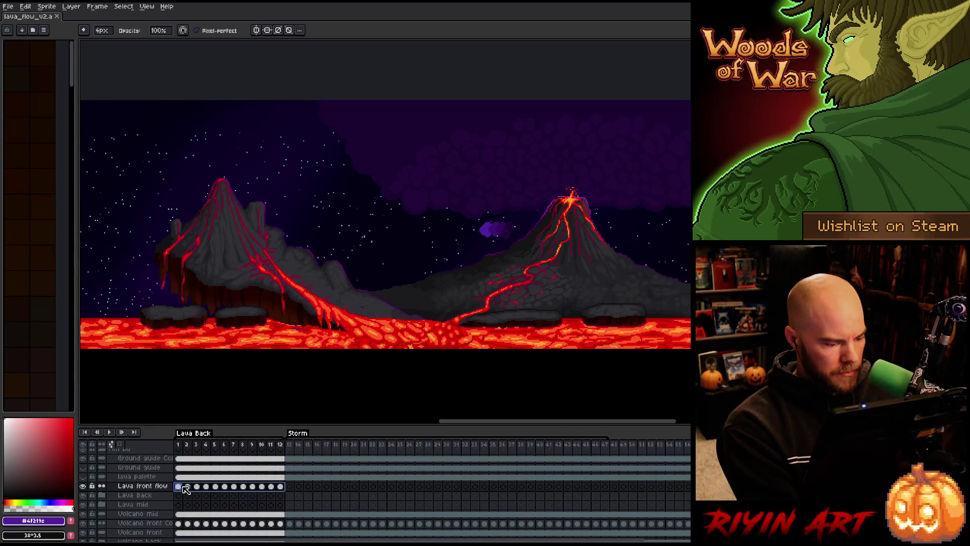
{"action": "left_click", "coordinate": [291, 487]}
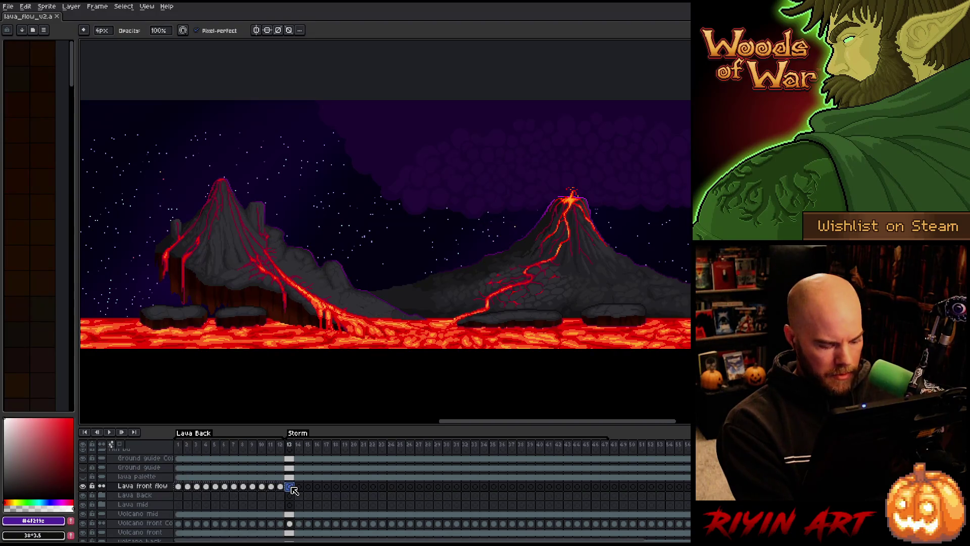
{"action": "key", "text": "ctrl+v"}
{"action": "left_click", "coordinate": [401, 487]}
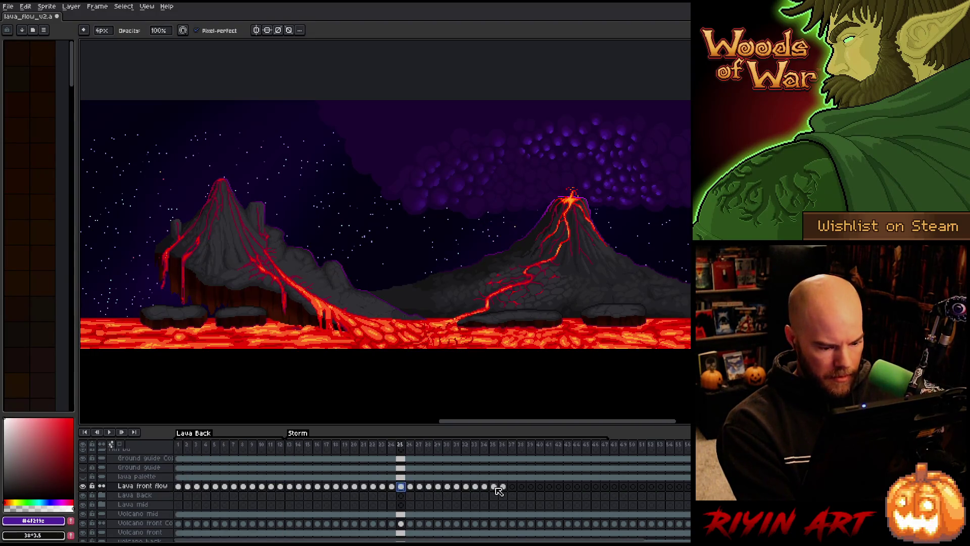
{"action": "left_click", "coordinate": [512, 487]}
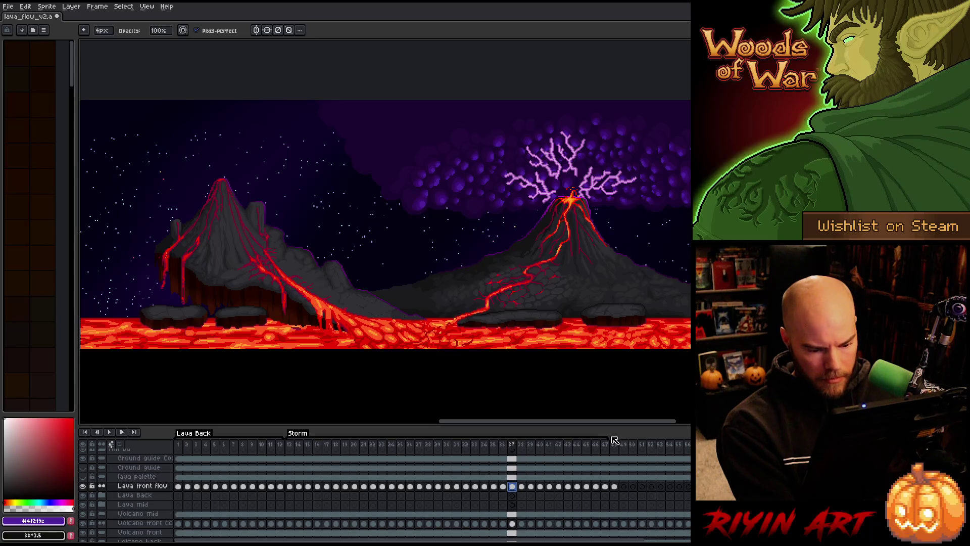
{"action": "left_click", "coordinate": [288, 446]}
Step: Check frame 48's Frame Properties without changes, then play the extended loop
{"action": "right_click", "coordinate": [618, 447]}
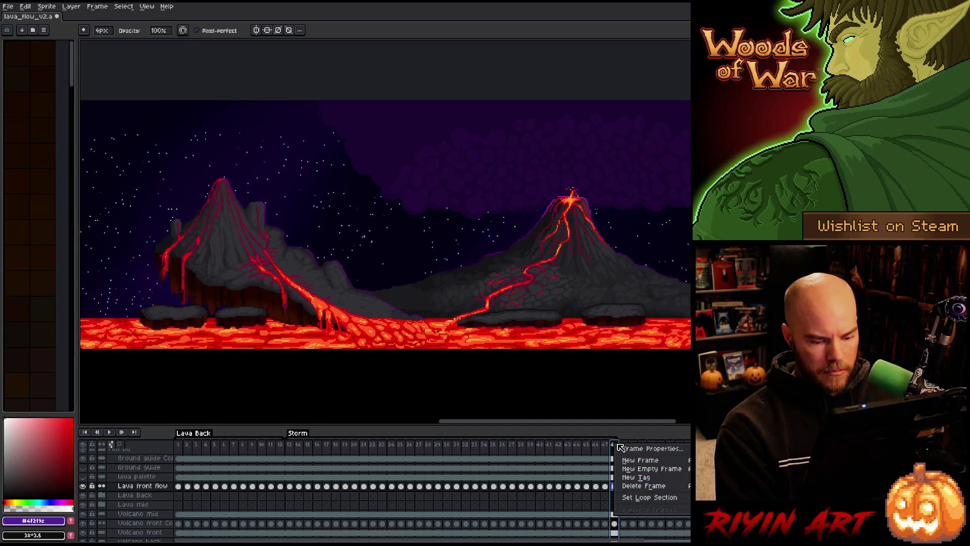
{"action": "left_click", "coordinate": [628, 450]}
{"action": "left_click", "coordinate": [530, 296]}
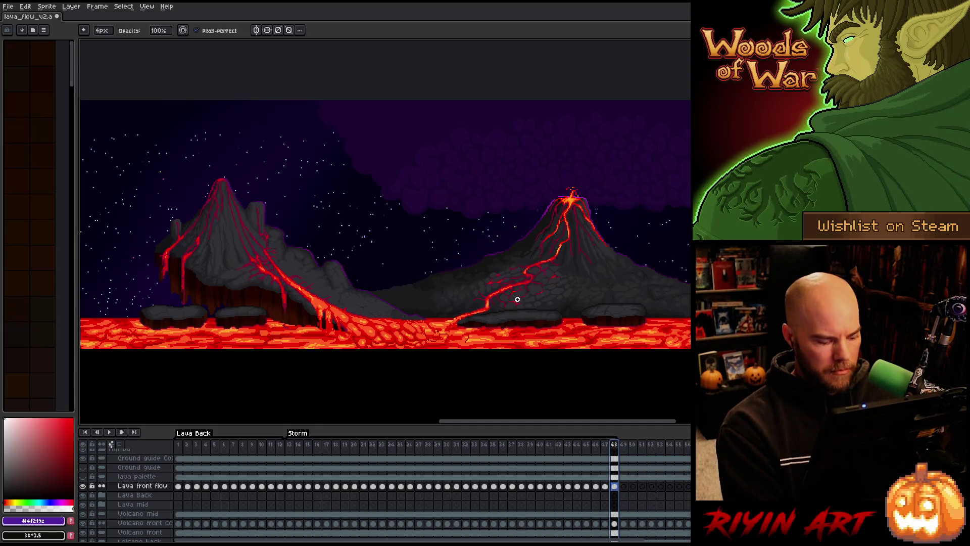
{"action": "key", "text": "Return"}
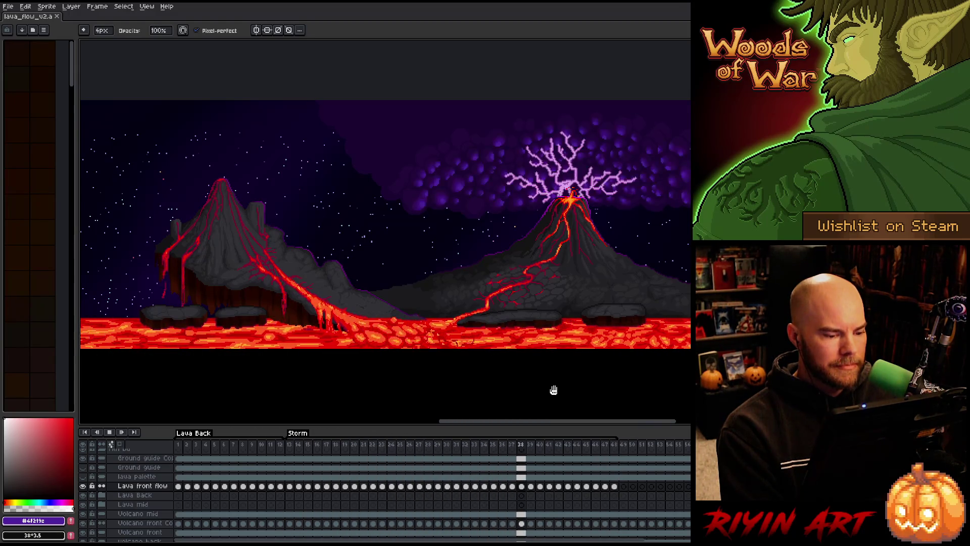
{"action": "key", "text": "Return"}
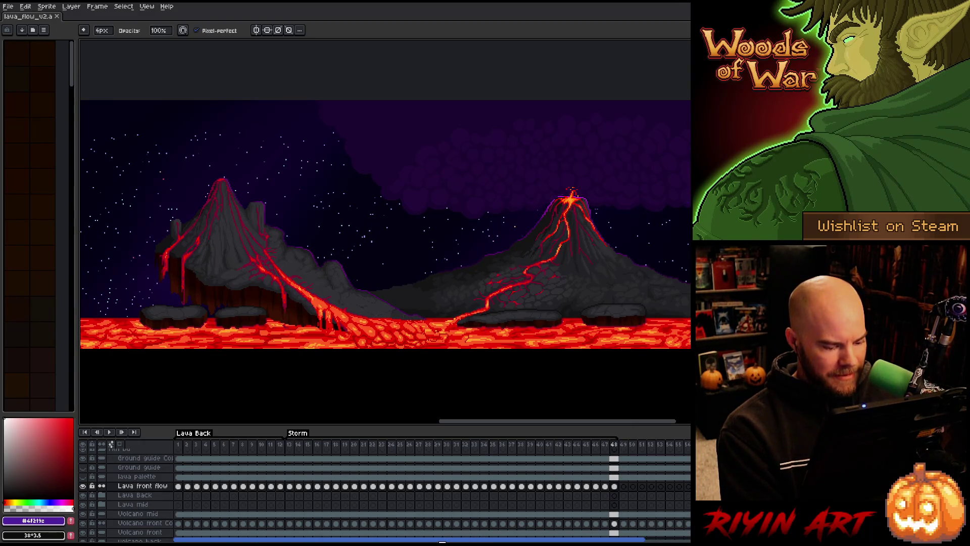
{"action": "scroll", "coordinate": [202, 505], "scroll_direction": "up", "scroll_amount": 1}
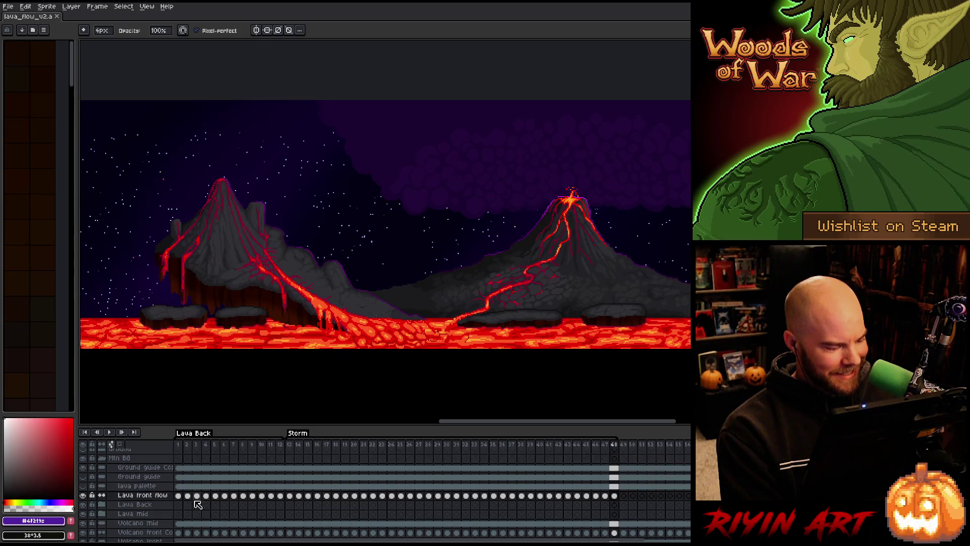
Step: Expand Lava Back and paste its frames 1–12 lava cycle at frames 13, 25 and 37
{"action": "left_click", "coordinate": [102, 504]}
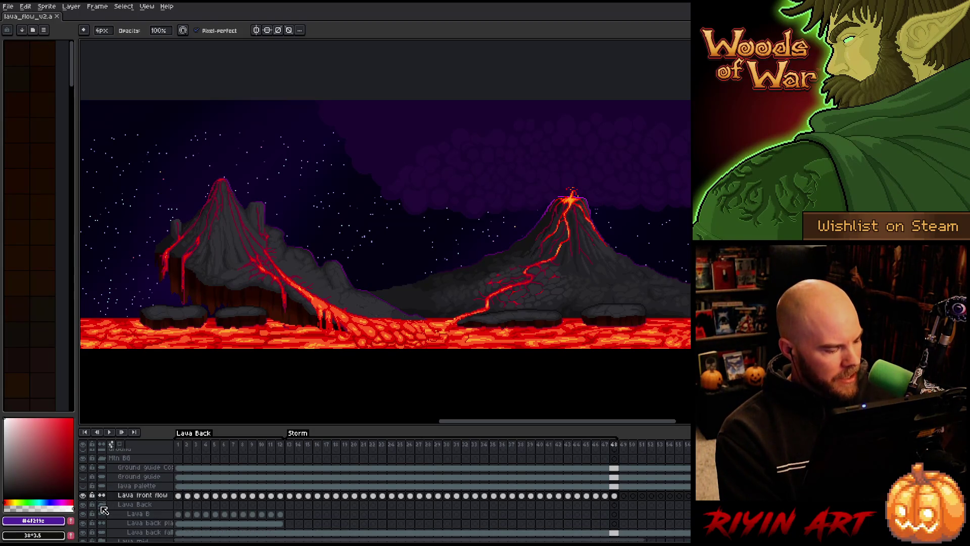
{"action": "scroll", "coordinate": [215, 512], "scroll_direction": "down", "scroll_amount": 2}
{"action": "left_click_drag", "start_coordinate": [184, 499], "coordinate": [284, 507]}
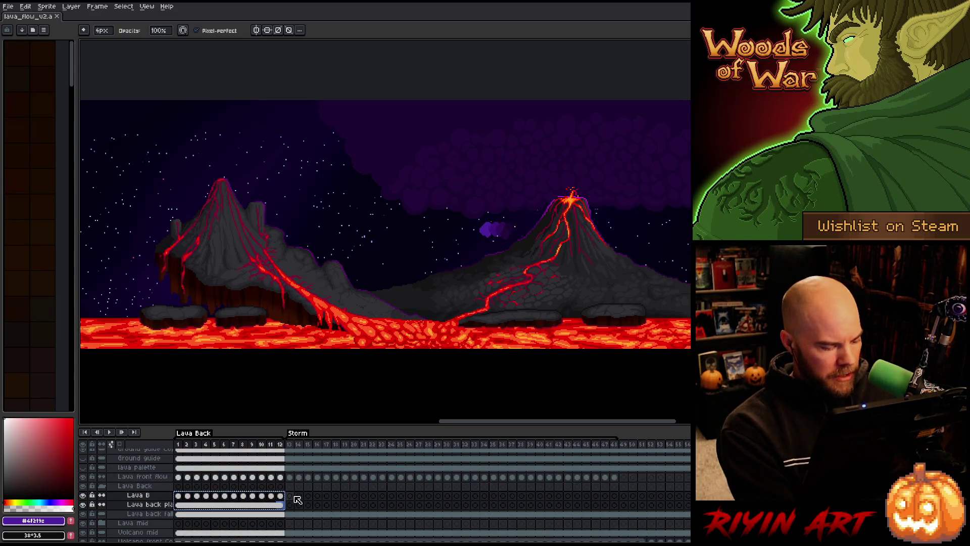
{"action": "left_click", "coordinate": [290, 496]}
{"action": "key", "text": "ctrl+v"}
{"action": "left_click", "coordinate": [401, 495]}
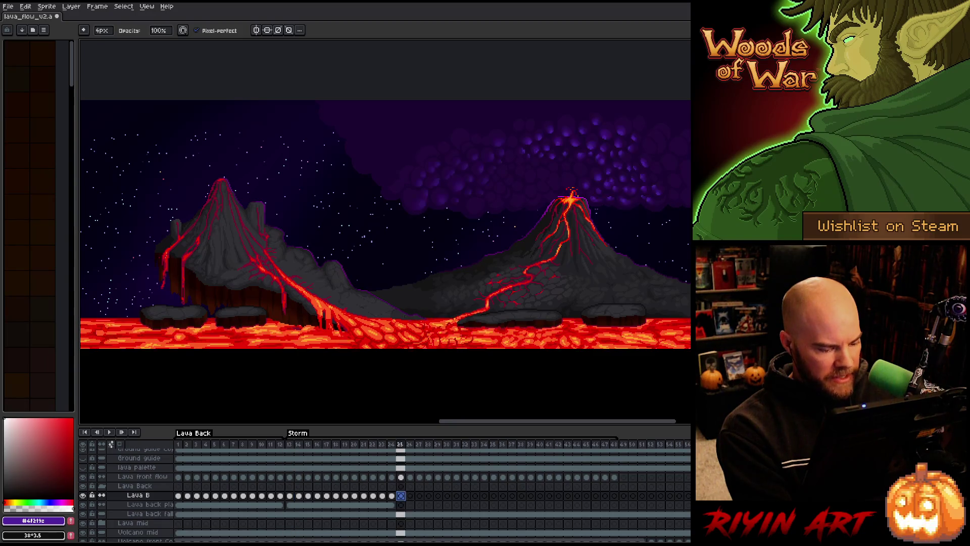
{"action": "key", "text": "ctrl+v"}
{"action": "left_click", "coordinate": [513, 496]}
{"action": "key", "text": "ctrl+v"}
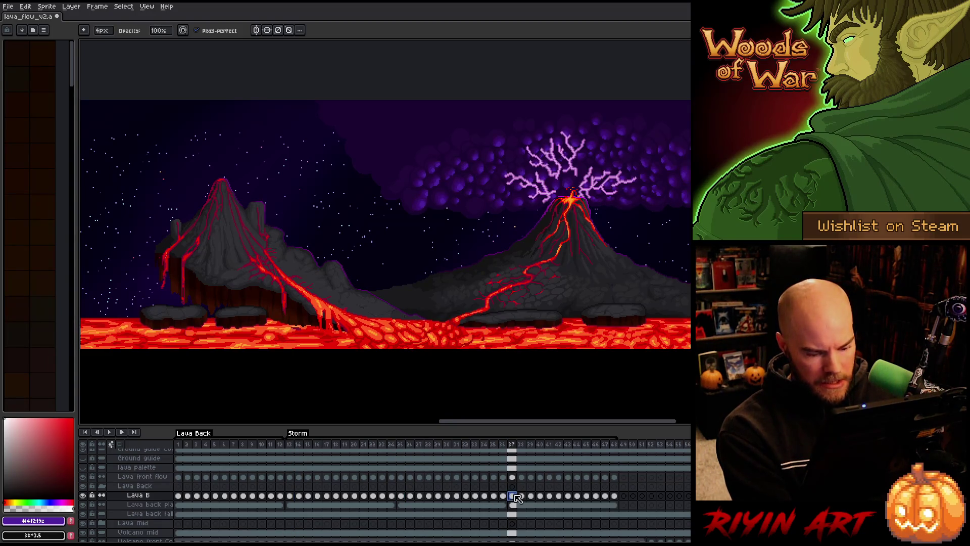
Step: Link the mid lava cels across frames 1–48 and save the file
{"action": "scroll", "coordinate": [183, 521], "scroll_direction": "up", "scroll_amount": 3}
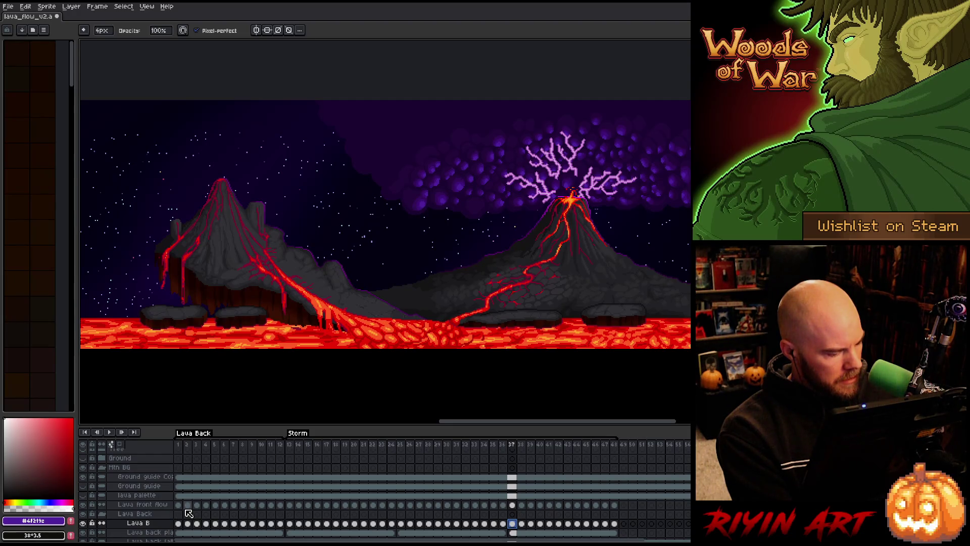
{"action": "scroll", "coordinate": [189, 513], "scroll_direction": "down", "scroll_amount": 5}
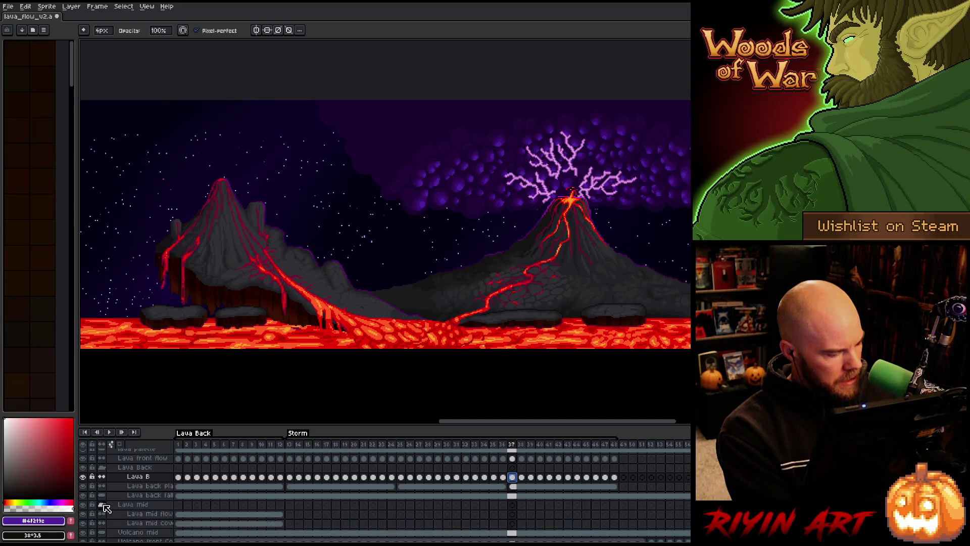
{"action": "scroll", "coordinate": [200, 502], "scroll_direction": "down", "scroll_amount": 3}
{"action": "left_click_drag", "start_coordinate": [181, 490], "coordinate": [621, 498]}
{"action": "right_click", "coordinate": [620, 498]}
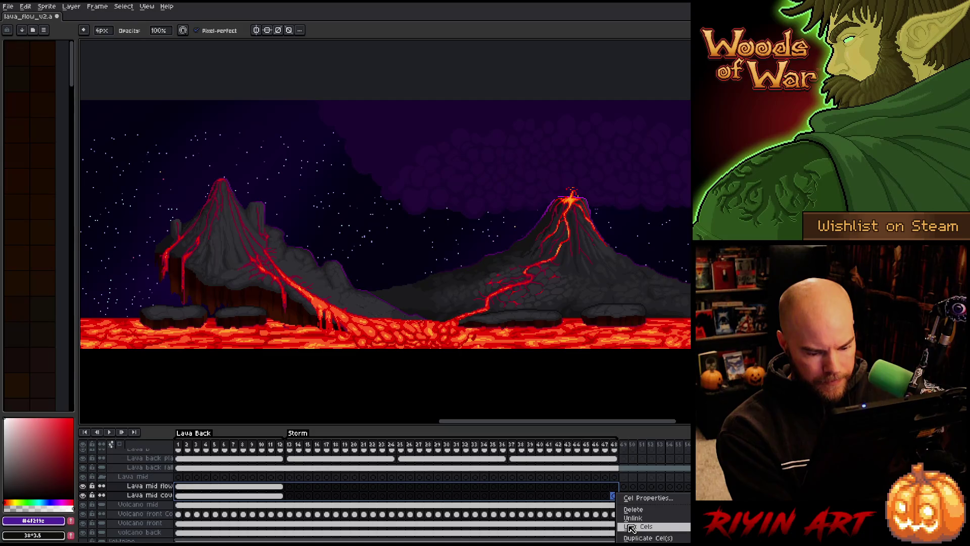
{"action": "left_click", "coordinate": [631, 528]}
{"action": "key", "text": "ctrl+s"}
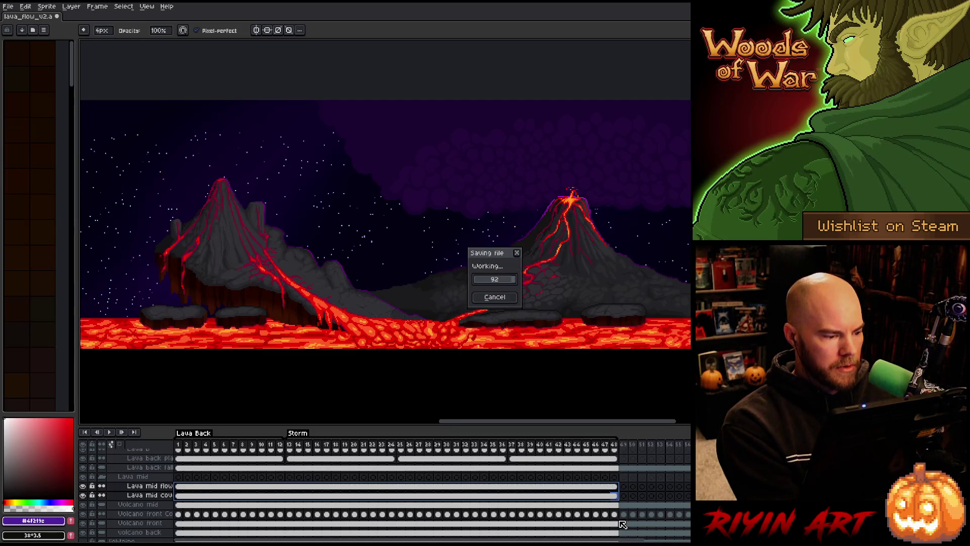
Step: Save again, play the animation, then make the Ground layer visible and replay
{"action": "left_click", "coordinate": [293, 445]}
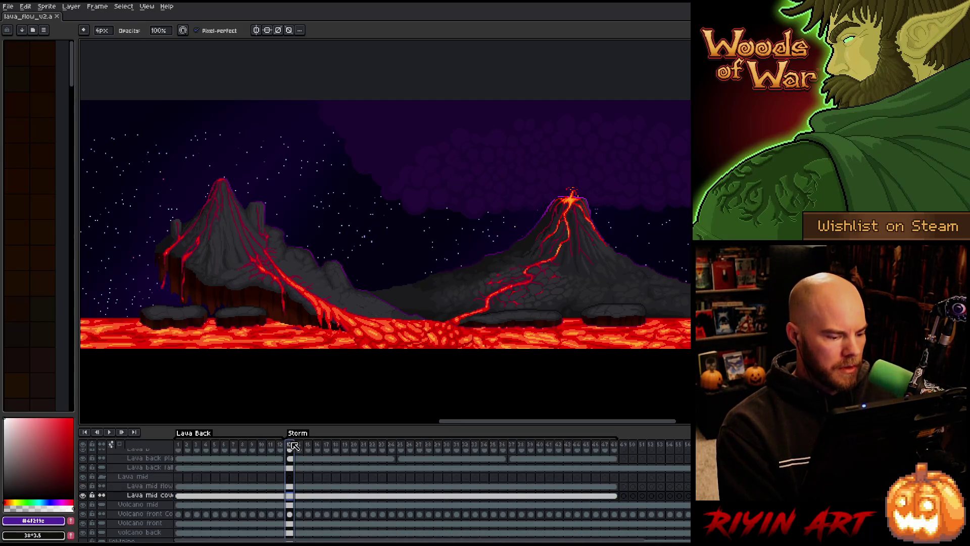
{"action": "key", "text": "ctrl+s"}
{"action": "key", "text": "Return"}
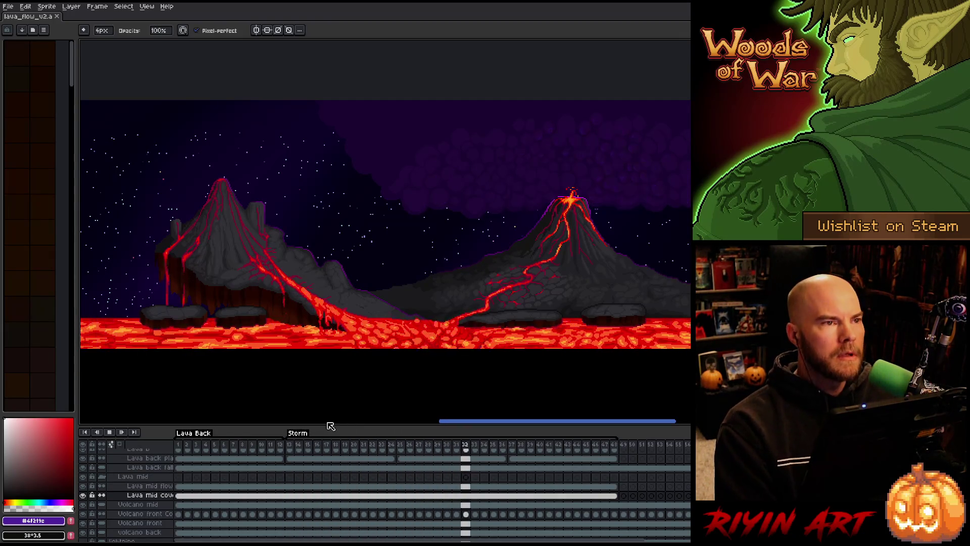
{"action": "key", "text": "Return"}
{"action": "scroll", "coordinate": [158, 500], "scroll_direction": "up", "scroll_amount": 5}
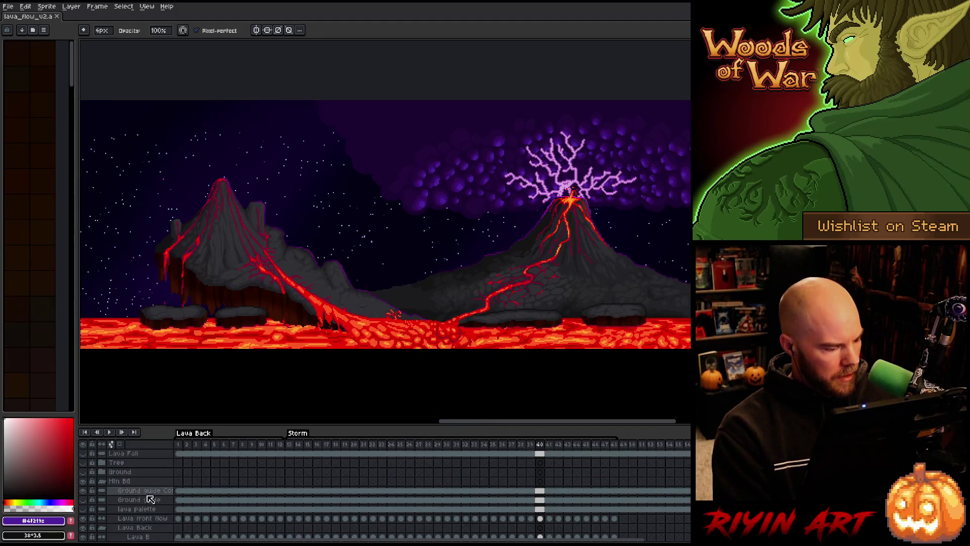
{"action": "left_click", "coordinate": [85, 472]}
{"action": "scroll", "coordinate": [297, 489], "scroll_direction": "down", "scroll_amount": 3}
{"action": "key", "text": "Return"}
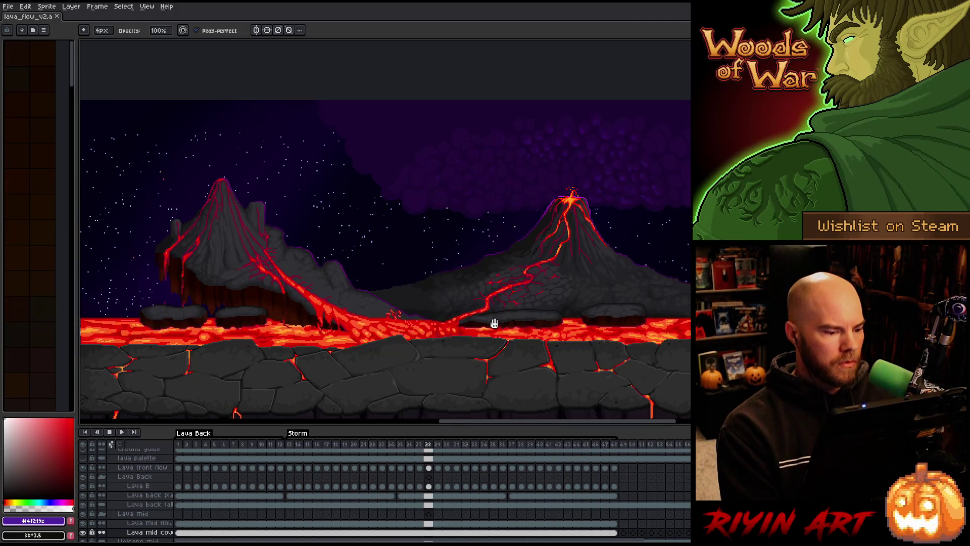
Step: Show the rocky Ground layer beneath the volcanoes and preview the animation
{"action": "key", "text": "ctrl"}
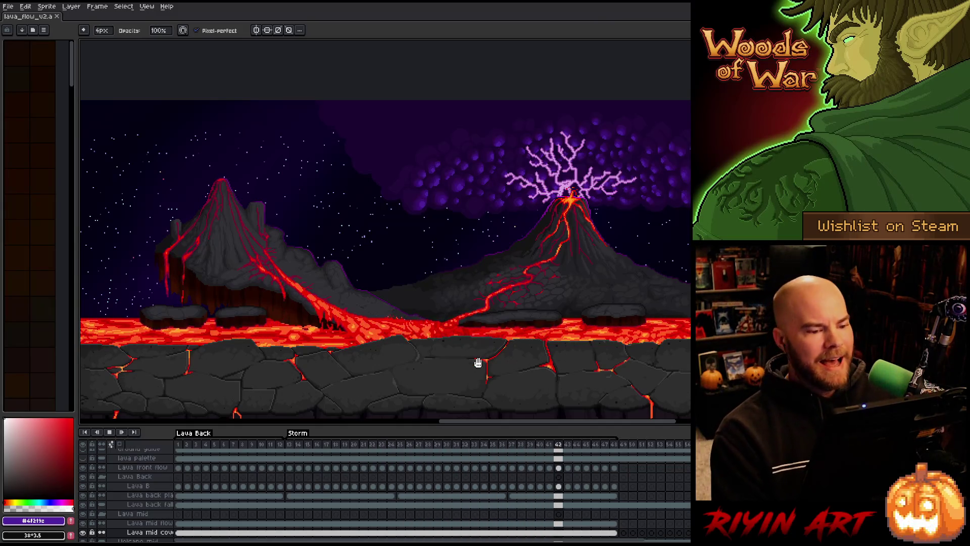
{"action": "scroll", "coordinate": [515, 183], "scroll_direction": "up", "scroll_amount": 3}
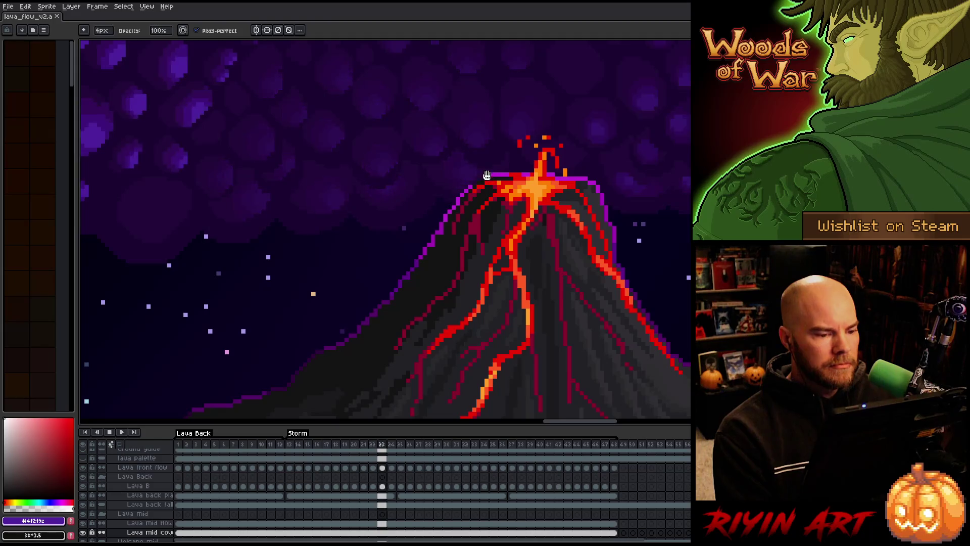
Step: Stop playback, select the Volcano back layer, sample the crater rim's magenta, and replay
{"action": "key", "text": "Return"}
{"action": "key", "text": "v"}
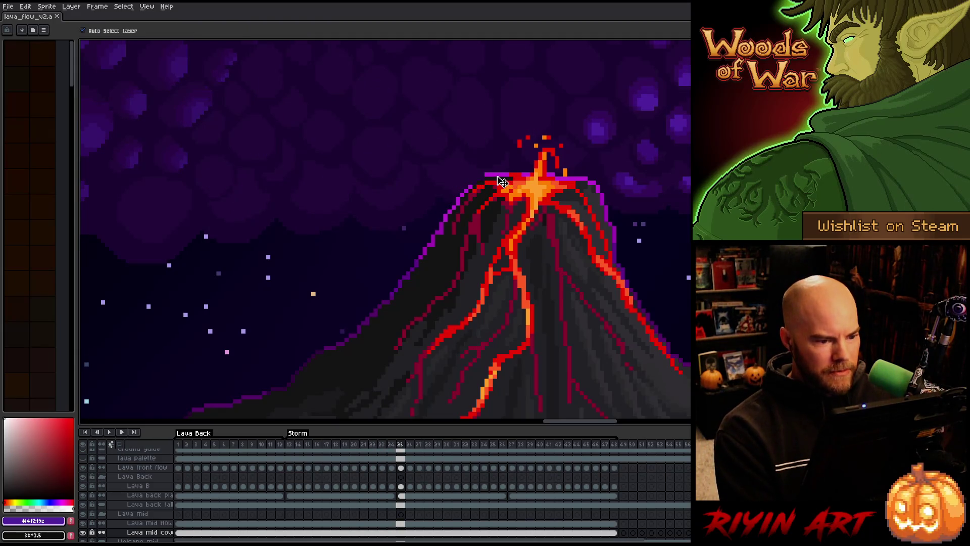
{"action": "left_click", "coordinate": [500, 180]}
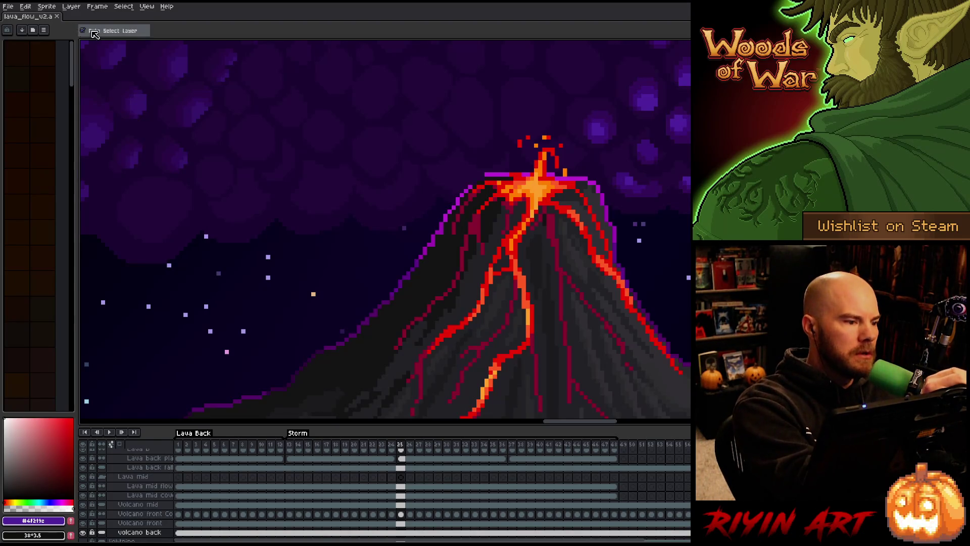
{"action": "key", "text": "b"}
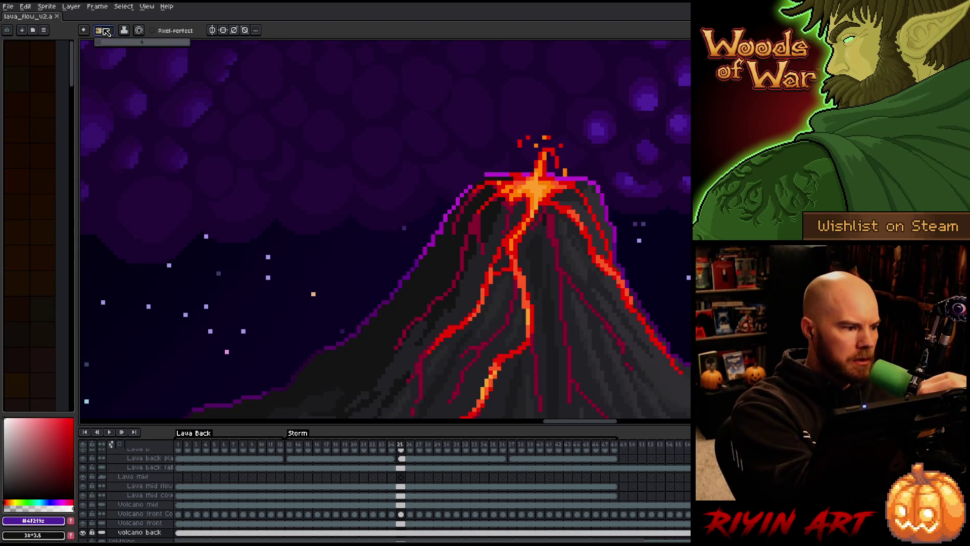
{"action": "left_click", "coordinate": [481, 178], "text": "alt"}
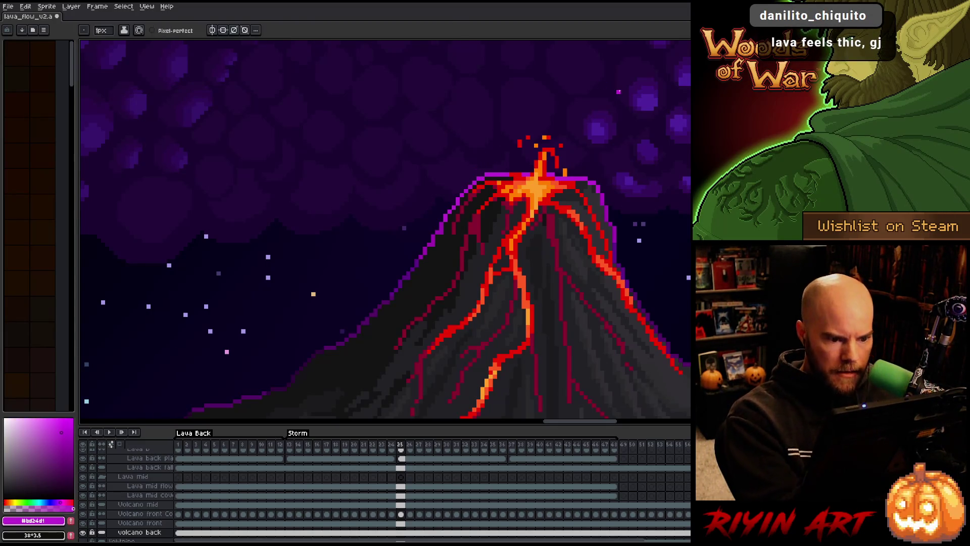
{"action": "scroll", "coordinate": [616, 204], "scroll_direction": "down", "scroll_amount": 3}
{"action": "key", "text": "Return"}
Step: Frame the volcano peak and open a floating animated preview of the scene
{"action": "mouse_move", "coordinate": [616, 204]}
{"action": "left_mouse_down"}
{"action": "mouse_move", "coordinate": [490, 267]}
{"action": "mouse_move", "coordinate": [455, 310]}
{"action": "left_mouse_up"}
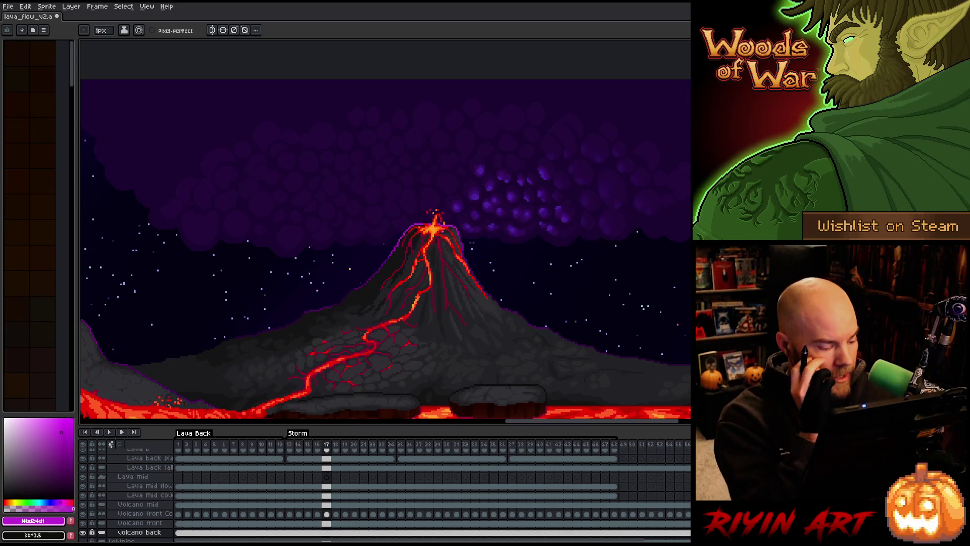
{"action": "left_click_drag", "start_coordinate": [334, 383], "coordinate": [353, 355]}
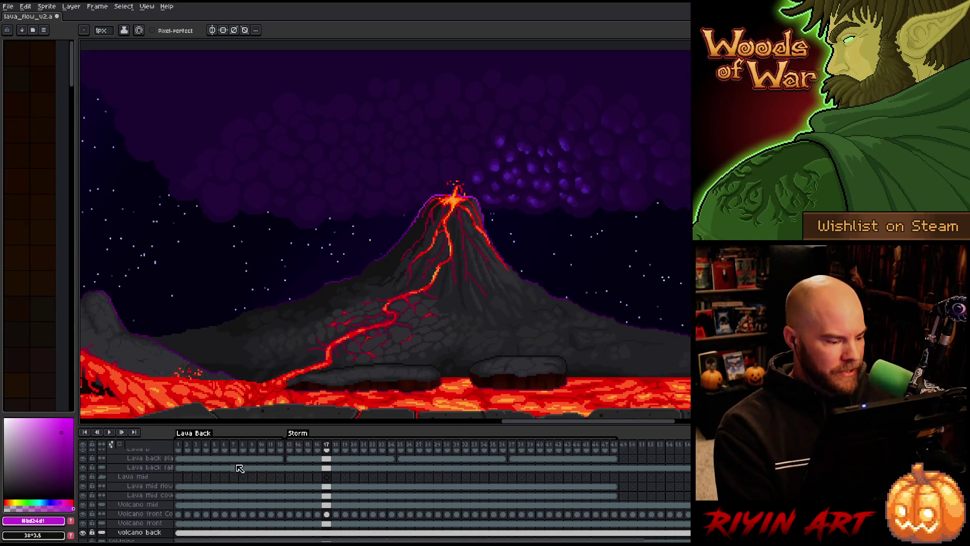
{"action": "scroll", "coordinate": [243, 460], "scroll_direction": "up", "scroll_amount": 4}
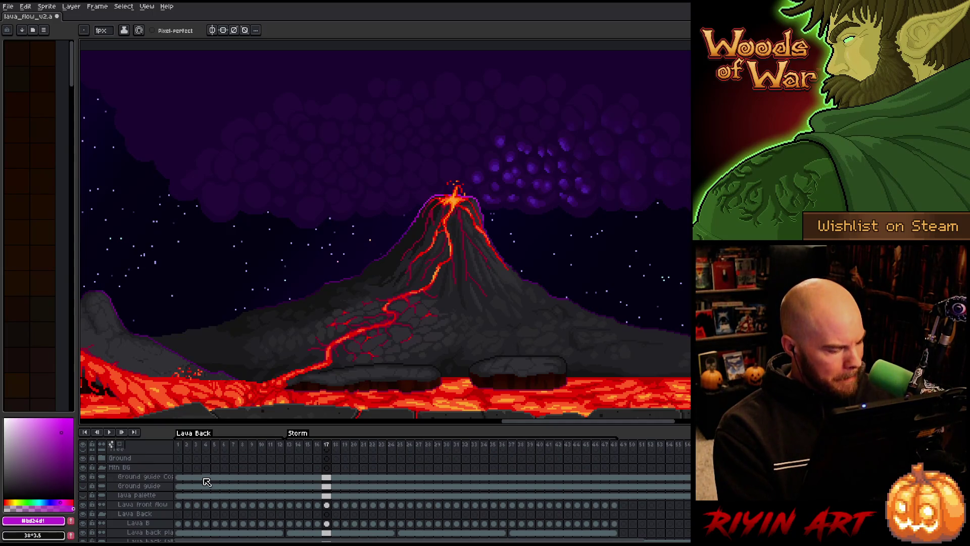
{"action": "scroll", "coordinate": [395, 342], "scroll_direction": "up", "scroll_amount": 4}
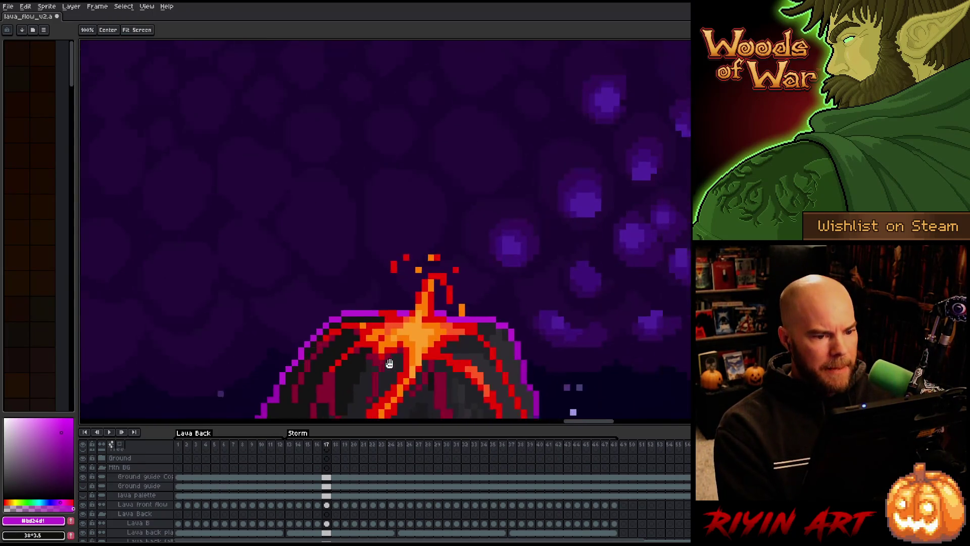
{"action": "scroll", "coordinate": [395, 343], "scroll_direction": "up", "scroll_amount": 1}
{"action": "left_click_drag", "start_coordinate": [395, 342], "coordinate": [418, 331]}
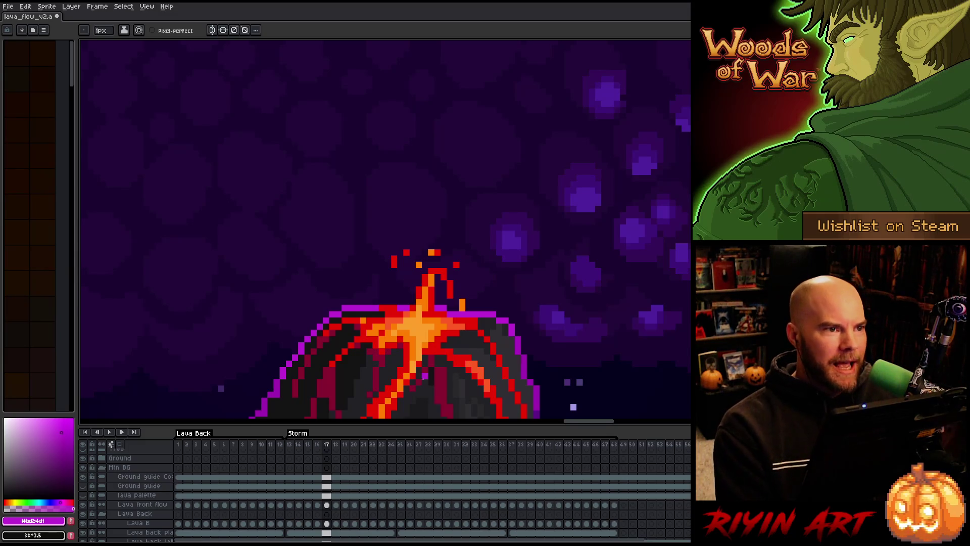
{"action": "scroll", "coordinate": [424, 376], "scroll_direction": "down", "scroll_amount": 3}
{"action": "scroll", "coordinate": [422, 283], "scroll_direction": "up", "scroll_amount": 1}
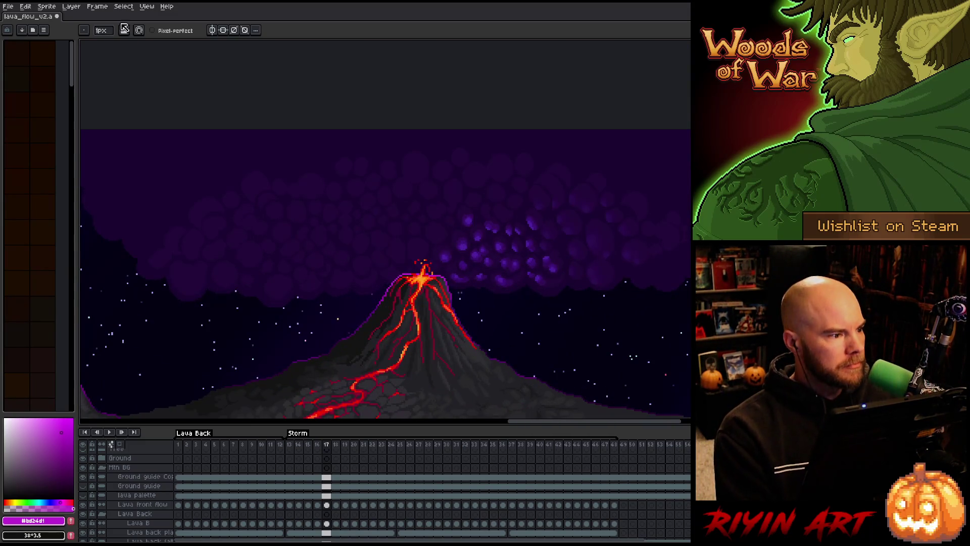
{"action": "left_click", "coordinate": [145, 6]}
{"action": "mouse_move", "coordinate": [162, 106]}
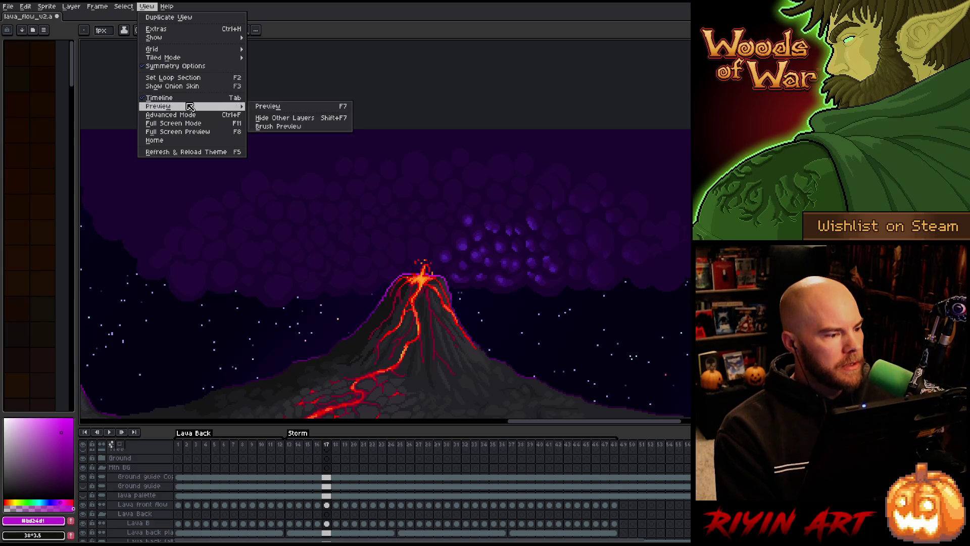
{"action": "left_click", "coordinate": [266, 105]}
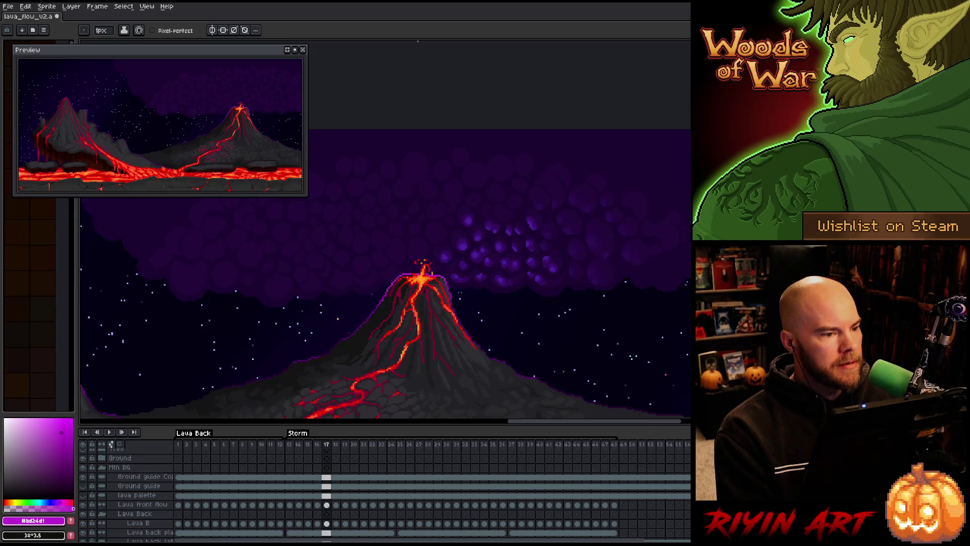
{"action": "scroll", "coordinate": [444, 325], "scroll_direction": "up", "scroll_amount": 3}
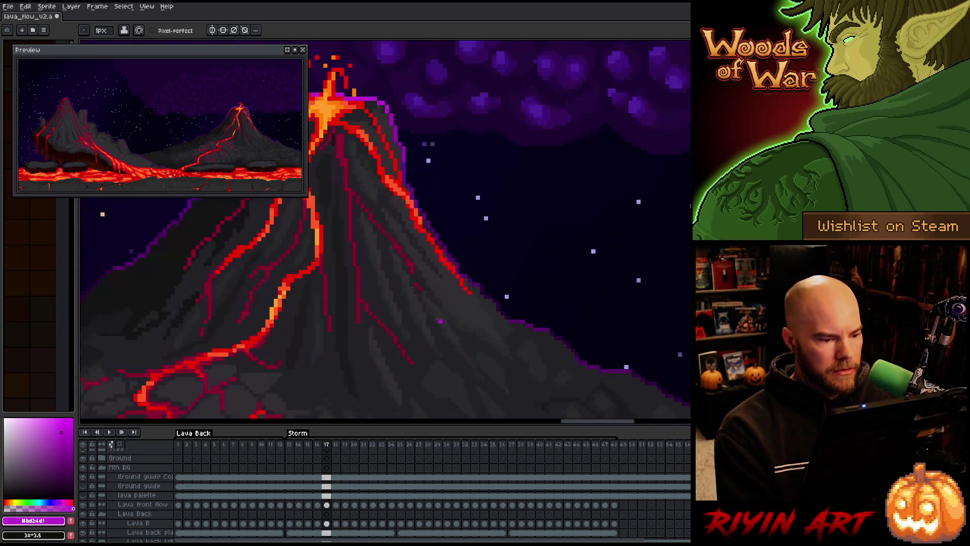
{"action": "scroll", "coordinate": [444, 326], "scroll_direction": "down", "scroll_amount": 3}
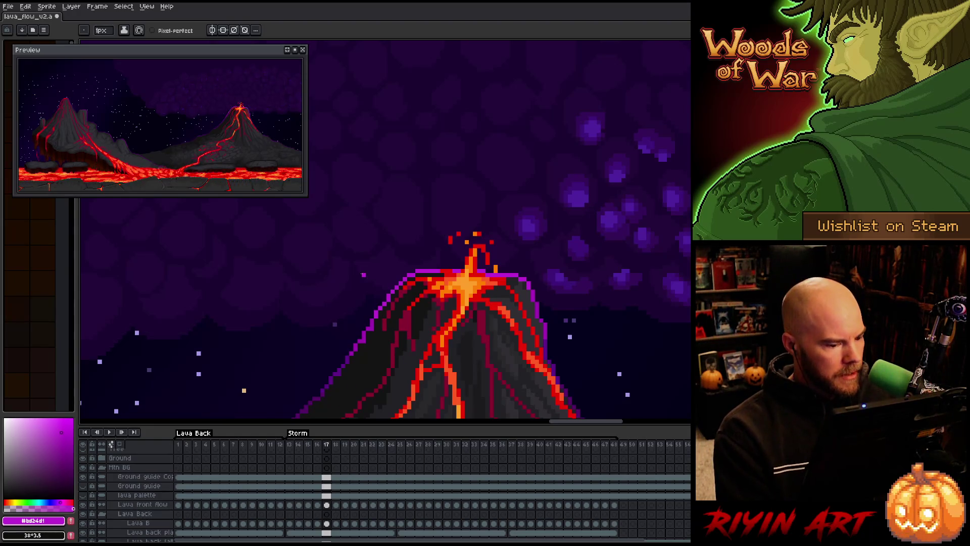
Step: Undo the last change, then erase the lava sparks above the peak on Volcano back
{"action": "key", "text": "ctrl+z"}
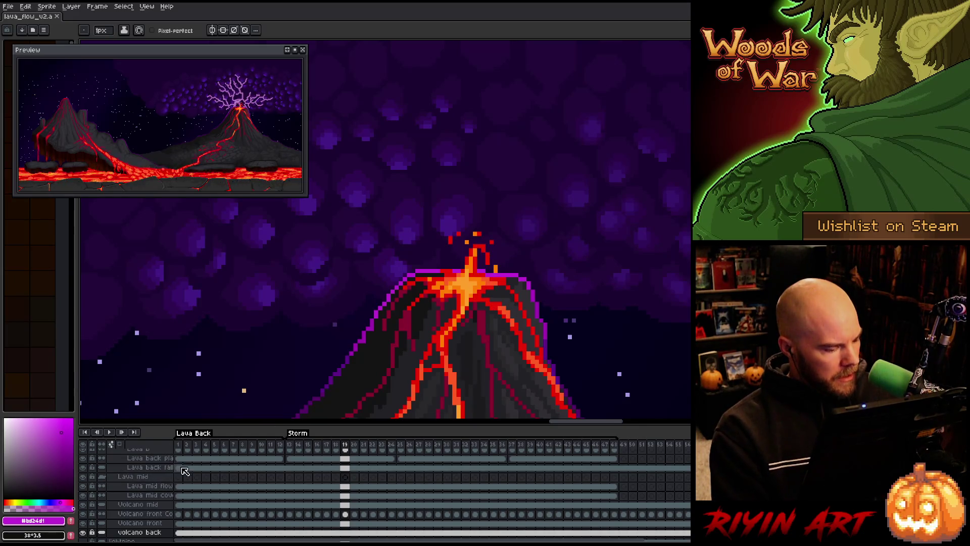
{"action": "scroll", "coordinate": [189, 473], "scroll_direction": "up", "scroll_amount": 2}
{"action": "scroll", "coordinate": [189, 474], "scroll_direction": "up", "scroll_amount": 2}
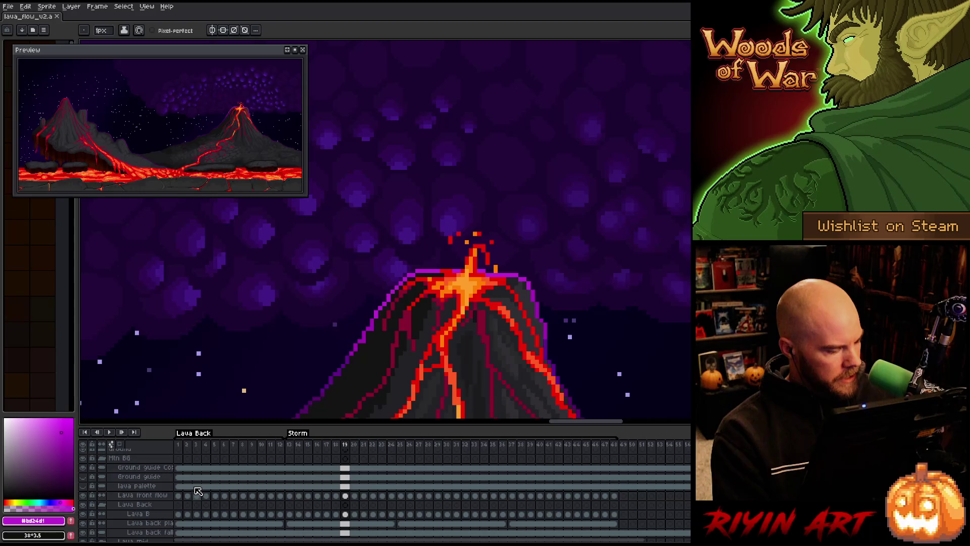
{"action": "scroll", "coordinate": [438, 209], "scroll_direction": "up", "scroll_amount": 2}
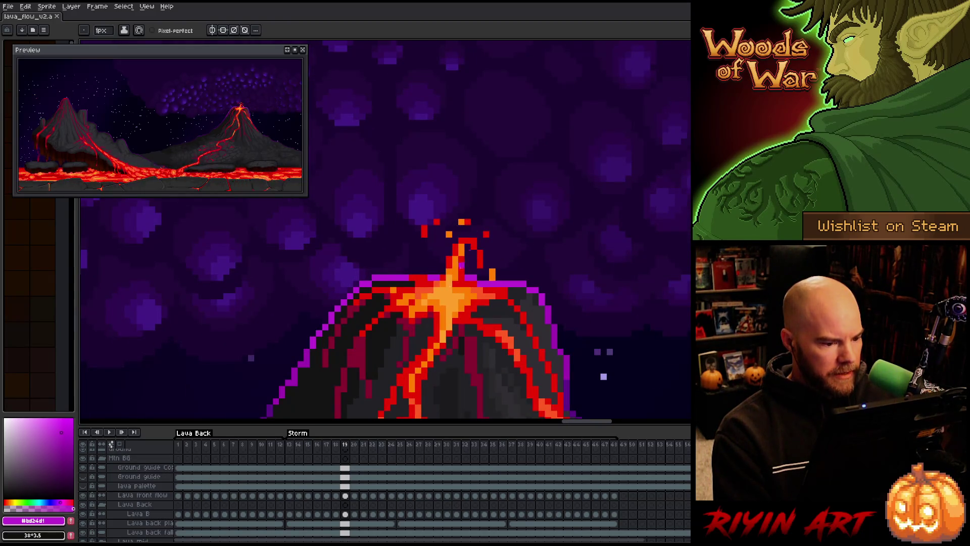
{"action": "key", "text": "v"}
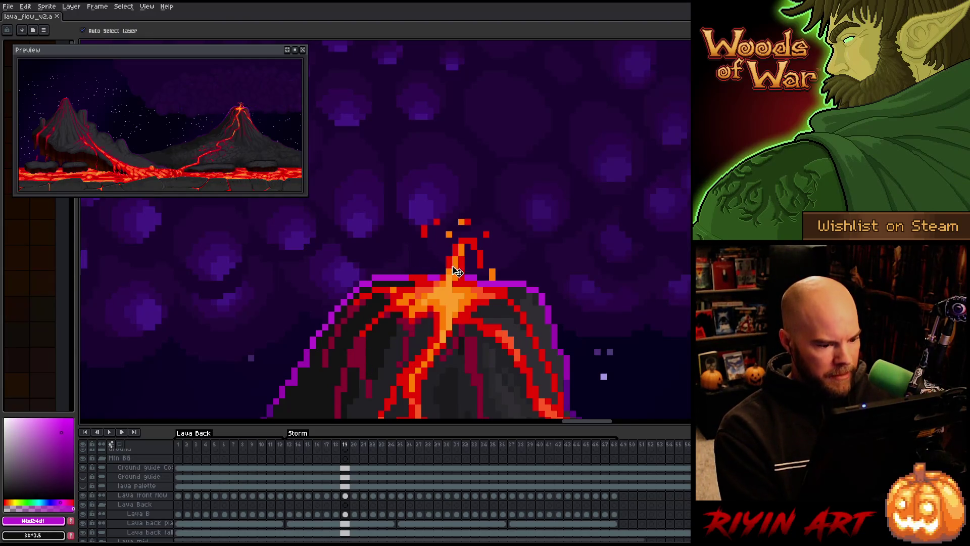
{"action": "left_click", "coordinate": [468, 282]}
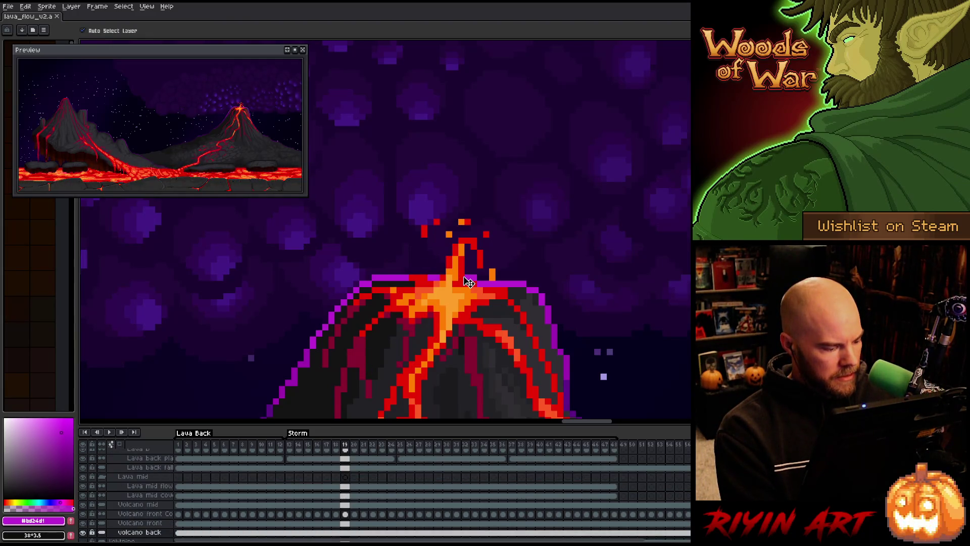
{"action": "key", "text": "e"}
{"action": "mouse_move", "coordinate": [475, 235]}
{"action": "left_mouse_down"}
{"action": "mouse_move", "coordinate": [472, 247]}
{"action": "mouse_move", "coordinate": [434, 243]}
{"action": "mouse_move", "coordinate": [470, 229]}
{"action": "mouse_move", "coordinate": [444, 249]}
{"action": "mouse_move", "coordinate": [495, 260]}
{"action": "mouse_move", "coordinate": [446, 261]}
{"action": "left_mouse_up"}
{"action": "key", "text": "minus"}
{"action": "key", "text": "minus"}
{"action": "key", "text": "minus"}
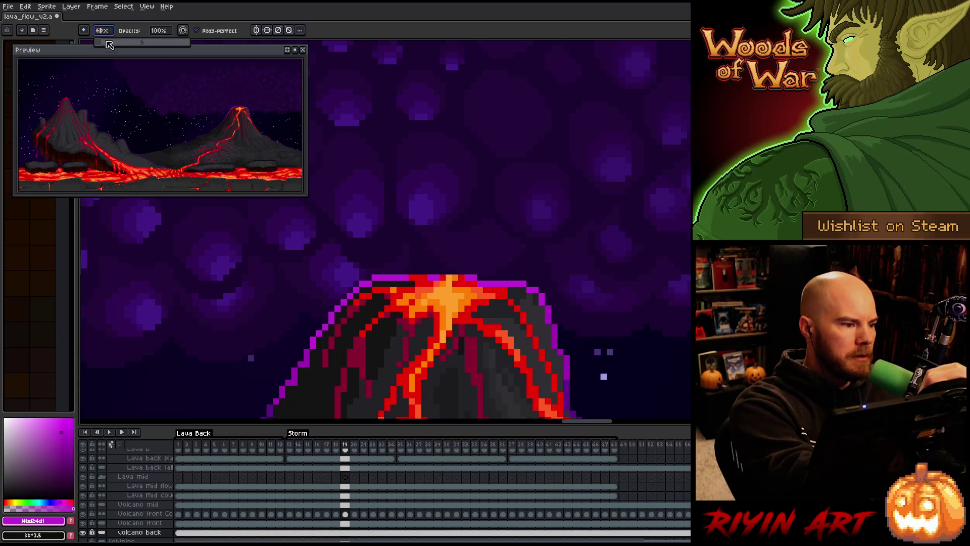
Step: Eyedrop the red lava colour for the pencil and save the volcano file with Ctrl+S
{"action": "key", "text": "b"}
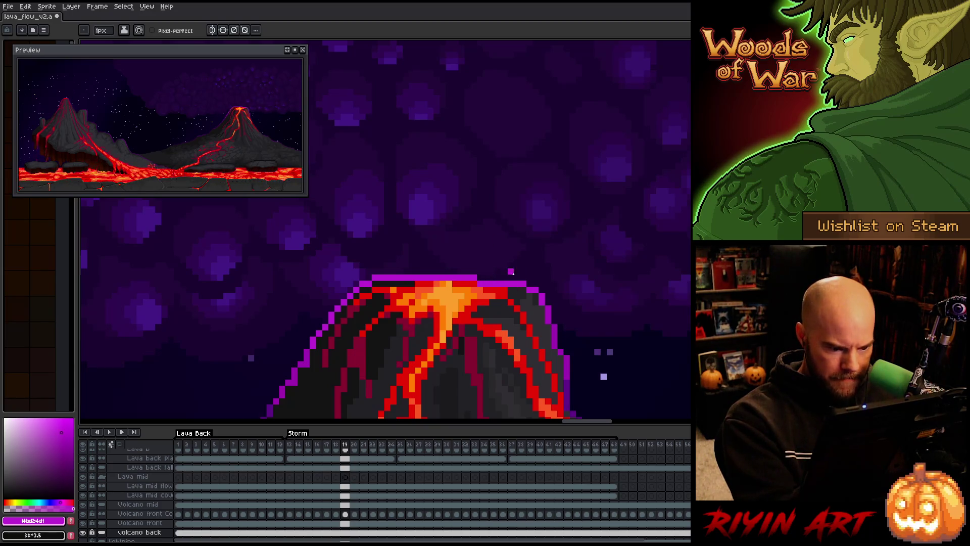
{"action": "left_click", "coordinate": [461, 279], "text": "alt"}
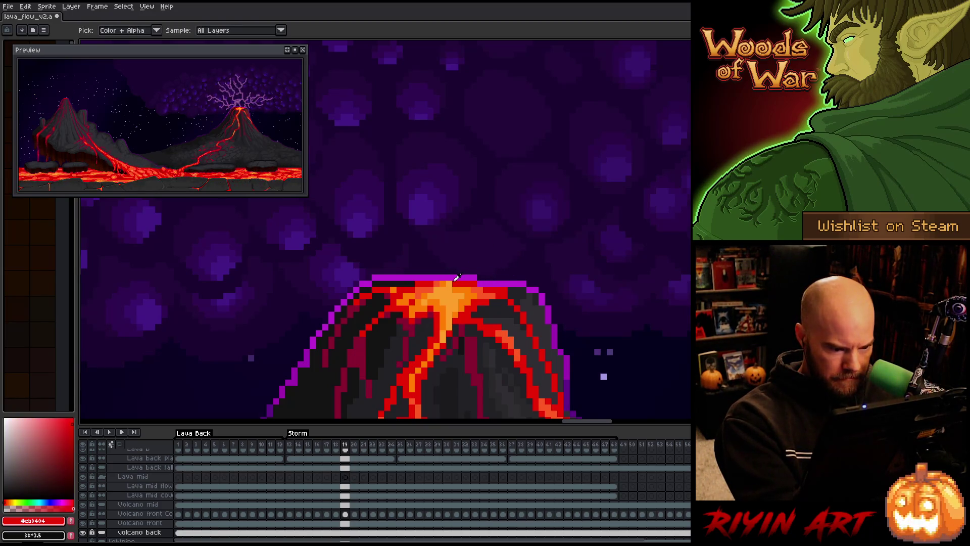
{"action": "left_click", "coordinate": [462, 285], "text": "alt"}
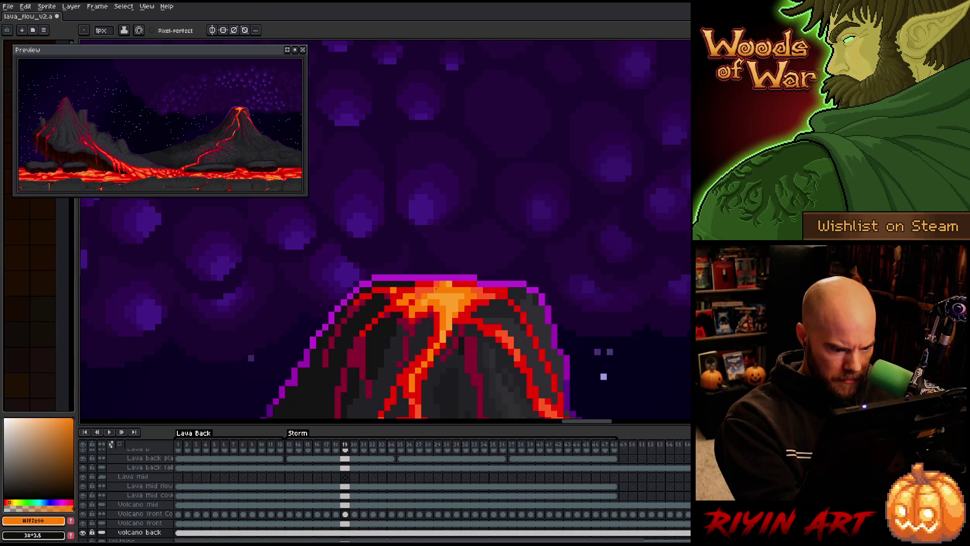
{"action": "key", "text": "alt"}
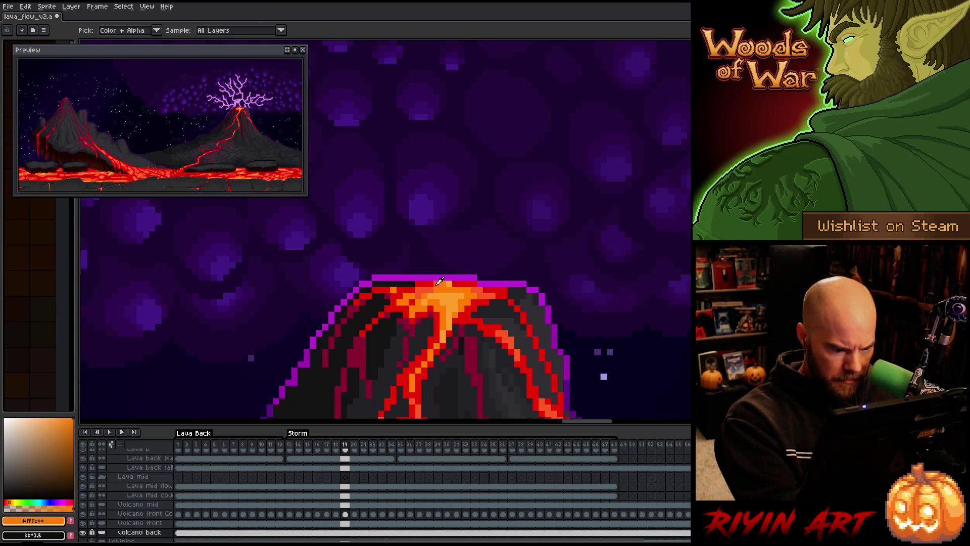
{"action": "left_click", "coordinate": [454, 284], "text": "alt"}
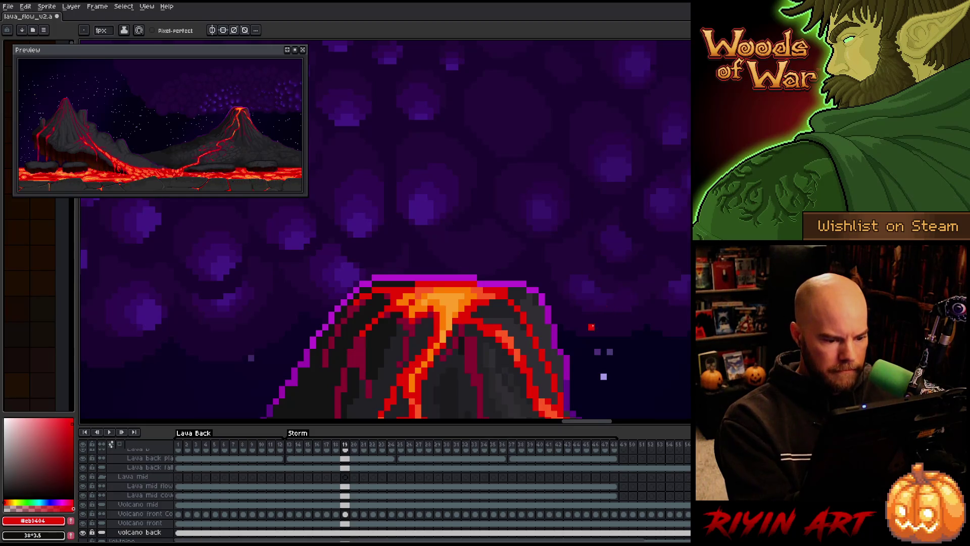
{"action": "key", "text": "ctrl+s"}
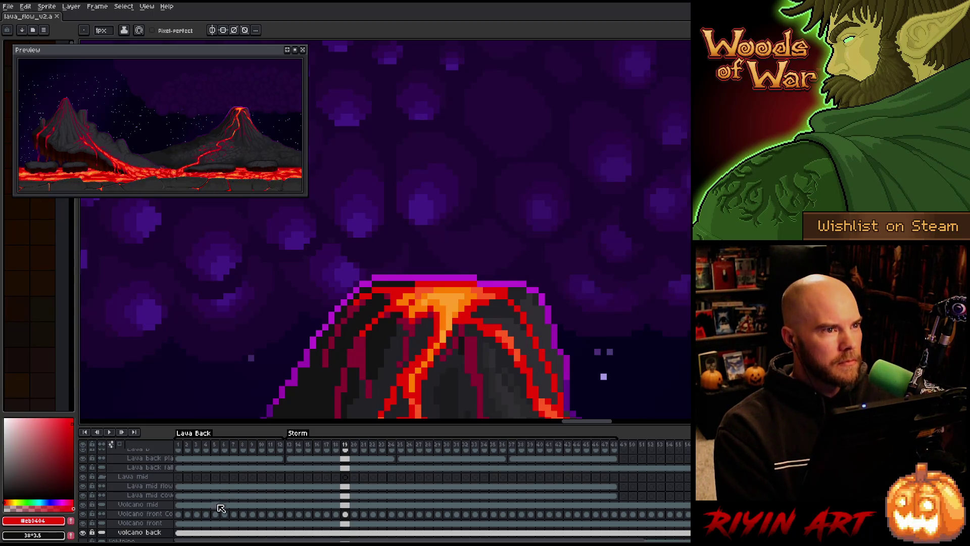
{"action": "scroll", "coordinate": [199, 497], "scroll_direction": "down", "scroll_amount": 1}
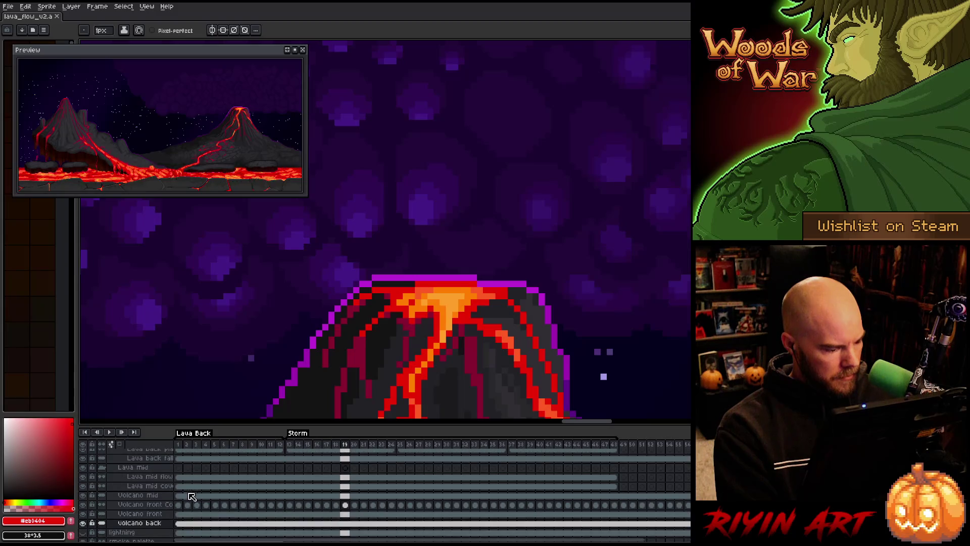
Step: Add a layer named 'volcano eruption' above Volcano back and select its frame 1
{"action": "left_click", "coordinate": [139, 525]}
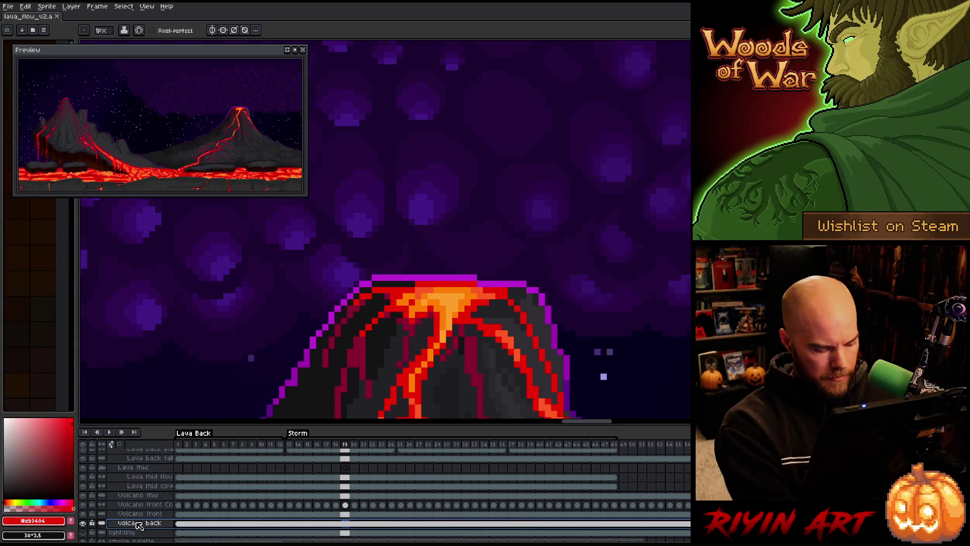
{"action": "key", "text": "shift+n"}
{"action": "double_click", "coordinate": [133, 523]}
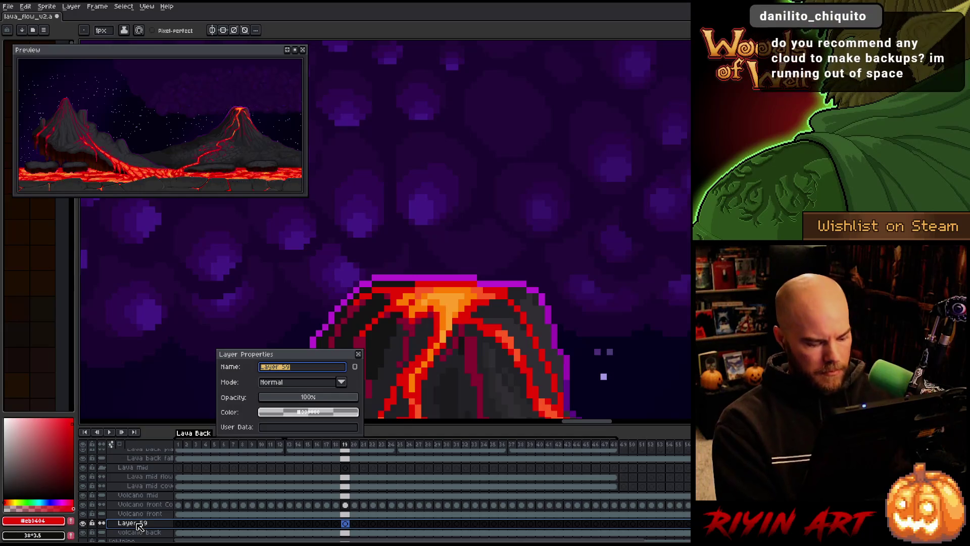
{"action": "type", "text": "vol"}
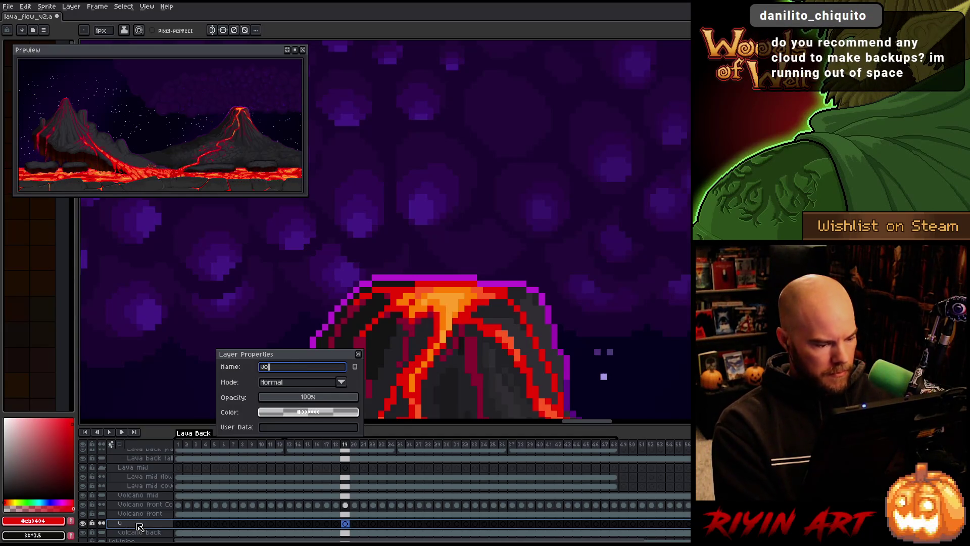
{"action": "type", "text": "cano eruption back"}
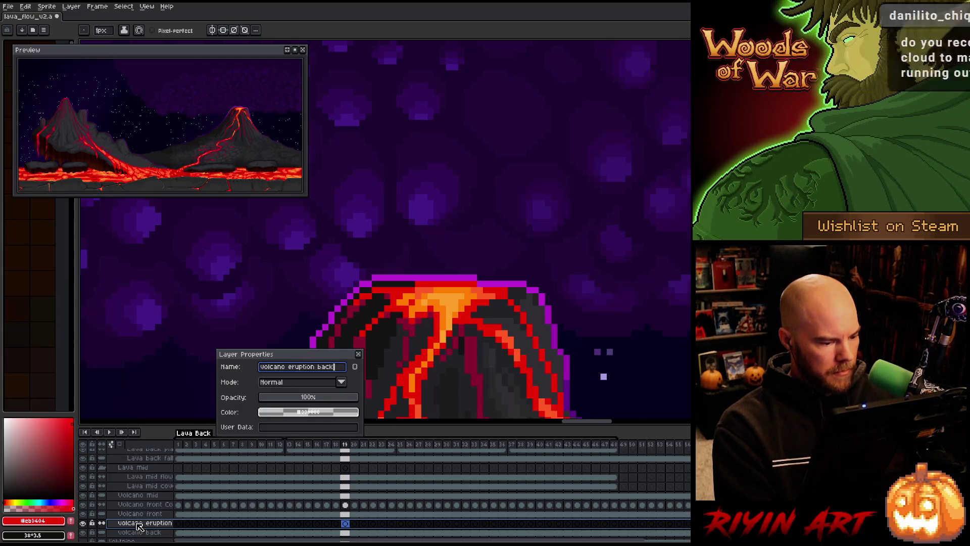
{"action": "key", "text": "Return"}
{"action": "left_click", "coordinate": [178, 523]}
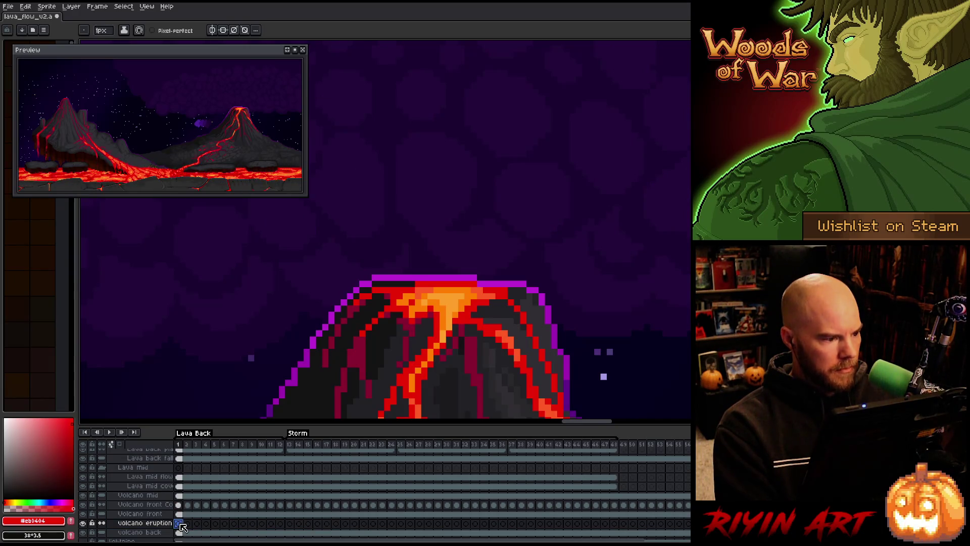
Step: In orange, draw the lava spurt on frame 1 and its arc on frame 3, stepping through frame 7
{"action": "scroll", "coordinate": [197, 505], "scroll_direction": "down", "scroll_amount": 5}
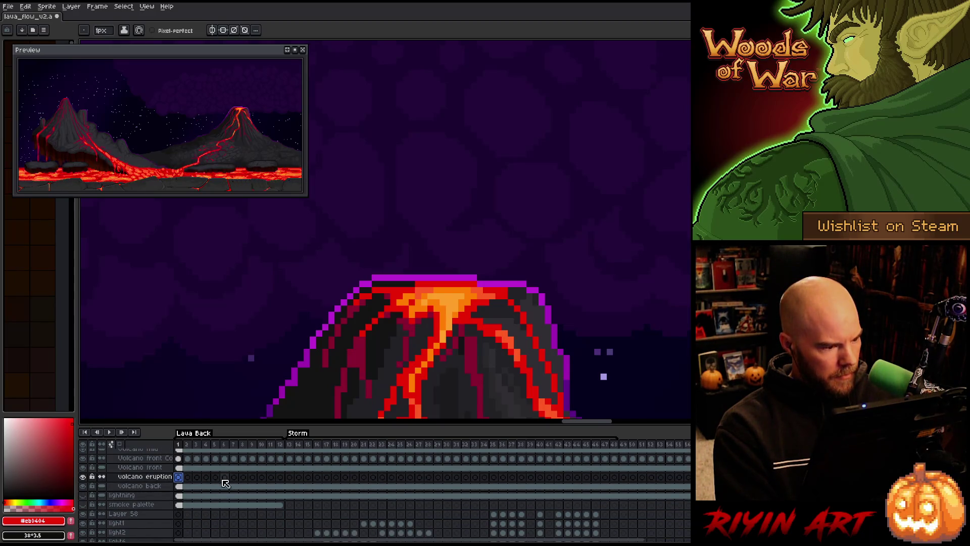
{"action": "scroll", "coordinate": [225, 483], "scroll_direction": "up", "scroll_amount": 3}
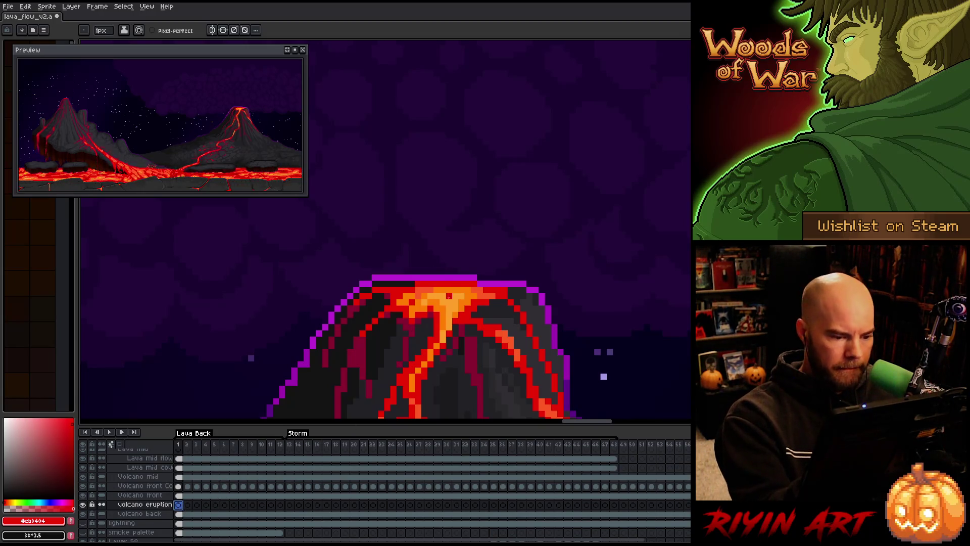
{"action": "left_click", "coordinate": [452, 292], "text": "alt"}
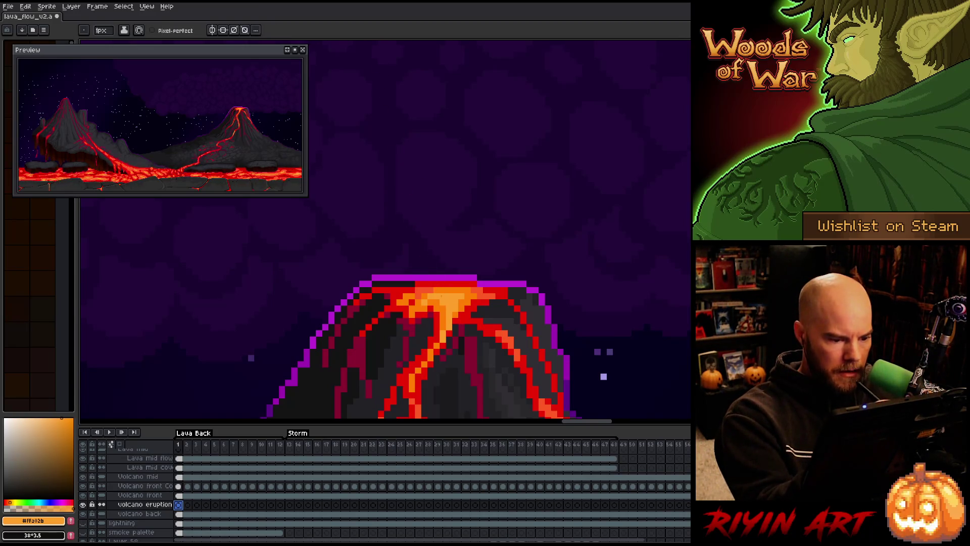
{"action": "left_click_drag", "start_coordinate": [434, 276], "coordinate": [436, 257]}
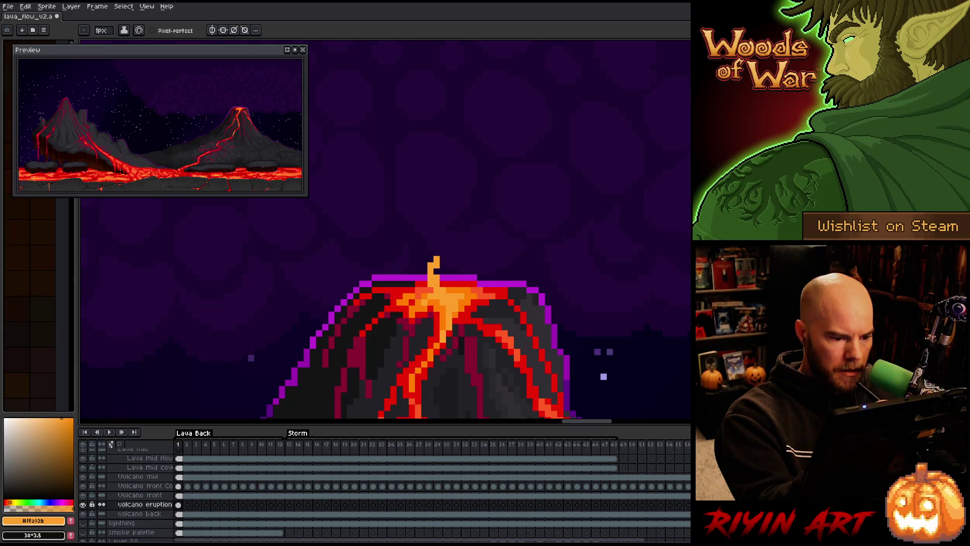
{"action": "key", "text": "Right"}
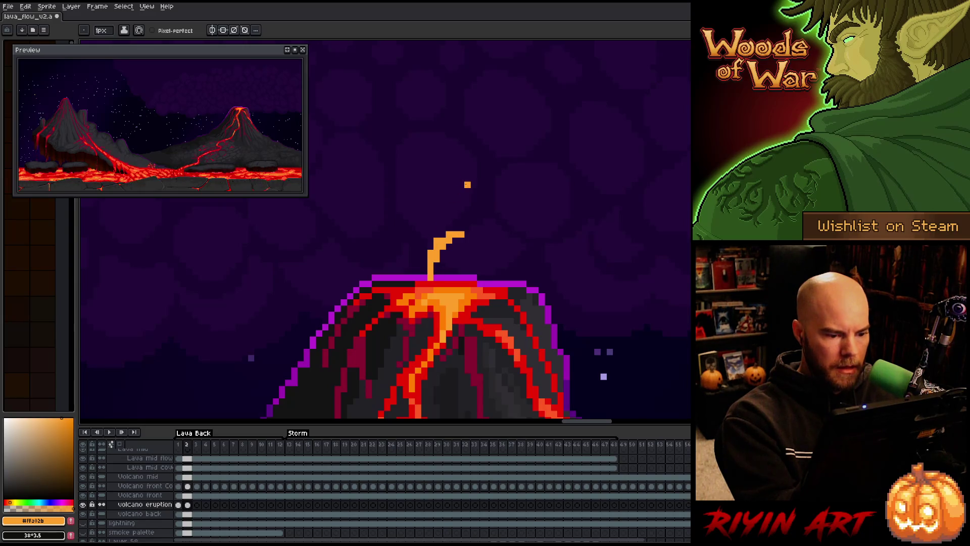
{"action": "key", "text": "Right"}
{"action": "left_click_drag", "start_coordinate": [443, 240], "coordinate": [468, 228]}
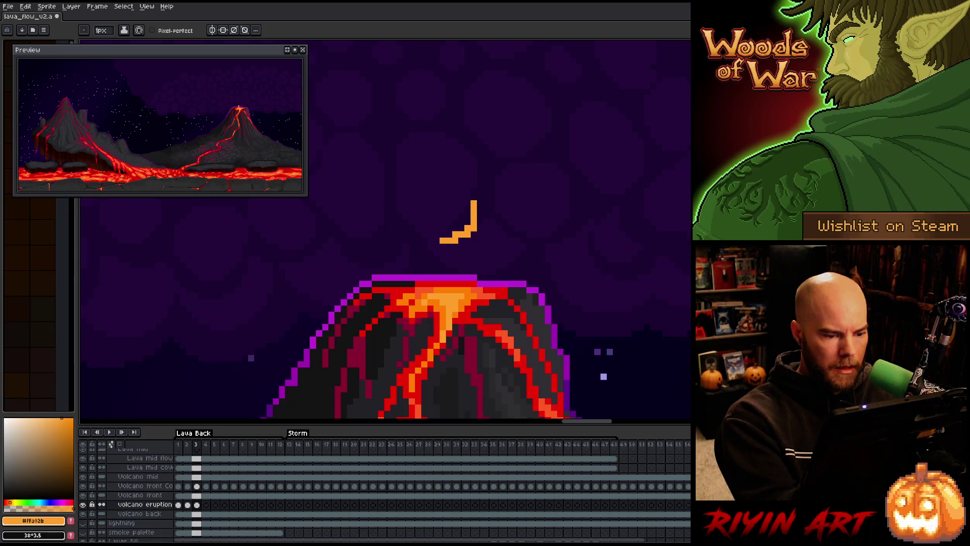
{"action": "key", "text": "Right"}
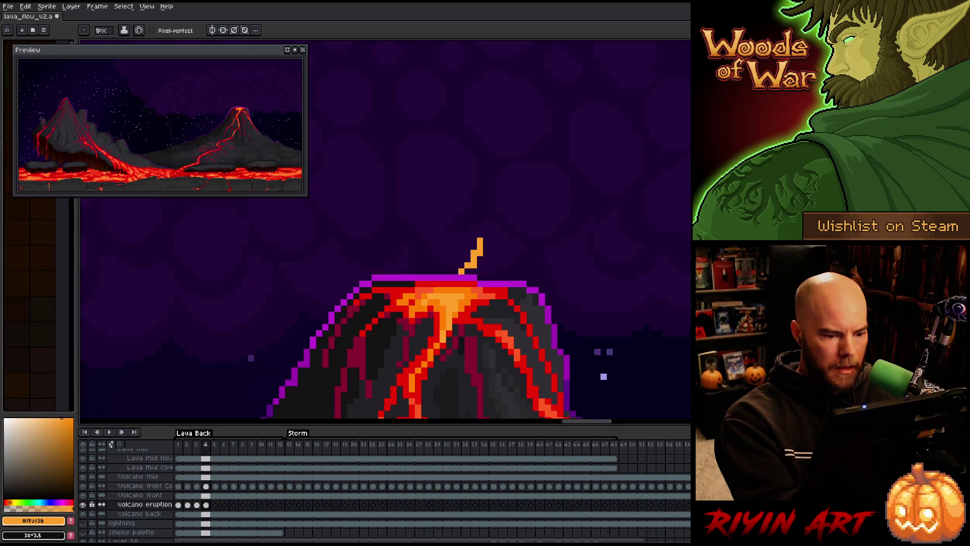
{"action": "key", "text": "Right"}
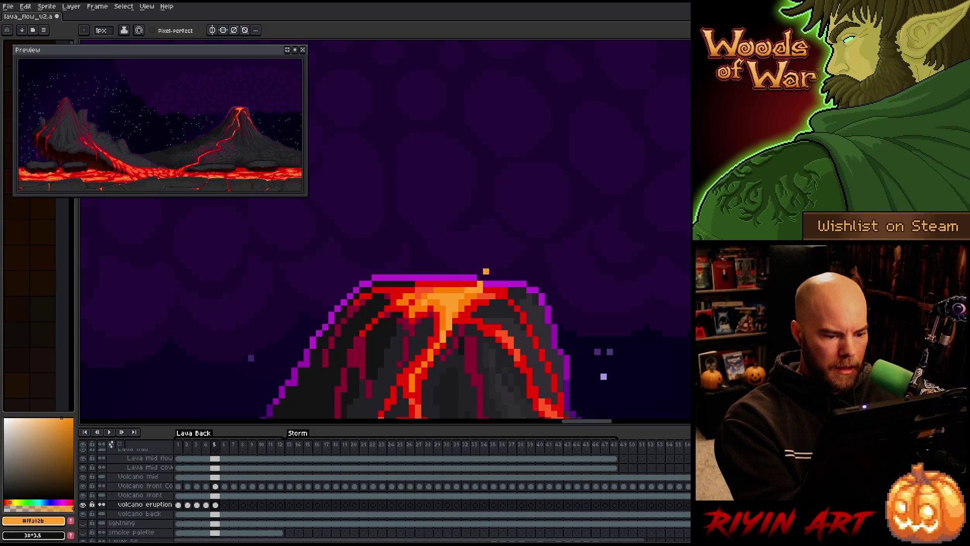
{"action": "key", "text": "Right"}
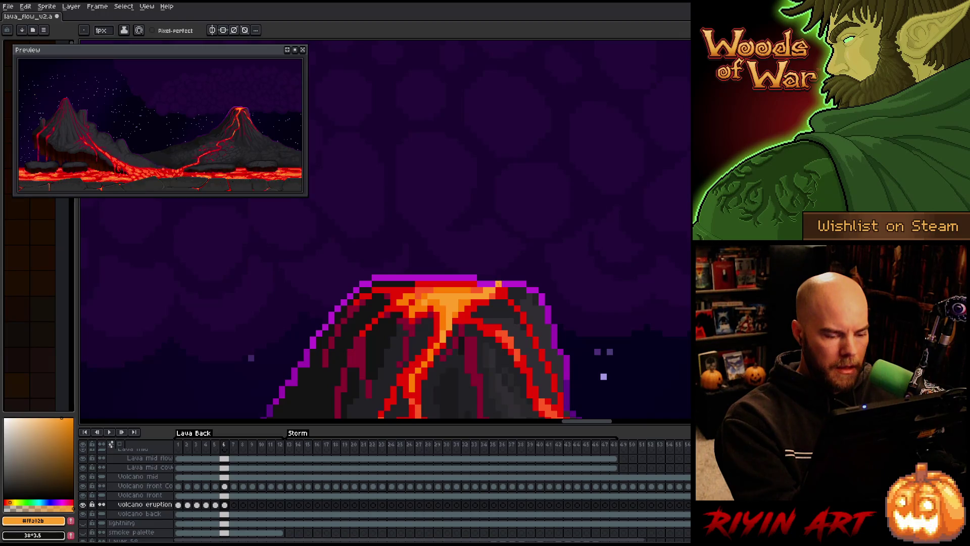
{"action": "key", "text": "Right"}
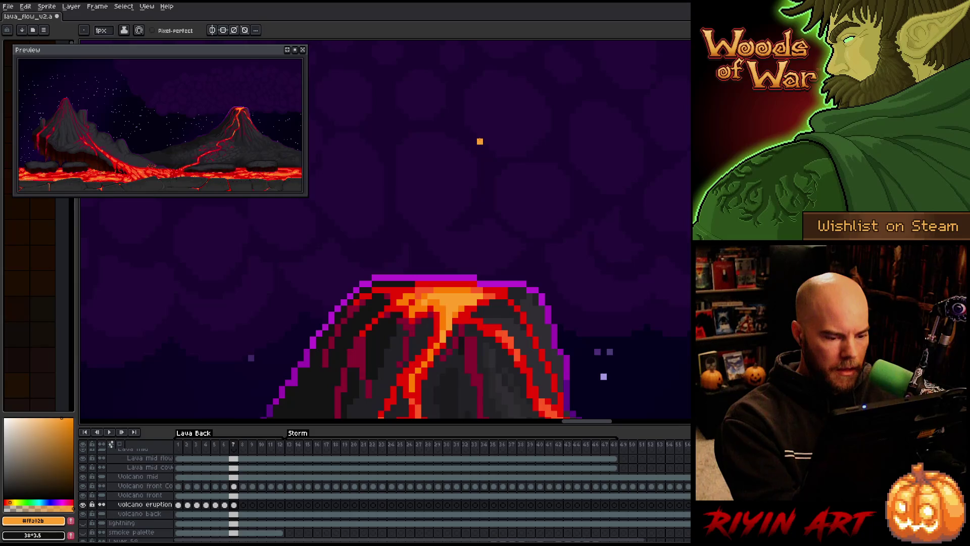
Step: Play the eruption loop, then stop and return to frame 1
{"action": "key", "text": "Return"}
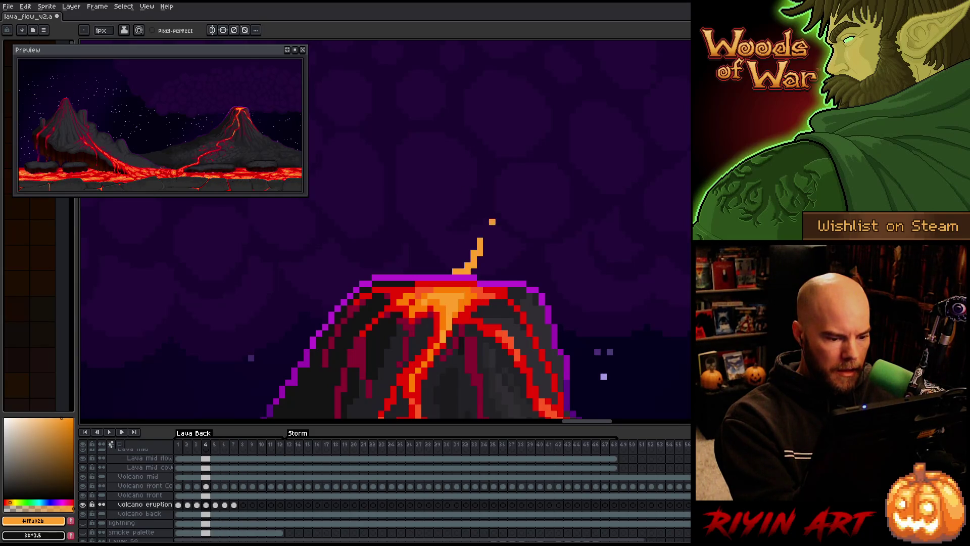
{"action": "key", "text": "Return"}
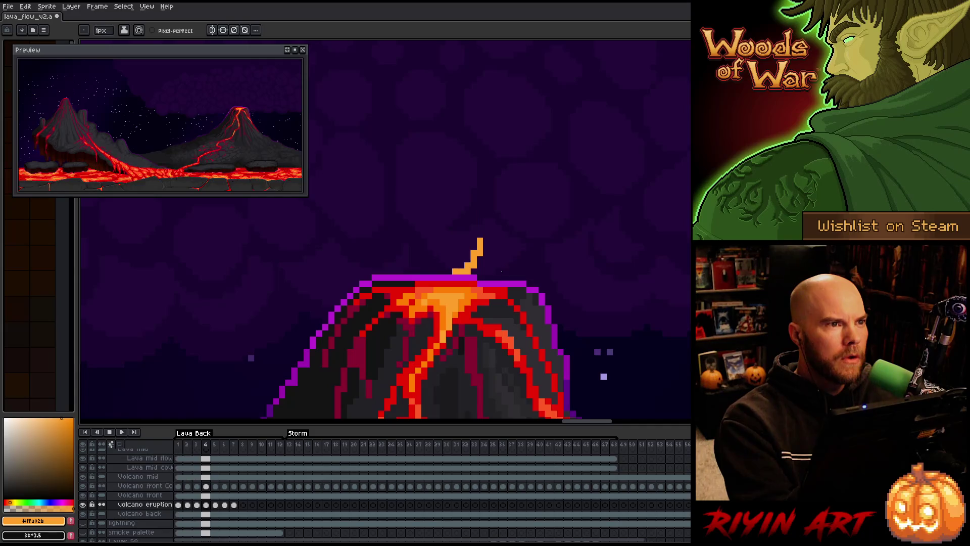
{"action": "left_click", "coordinate": [178, 504]}
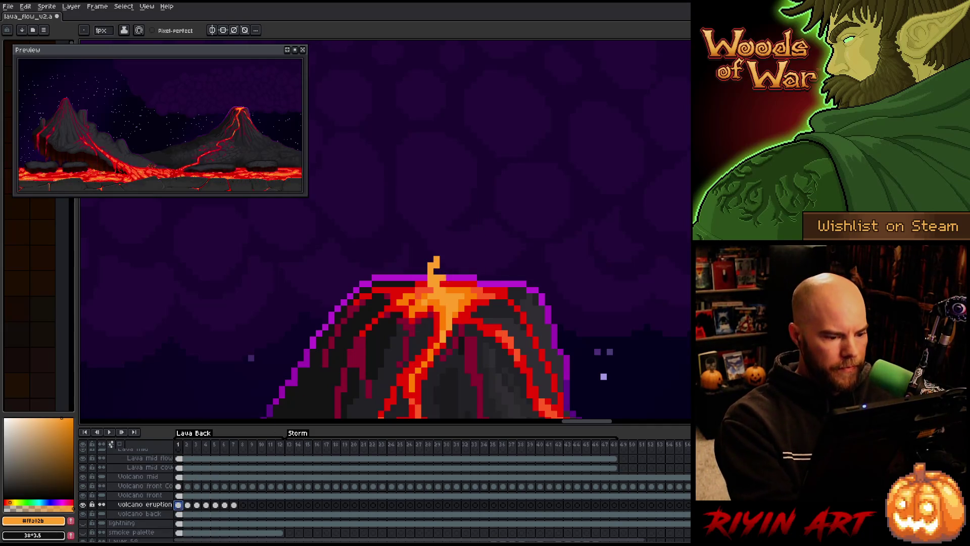
Step: Add a branch to the lava plume on frame 2
{"action": "key", "text": "i"}
{"action": "key", "text": "b"}
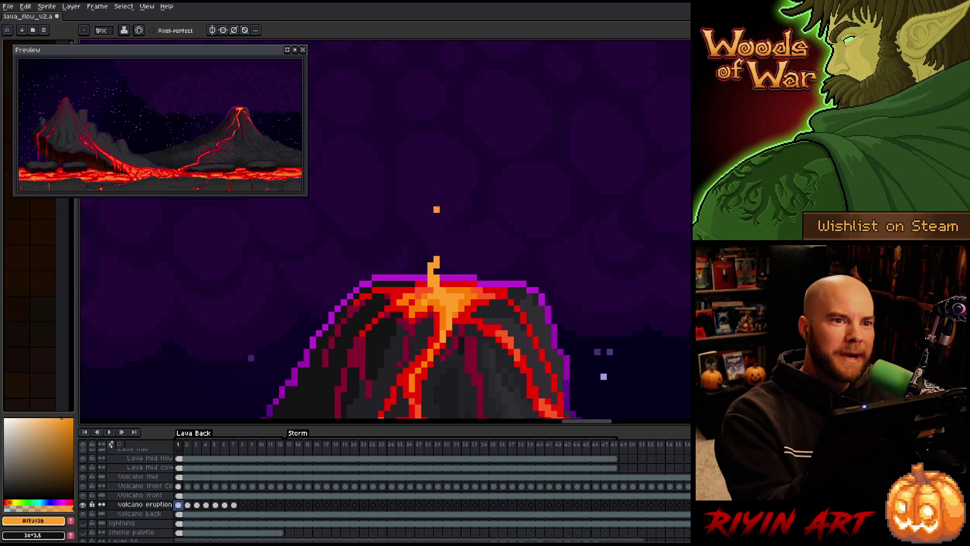
{"action": "key", "text": "period"}
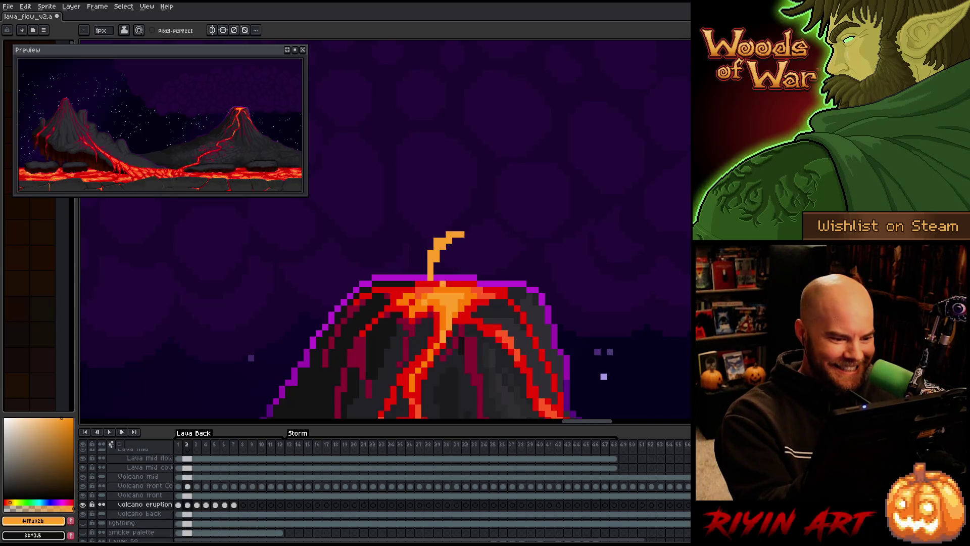
{"action": "left_click_drag", "start_coordinate": [449, 275], "coordinate": [440, 257]}
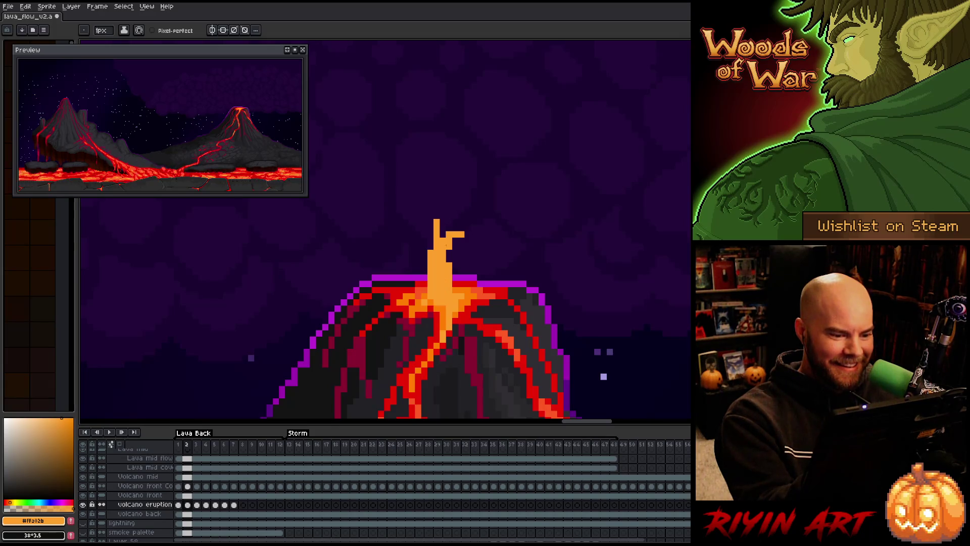
{"action": "key", "text": "comma"}
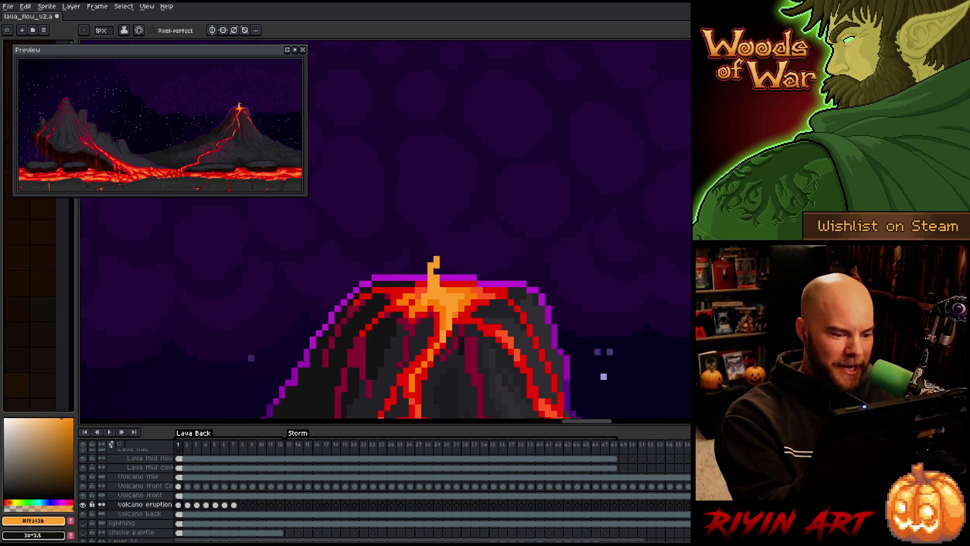
{"action": "key", "text": "period"}
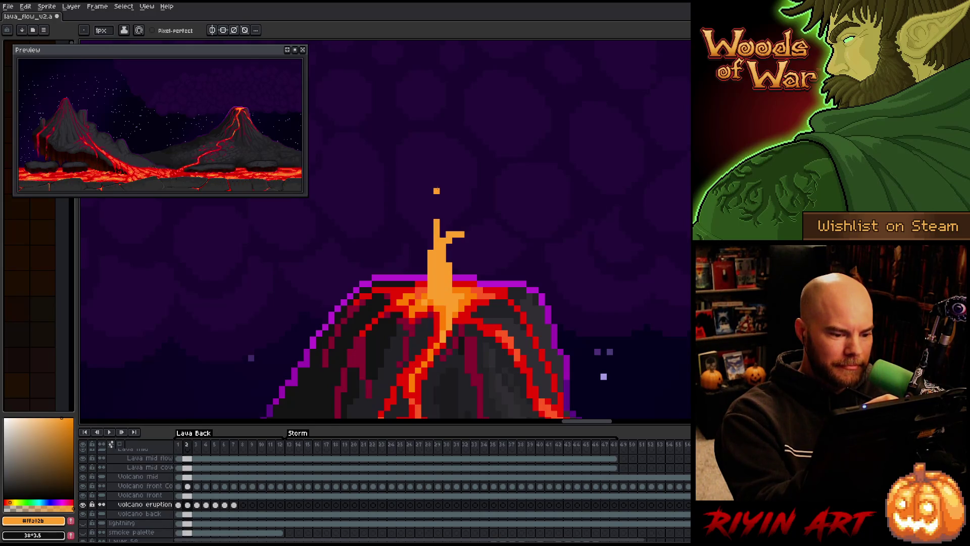
Step: On frame 3, redraw the plume with pixel-perfect strokes and join it down to the crater
{"action": "key", "text": "period"}
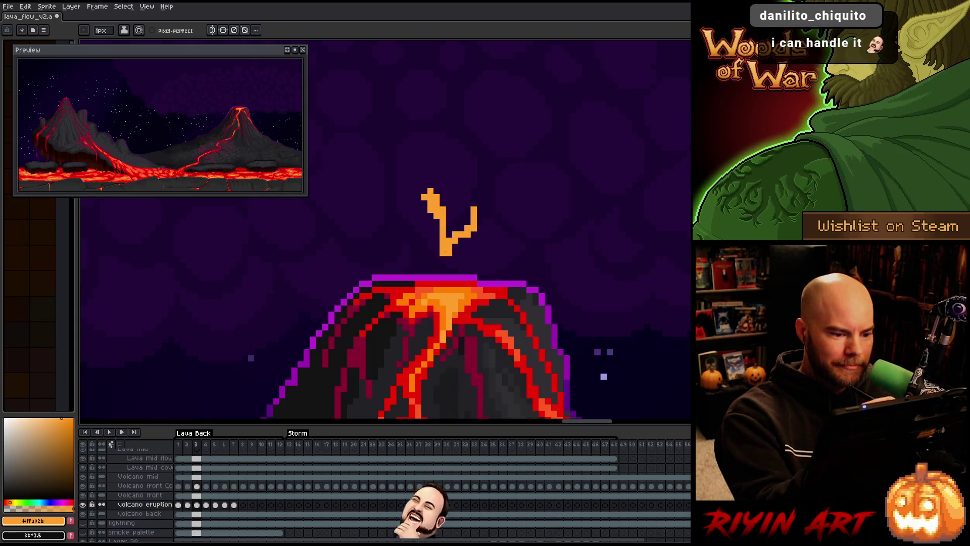
{"action": "left_click_drag", "start_coordinate": [429, 192], "coordinate": [411, 165]}
{"action": "left_click", "coordinate": [418, 123]}
{"action": "key", "text": "ctrl+z"}
{"action": "left_click", "coordinate": [153, 31]}
{"action": "left_click", "coordinate": [461, 203]}
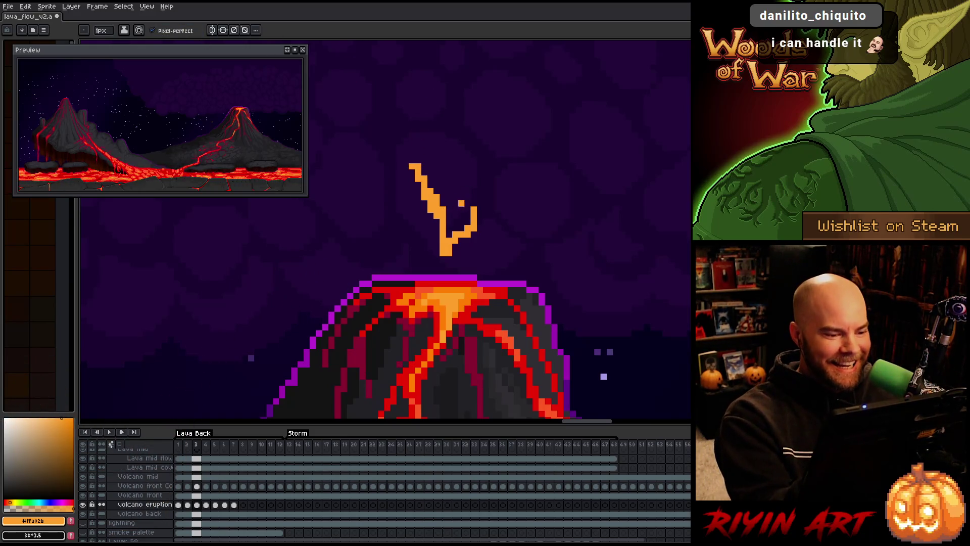
{"action": "left_click_drag", "start_coordinate": [437, 220], "coordinate": [438, 261]}
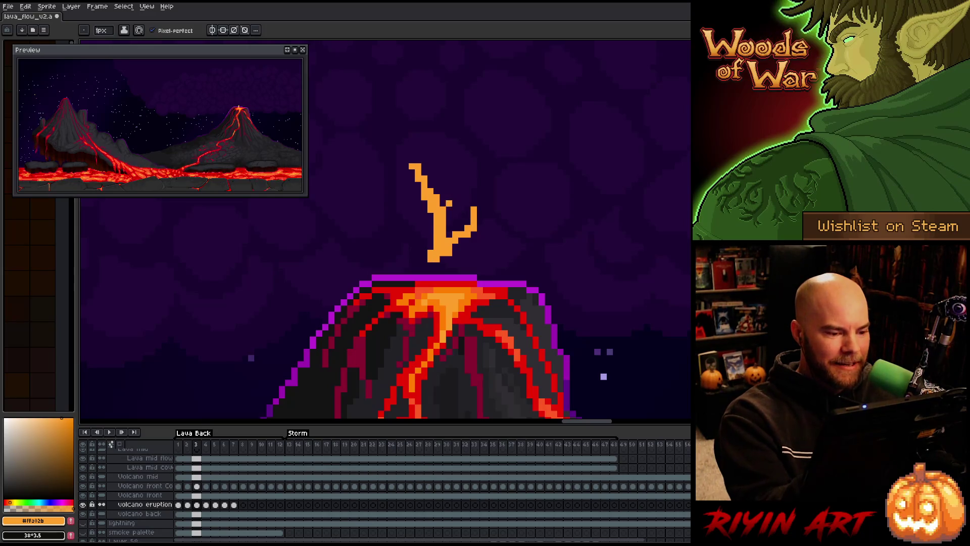
{"action": "key", "text": "e"}
{"action": "left_click_drag", "start_coordinate": [429, 210], "coordinate": [412, 160]}
{"action": "left_click_drag", "start_coordinate": [428, 201], "coordinate": [429, 210]}
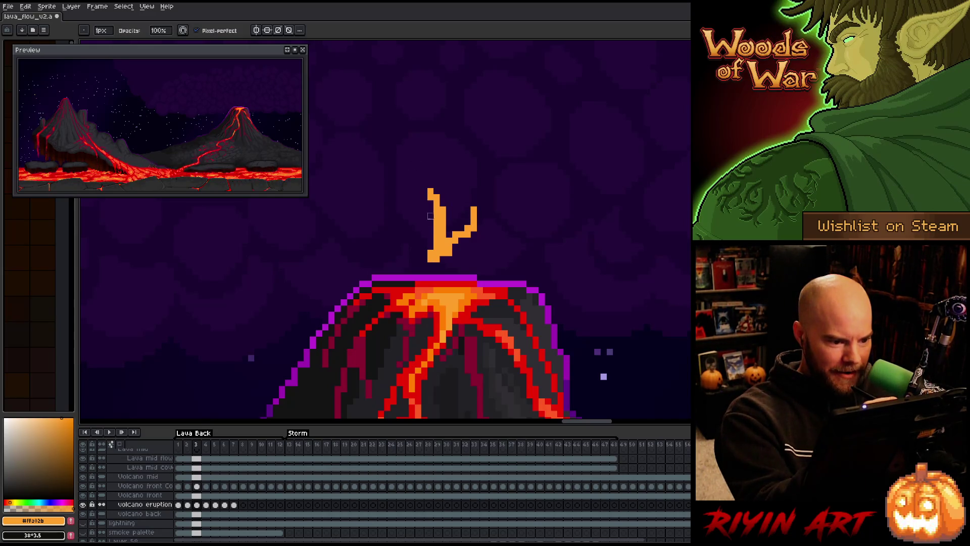
{"action": "key", "text": "b"}
{"action": "key", "text": "Right"}
{"action": "key", "text": "Left"}
{"action": "key", "text": "Right"}
{"action": "key", "text": "Left"}
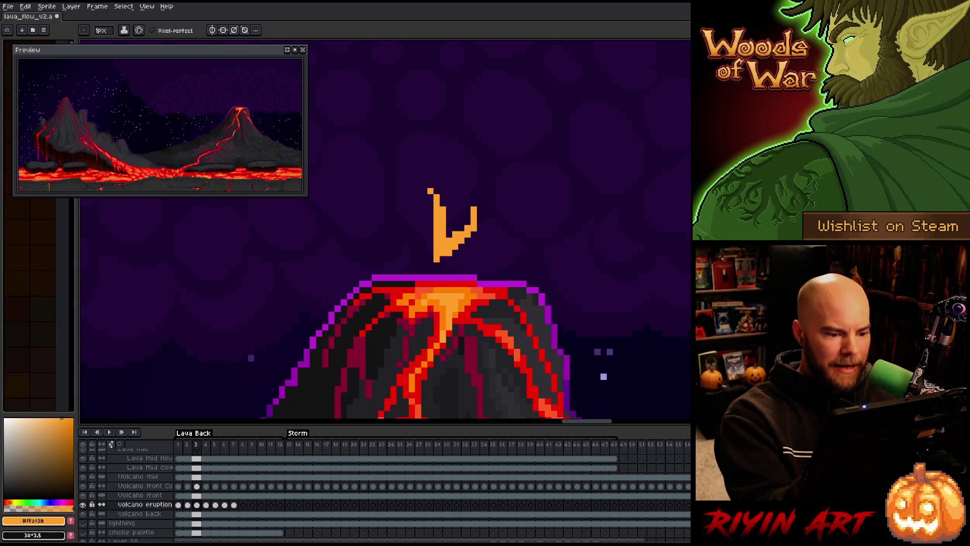
{"action": "left_click_drag", "start_coordinate": [443, 263], "coordinate": [443, 273]}
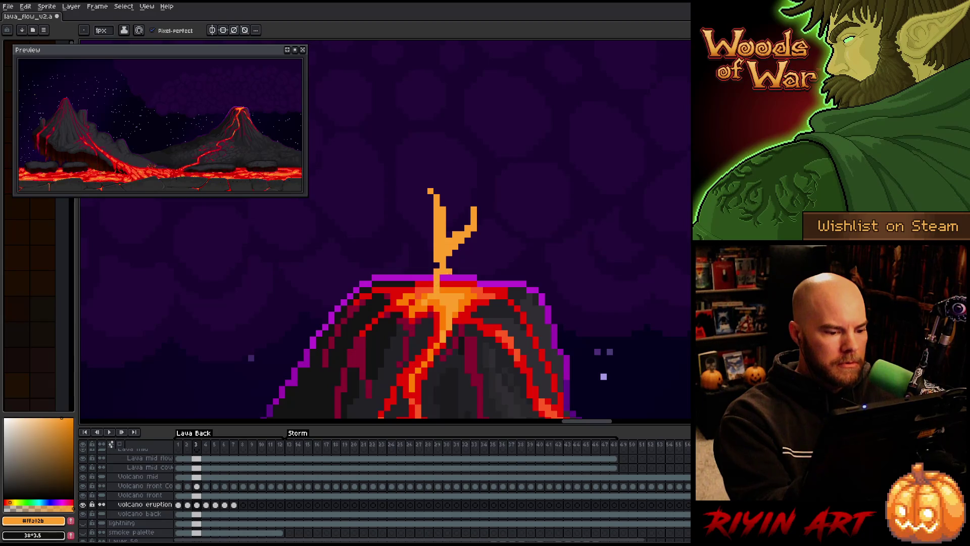
Step: On frame 4, draw a tall zigzag lava stroke with a droplet at its top right
{"action": "key", "text": "Right"}
{"action": "key", "text": "Left"}
{"action": "key", "text": "Right"}
{"action": "left_click_drag", "start_coordinate": [429, 178], "coordinate": [449, 243]}
{"action": "mouse_move", "coordinate": [424, 152]}
{"action": "left_mouse_down"}
{"action": "mouse_move", "coordinate": [460, 255]}
{"action": "mouse_move", "coordinate": [449, 275]}
{"action": "left_mouse_up"}
{"action": "key", "text": "e"}
{"action": "key", "text": "b"}
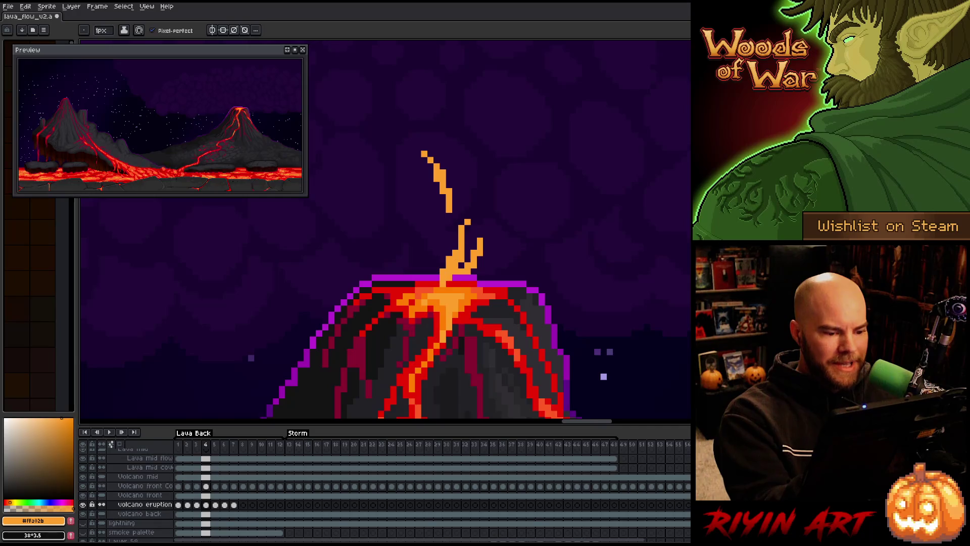
{"action": "left_click", "coordinate": [480, 166]}
{"action": "key", "text": "Left"}
{"action": "key", "text": "Right"}
Step: Rework frame 4: erase the right branch and add new lava branches around the spurt
{"action": "key", "text": "e"}
{"action": "mouse_move", "coordinate": [473, 265]}
{"action": "left_mouse_down"}
{"action": "mouse_move", "coordinate": [483, 234]}
{"action": "mouse_move", "coordinate": [461, 227]}
{"action": "mouse_move", "coordinate": [454, 257]}
{"action": "mouse_move", "coordinate": [467, 278]}
{"action": "left_mouse_up"}
{"action": "key", "text": "b"}
{"action": "key", "text": "Left"}
{"action": "key", "text": "Right"}
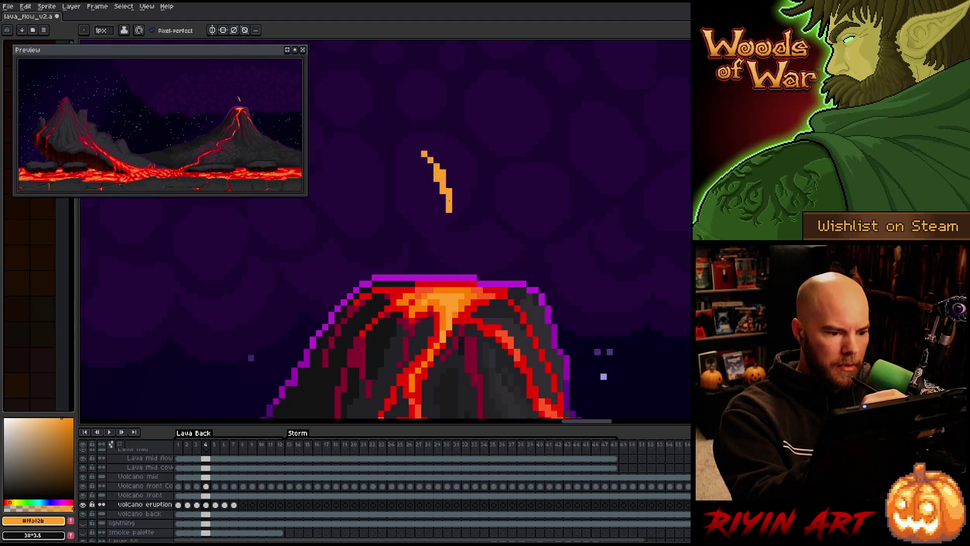
{"action": "left_click_drag", "start_coordinate": [448, 209], "coordinate": [474, 234]}
{"action": "mouse_move", "coordinate": [461, 165]}
{"action": "left_mouse_down"}
{"action": "mouse_move", "coordinate": [474, 198]}
{"action": "mouse_move", "coordinate": [454, 253]}
{"action": "left_mouse_up"}
{"action": "left_click_drag", "start_coordinate": [424, 197], "coordinate": [432, 212]}
{"action": "left_click", "coordinate": [455, 259]}
{"action": "key", "text": "Left"}
{"action": "key", "text": "Right"}
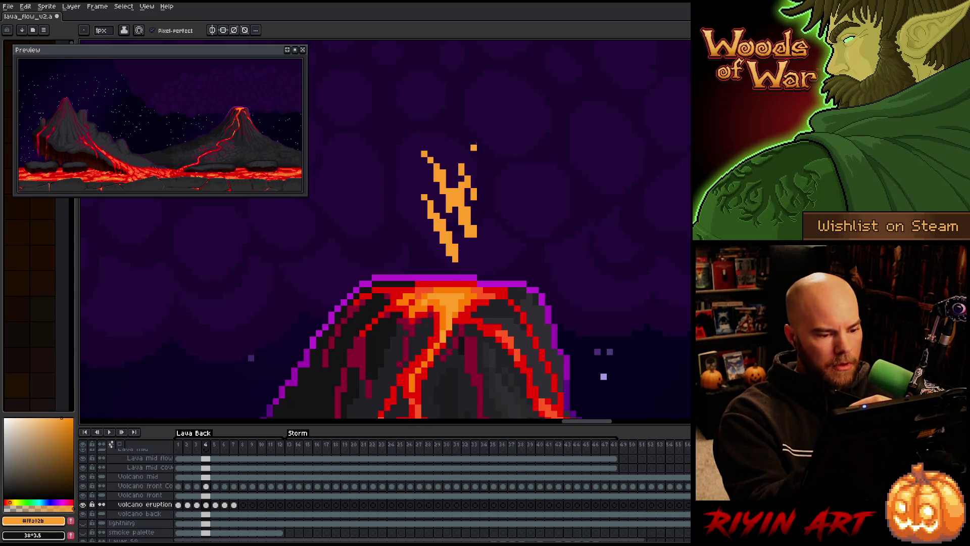
Step: On frame 5, erase the orange pixels at the crater's right rim
{"action": "key", "text": "Right"}
{"action": "key", "text": "Left"}
{"action": "key", "text": "Right"}
{"action": "key", "text": "e"}
{"action": "left_click_drag", "start_coordinate": [491, 278], "coordinate": [504, 271]}
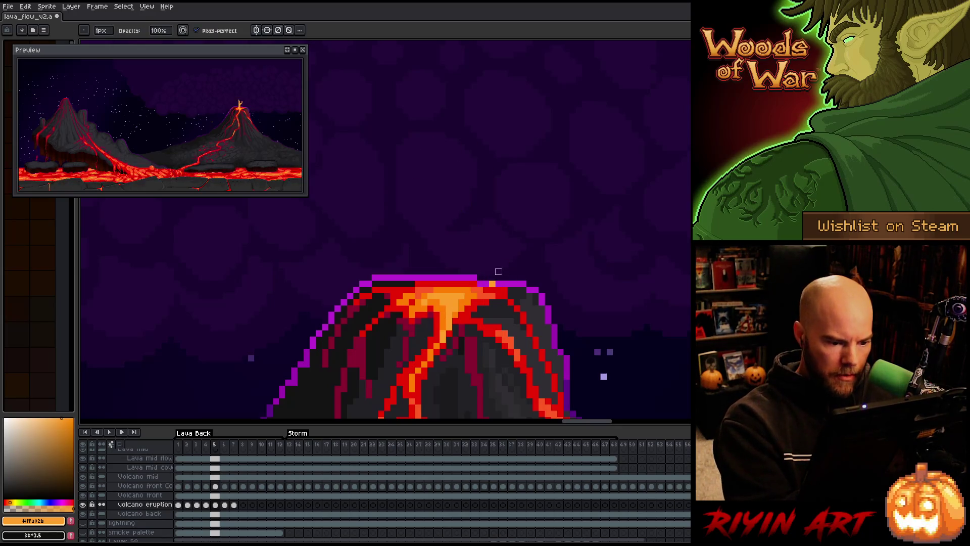
Step: Draw a diagonal trail of lava droplets on frame 5
{"action": "key", "text": "Left"}
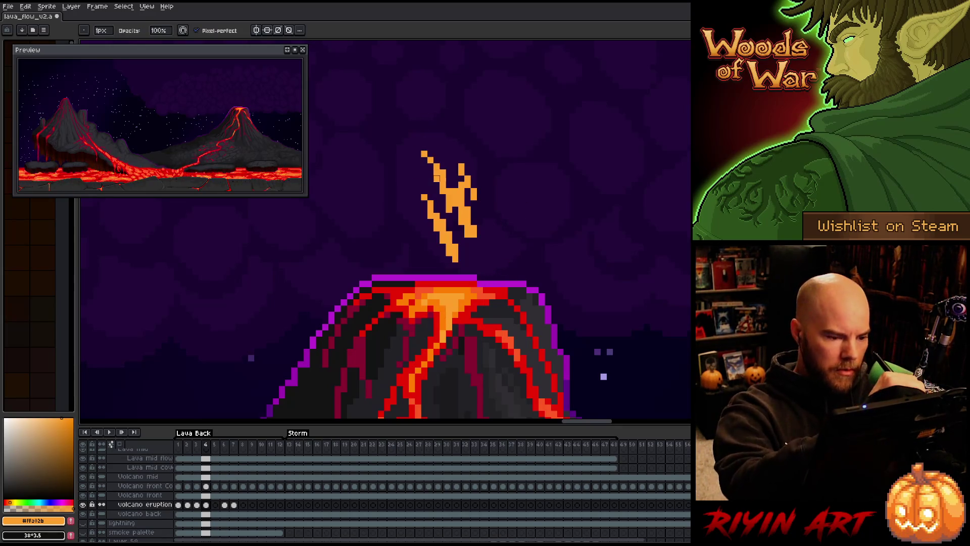
{"action": "key", "text": "b"}
{"action": "key", "text": "Right"}
{"action": "key", "text": "Left"}
{"action": "key", "text": "Right"}
{"action": "left_click", "coordinate": [424, 184]}
{"action": "left_click", "coordinate": [467, 221], "text": "shift"}
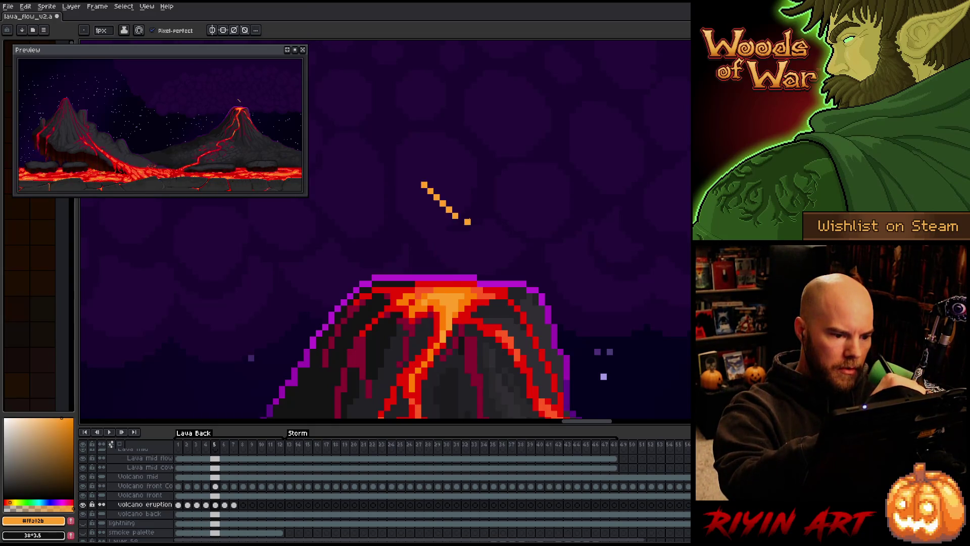
{"action": "left_click_drag", "start_coordinate": [423, 185], "coordinate": [483, 215]}
{"action": "key", "text": "Left"}
{"action": "key", "text": "Right"}
{"action": "left_click_drag", "start_coordinate": [455, 185], "coordinate": [470, 207]}
Step: Add two more droplet streaks on frame 5 and a splash onto the crater
{"action": "key", "text": "Left"}
{"action": "key", "text": "Right"}
{"action": "left_click_drag", "start_coordinate": [441, 239], "coordinate": [468, 253]}
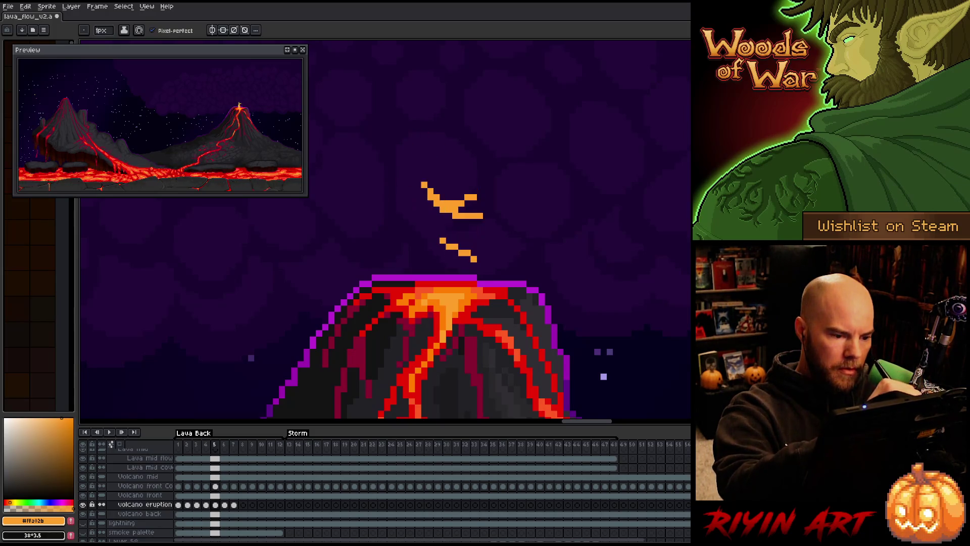
{"action": "left_click_drag", "start_coordinate": [423, 215], "coordinate": [475, 255]}
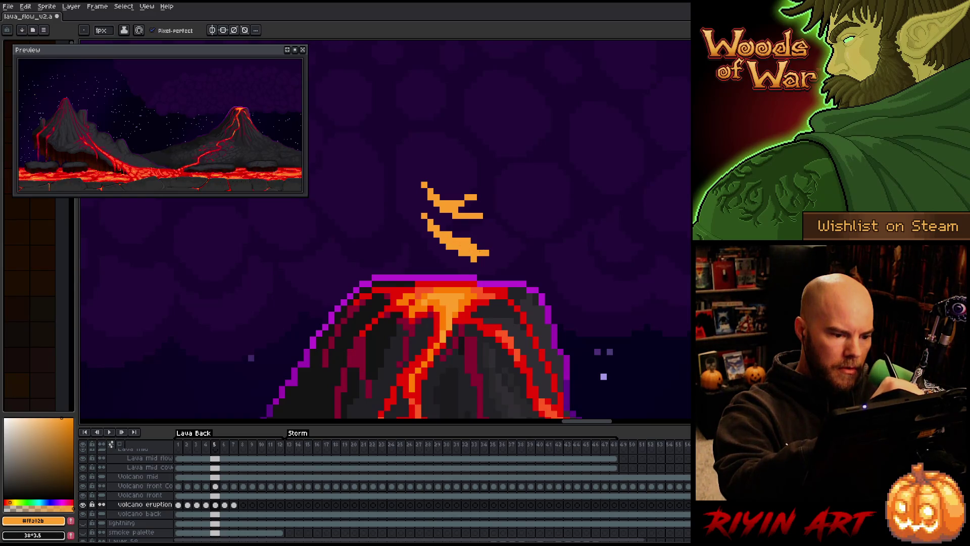
{"action": "key", "text": "Left"}
{"action": "key", "text": "Right"}
Step: Fill crater-top gaps on frame 6, brighten the crater lava on frame 7, then play
{"action": "key", "text": "Right"}
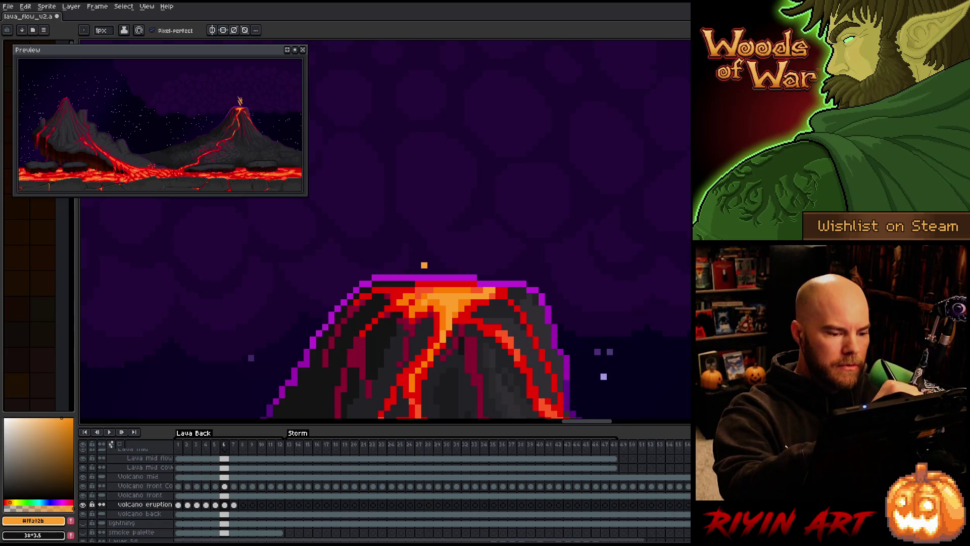
{"action": "mouse_move", "coordinate": [428, 269]}
{"action": "left_mouse_down"}
{"action": "mouse_move", "coordinate": [470, 268]}
{"action": "mouse_move", "coordinate": [468, 233]}
{"action": "left_mouse_up"}
{"action": "key", "text": "Right"}
{"action": "key", "text": "Left"}
{"action": "key", "text": "Right"}
{"action": "key", "text": "Left"}
{"action": "left_click", "coordinate": [446, 265]}
{"action": "key", "text": "Right"}
{"action": "key", "text": "Left"}
{"action": "key", "text": "Right"}
{"action": "left_click_drag", "start_coordinate": [416, 291], "coordinate": [467, 284]}
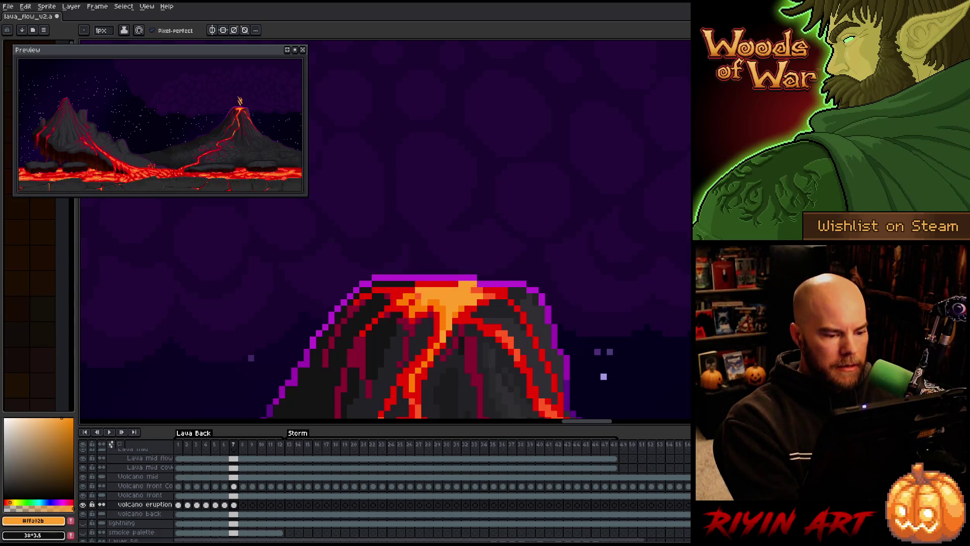
{"action": "key", "text": "Right"}
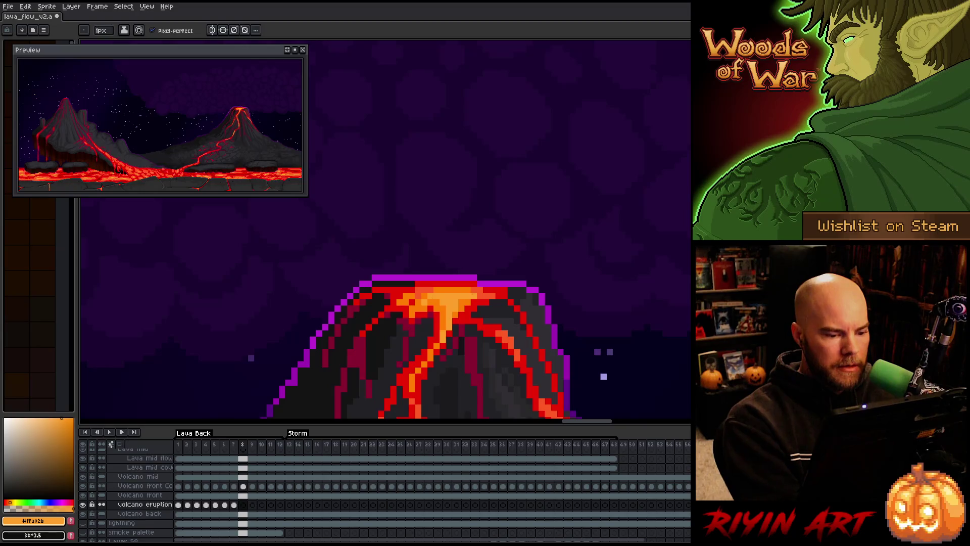
{"action": "key", "text": "Return"}
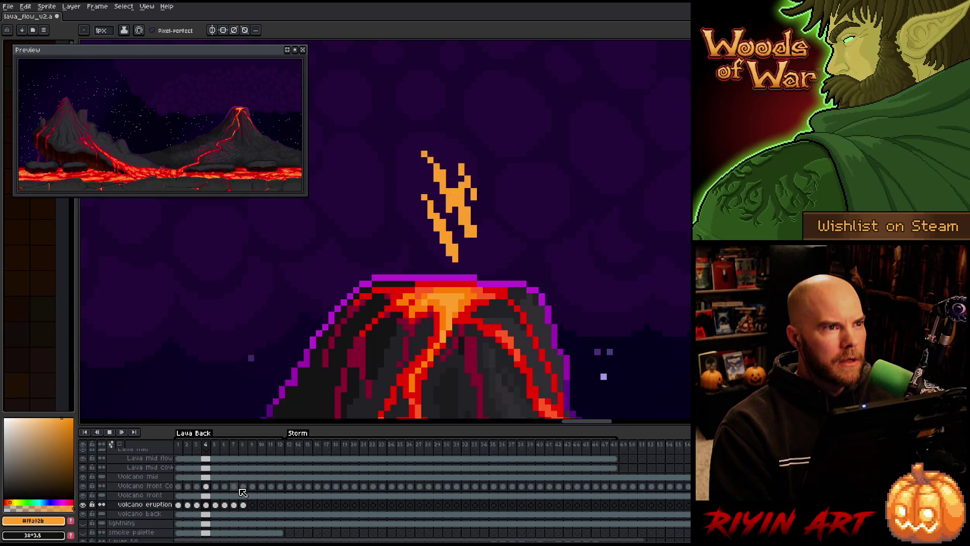
Step: Stop playback and connect the frame 4 eruption plume down to the crater
{"action": "key", "text": "Return"}
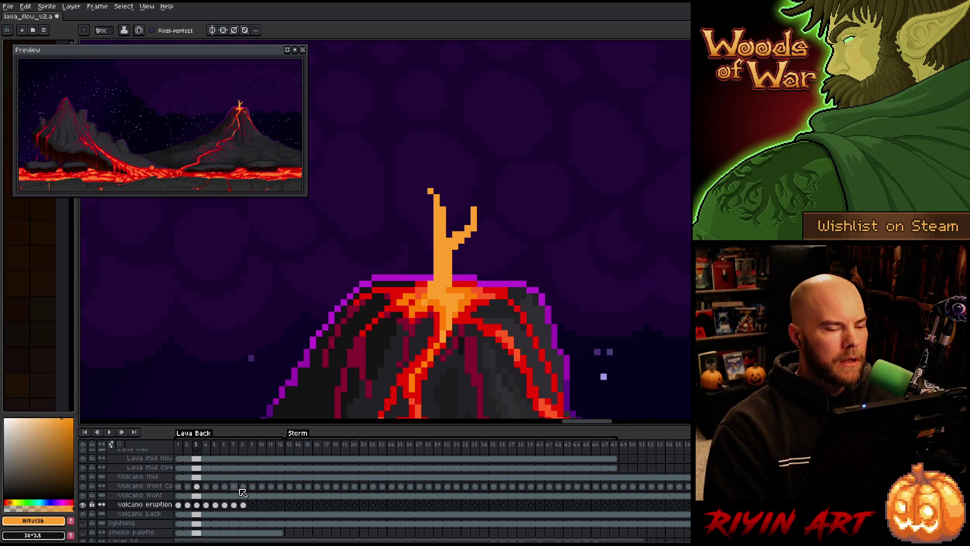
{"action": "key", "text": "Right"}
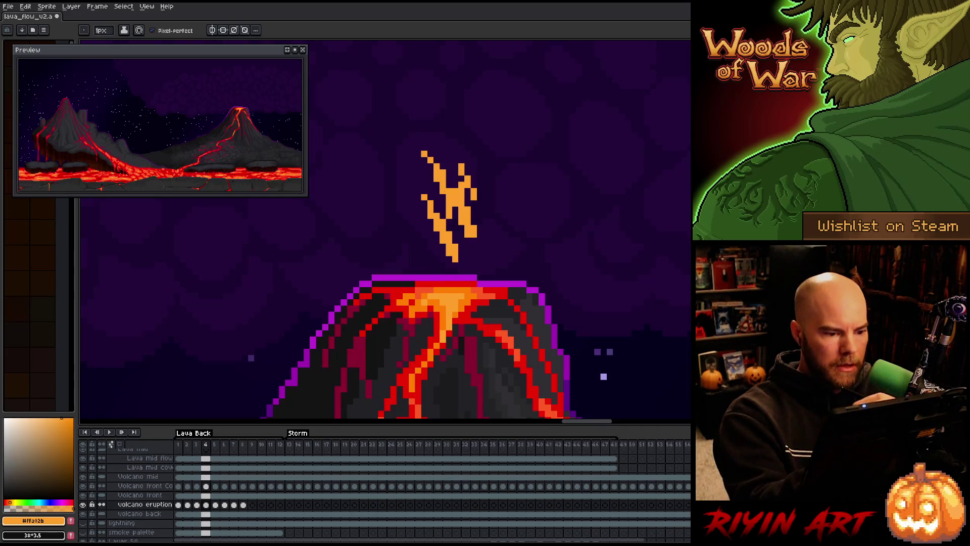
{"action": "left_click_drag", "start_coordinate": [455, 207], "coordinate": [443, 274]}
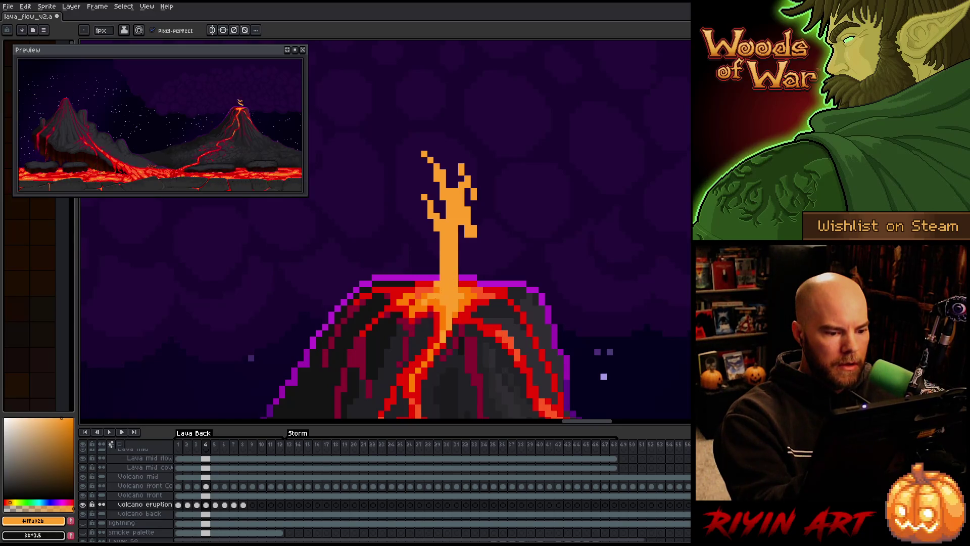
Step: On frame 5, join the plume to the crater, fill its gaps and reshape its upper branch
{"action": "key", "text": "Right"}
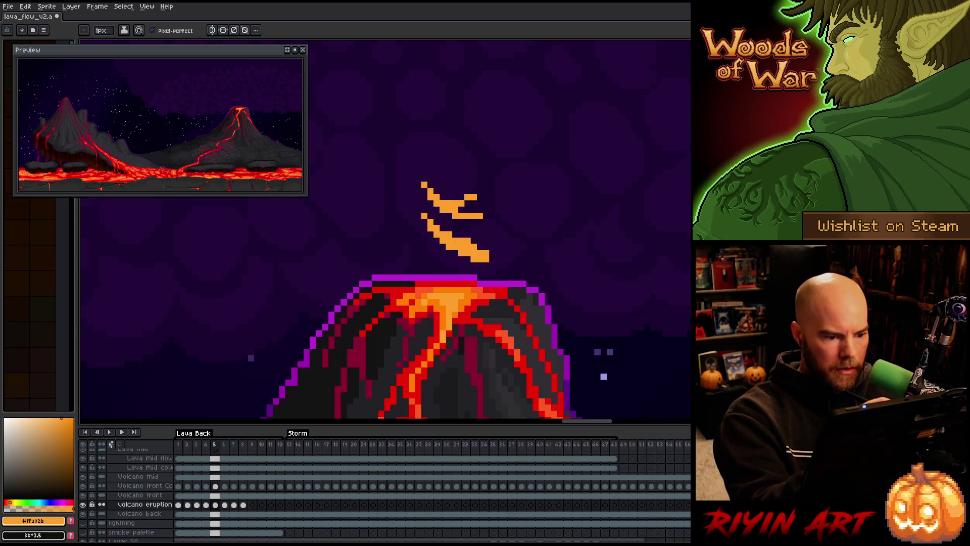
{"action": "left_click_drag", "start_coordinate": [453, 229], "coordinate": [446, 277]}
{"action": "mouse_move", "coordinate": [455, 222]}
{"action": "left_mouse_down"}
{"action": "mouse_move", "coordinate": [455, 260]}
{"action": "mouse_move", "coordinate": [473, 241]}
{"action": "mouse_move", "coordinate": [465, 217]}
{"action": "mouse_move", "coordinate": [473, 166]}
{"action": "left_mouse_up"}
{"action": "key", "text": "e"}
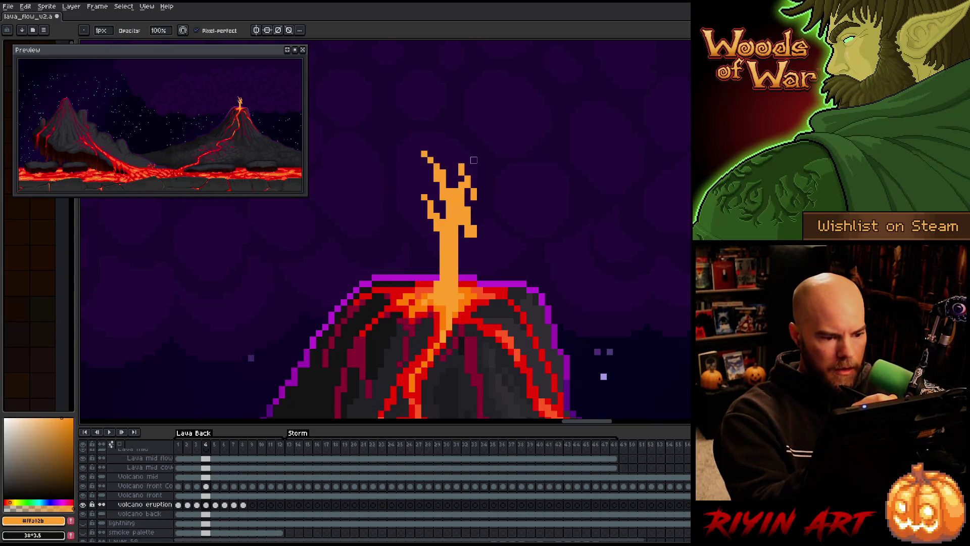
{"action": "key", "text": "b"}
{"action": "left_click", "coordinate": [437, 185]}
{"action": "key", "text": "b"}
{"action": "left_click_drag", "start_coordinate": [448, 228], "coordinate": [455, 210]}
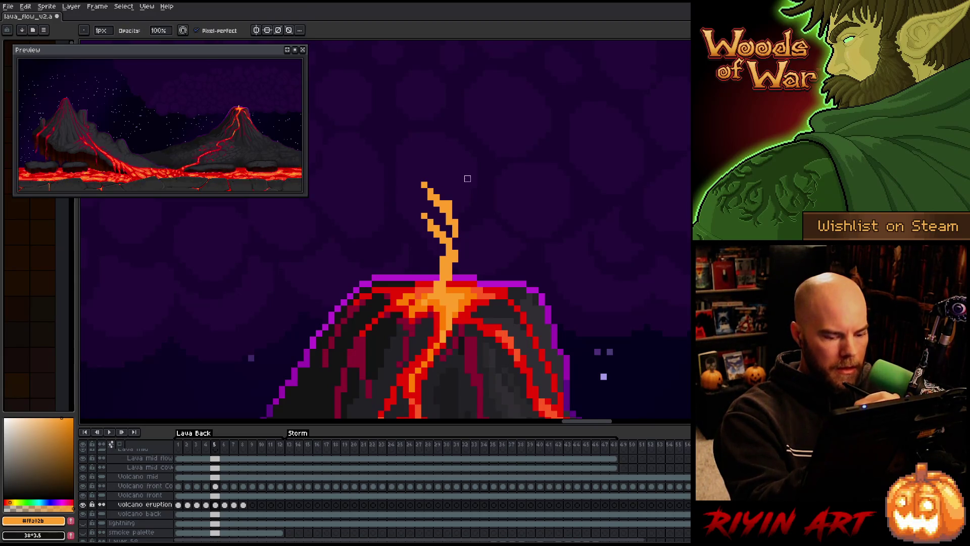
{"action": "key", "text": "m"}
{"action": "key", "text": "b"}
{"action": "left_click", "coordinate": [460, 203]}
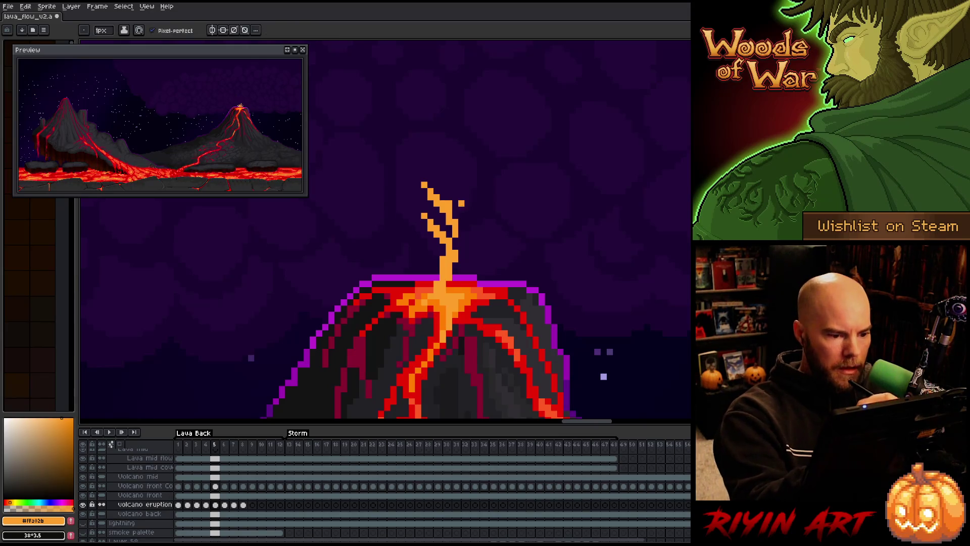
Step: On frame 6, trim the splash's right side, repaint its base, and replay the loop
{"action": "key", "text": "period"}
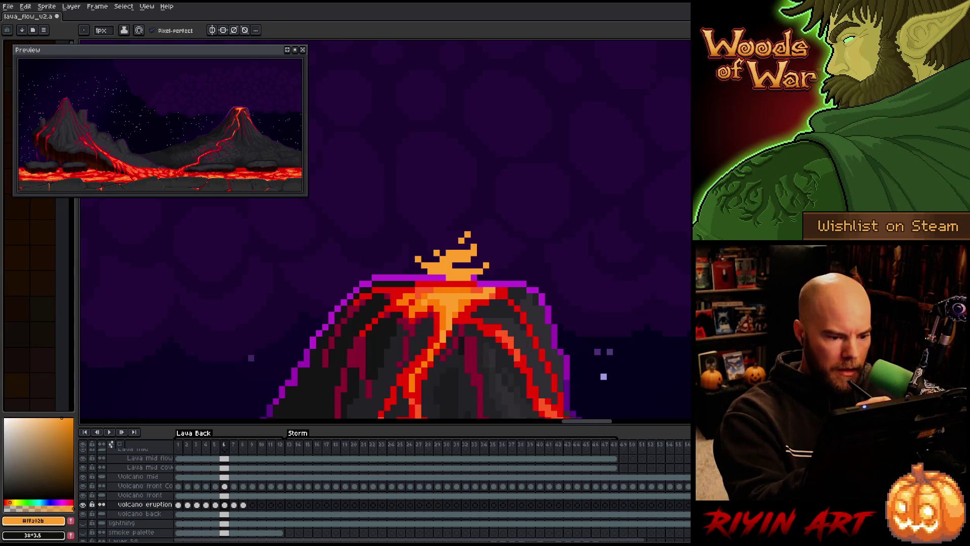
{"action": "key", "text": "e"}
{"action": "mouse_move", "coordinate": [464, 276]}
{"action": "left_mouse_down"}
{"action": "mouse_move", "coordinate": [455, 255]}
{"action": "mouse_move", "coordinate": [483, 270]}
{"action": "left_mouse_up"}
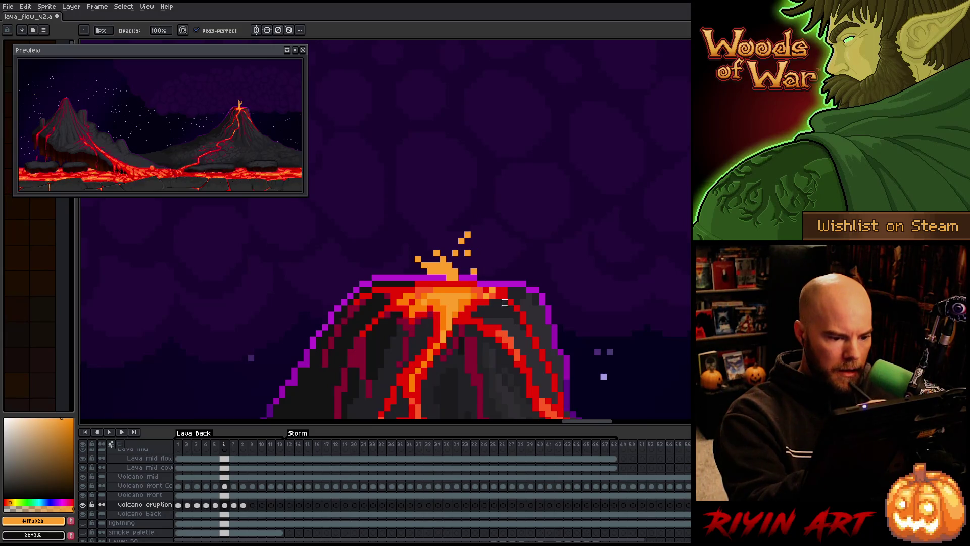
{"action": "left_click", "coordinate": [455, 252]}
{"action": "key", "text": "b"}
{"action": "left_click_drag", "start_coordinate": [409, 273], "coordinate": [455, 290]}
{"action": "key", "text": "Return"}
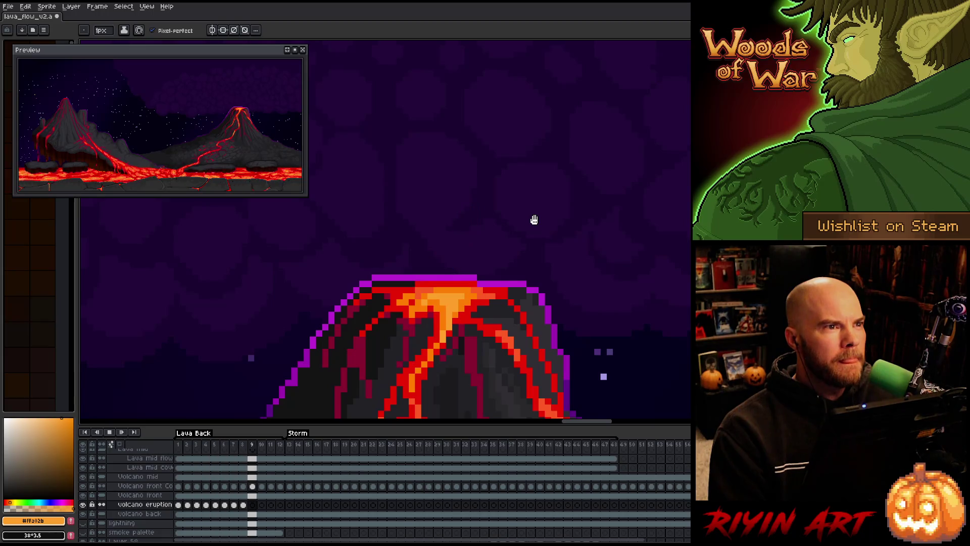
Step: Stop playback and fill in the eruption column's base on frame 3
{"action": "key", "text": "Return"}
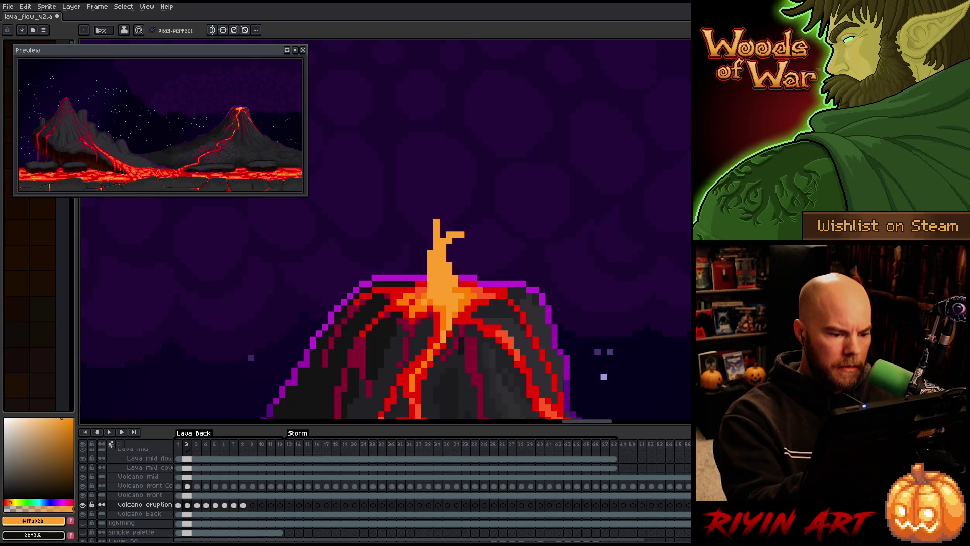
{"action": "key", "text": "Right"}
{"action": "mouse_move", "coordinate": [455, 258]}
{"action": "left_mouse_down"}
{"action": "mouse_move", "coordinate": [470, 291]}
{"action": "mouse_move", "coordinate": [461, 302]}
{"action": "left_mouse_up"}
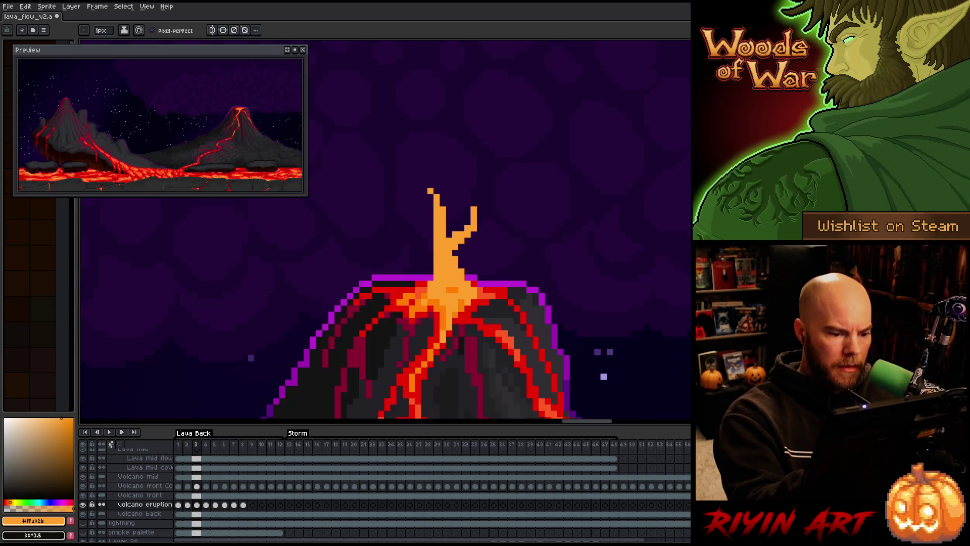
Step: Grow the top spark on frame 5 into a flame shape
{"action": "key", "text": "Right"}
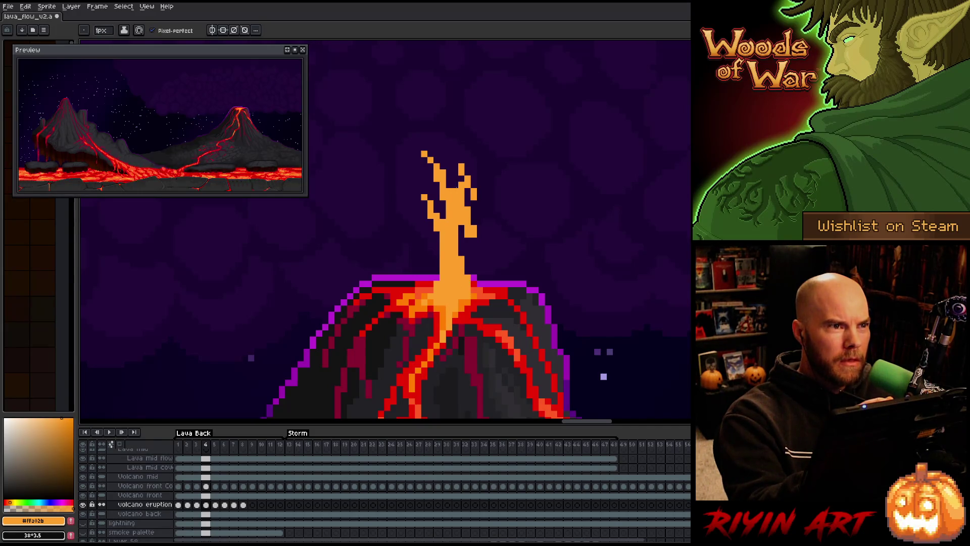
{"action": "key", "text": "Right"}
{"action": "key", "text": "Left"}
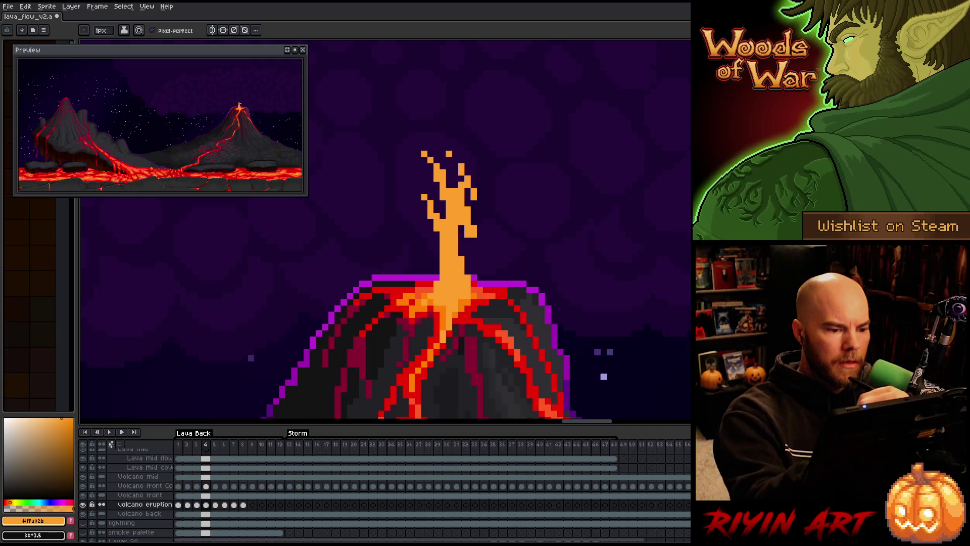
{"action": "key", "text": "Right"}
{"action": "left_click", "coordinate": [443, 166]}
{"action": "left_click_drag", "start_coordinate": [436, 153], "coordinate": [450, 173]}
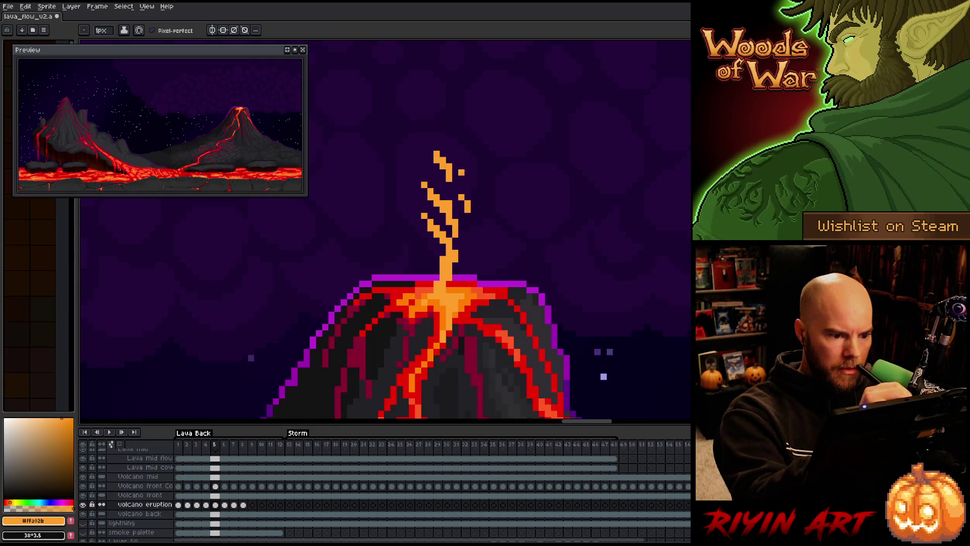
Step: Place a lava droplet higher above the plume on frame 6 and add crater splash on frame 7
{"action": "key", "text": "Right"}
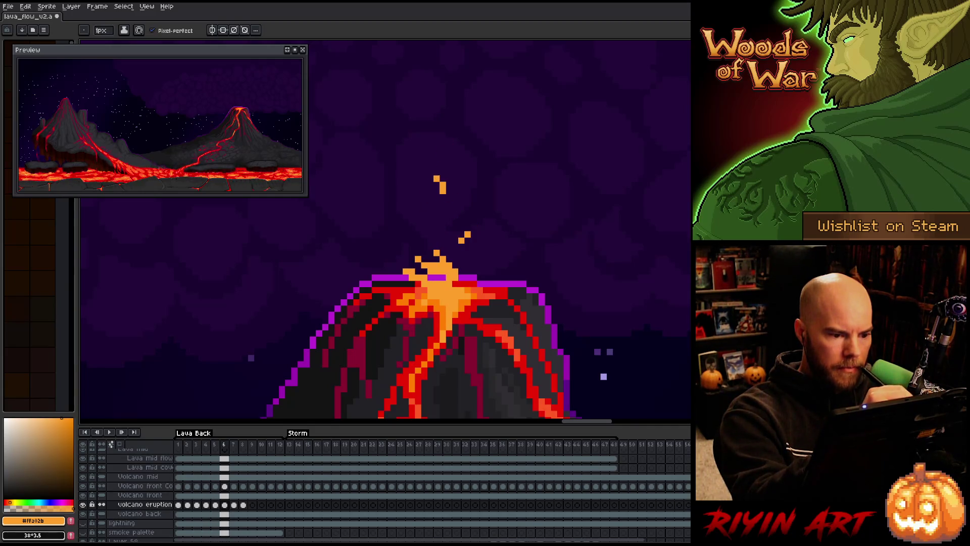
{"action": "key", "text": "Left"}
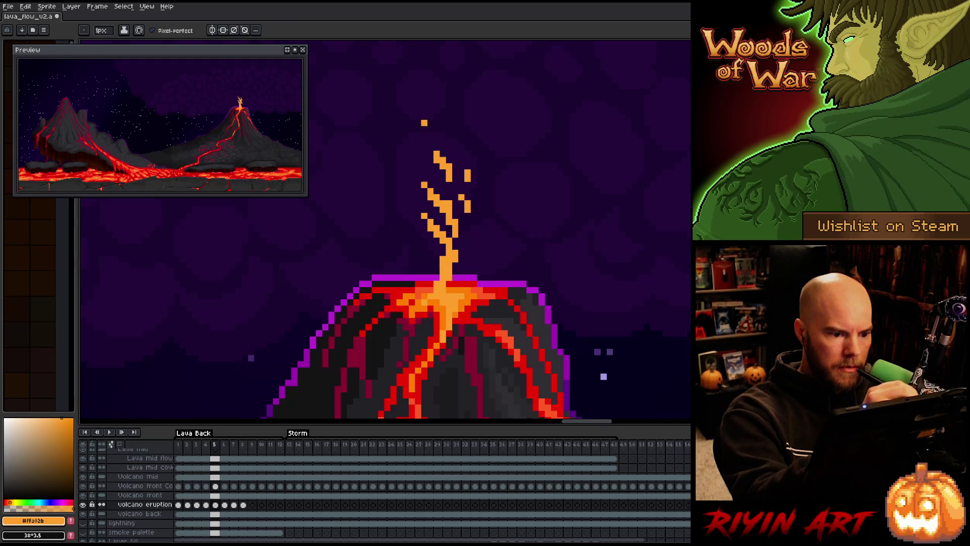
{"action": "key", "text": "Right"}
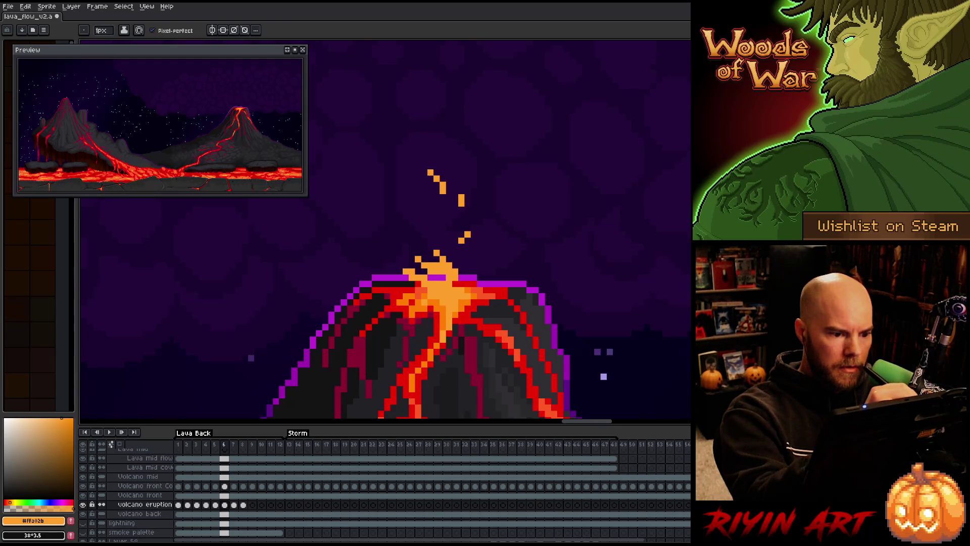
{"action": "key", "text": "Right"}
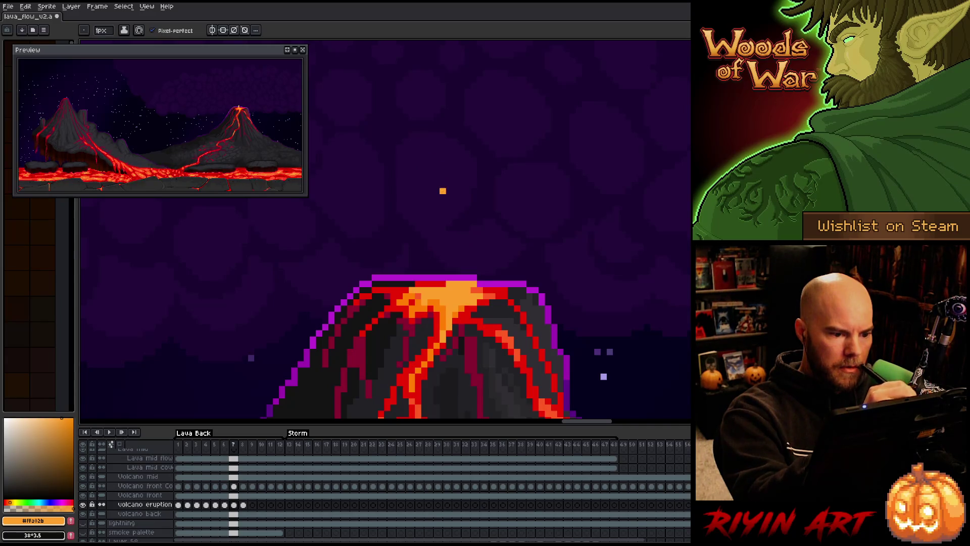
{"action": "key", "text": "Left"}
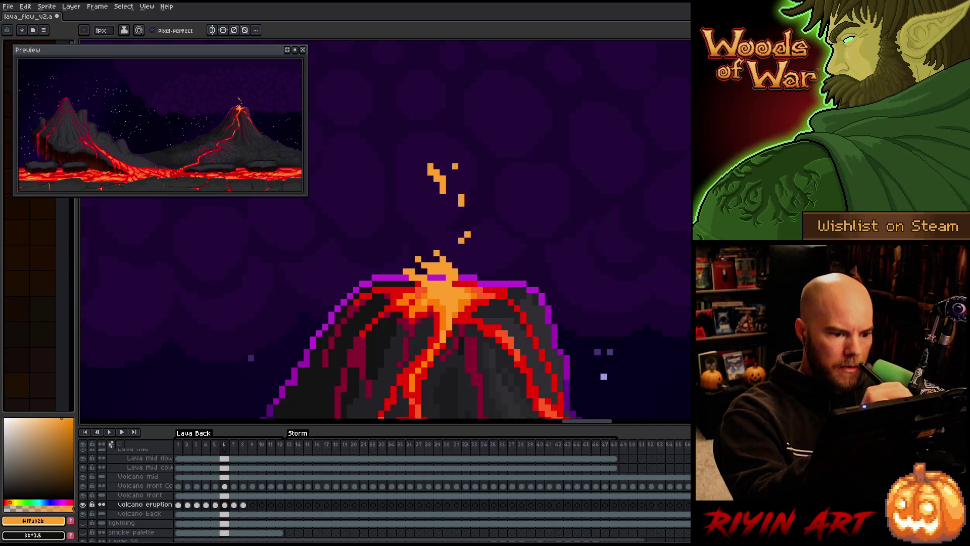
{"action": "left_click", "coordinate": [406, 128]}
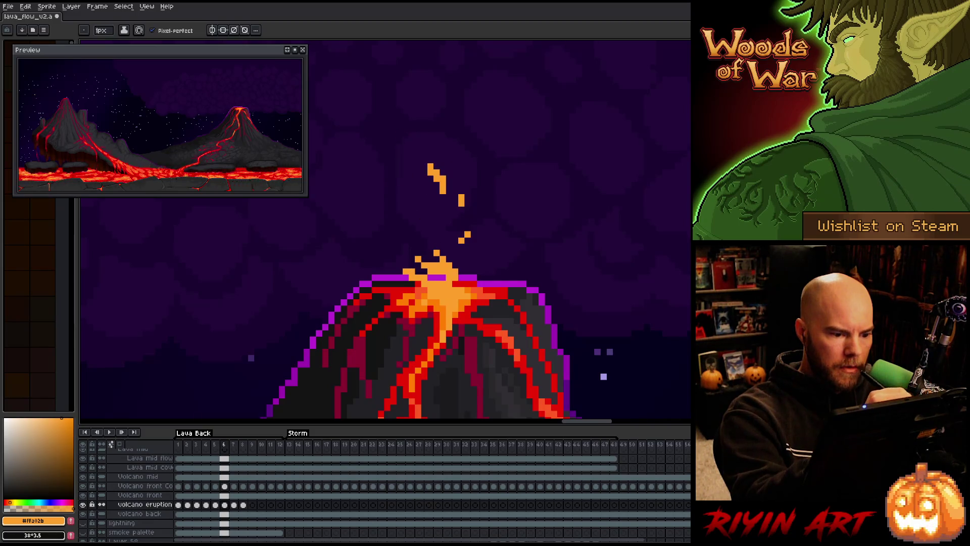
{"action": "key", "text": "Right"}
{"action": "left_click", "coordinate": [429, 271]}
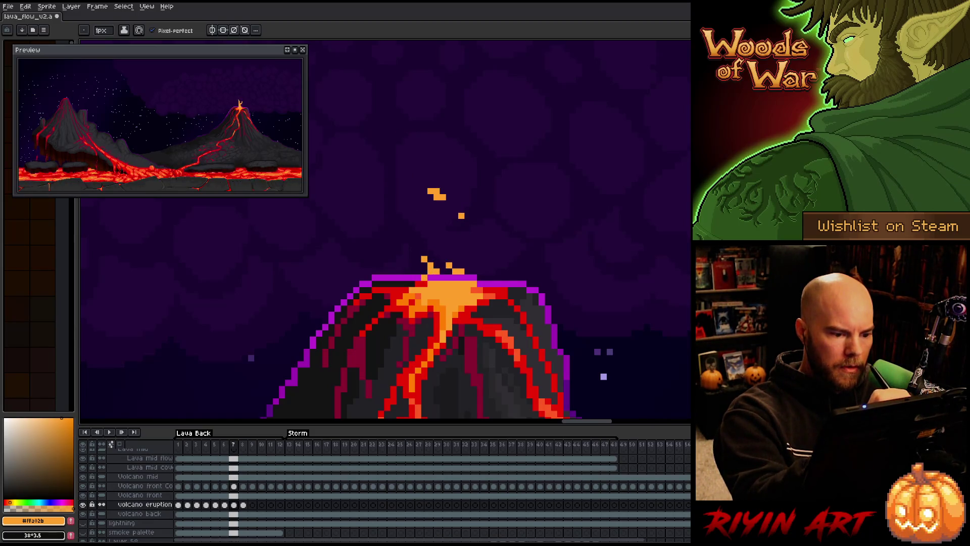
Step: Clean frame 7's crater pixels and stray embers, and reposition its falling droplet above the crater
{"action": "key", "text": "Left"}
{"action": "key", "text": "Right"}
{"action": "key", "text": "Left"}
{"action": "key", "text": "Right"}
{"action": "key", "text": "e"}
{"action": "key", "text": "e"}
{"action": "left_click", "coordinate": [430, 265]}
{"action": "left_click", "coordinate": [406, 253]}
{"action": "left_click", "coordinate": [480, 228]}
{"action": "left_click", "coordinate": [417, 271]}
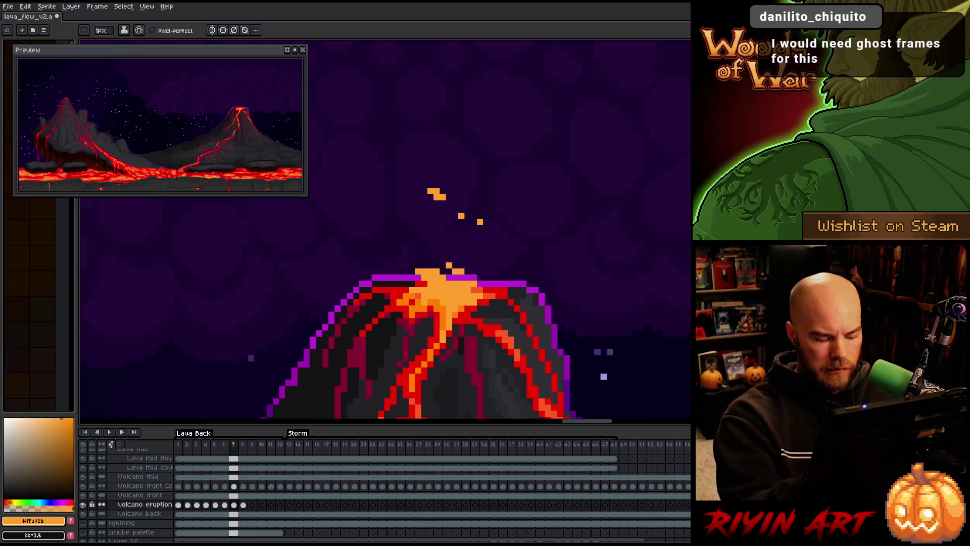
{"action": "key", "text": "Left"}
{"action": "key", "text": "Right"}
{"action": "left_click", "coordinate": [443, 216]}
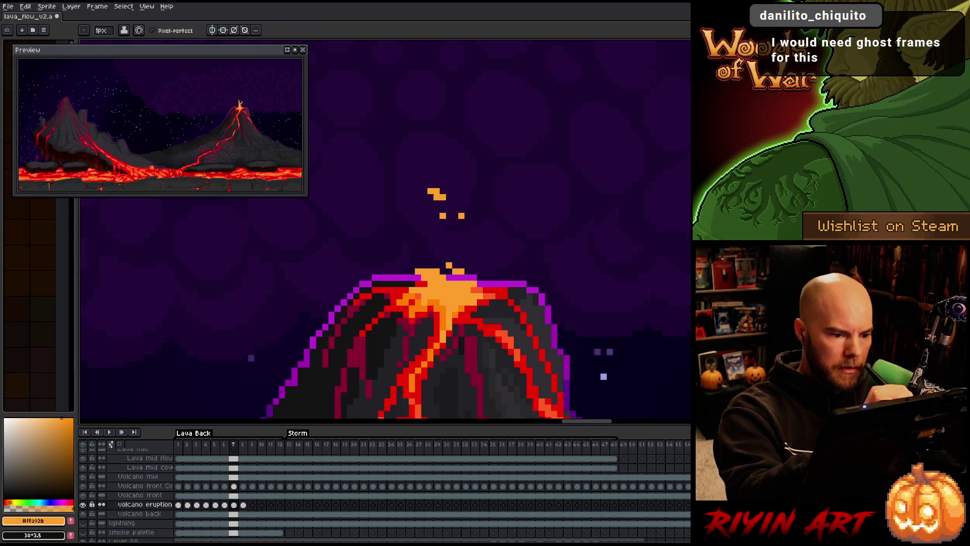
Step: Place the falling droplet lower on frame 8, then play the loop from frame 10
{"action": "key", "text": "Right"}
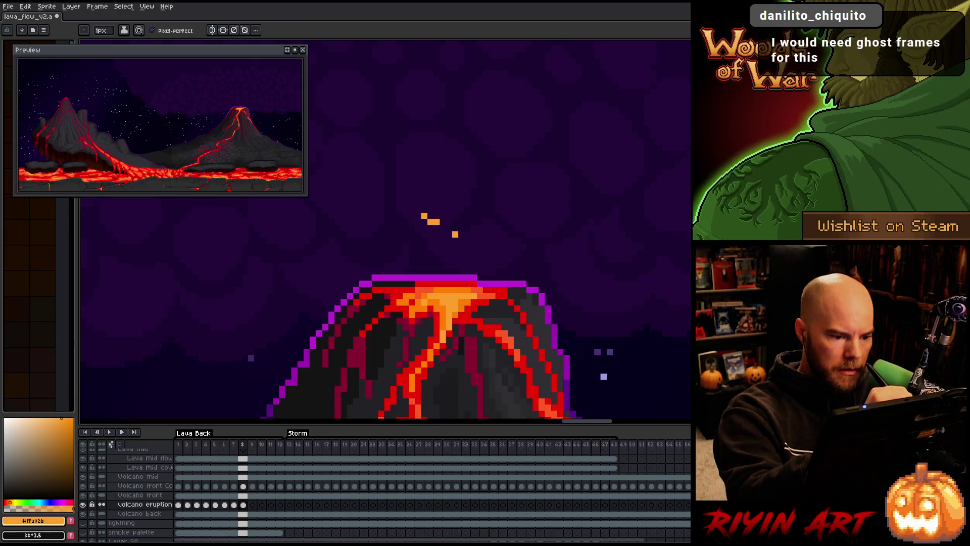
{"action": "key", "text": "Right"}
{"action": "key", "text": "Left"}
{"action": "left_click", "coordinate": [442, 246]}
{"action": "key", "text": "Right"}
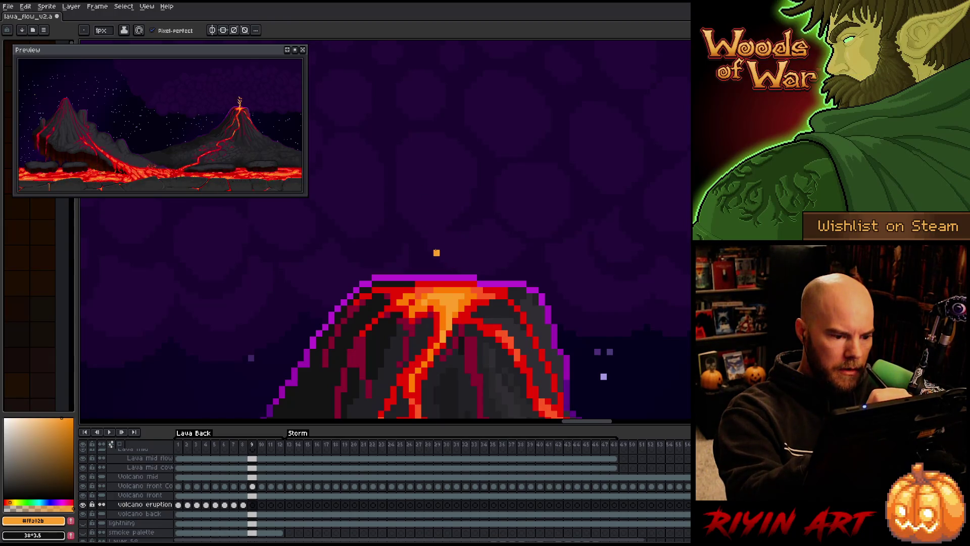
{"action": "key", "text": "Right"}
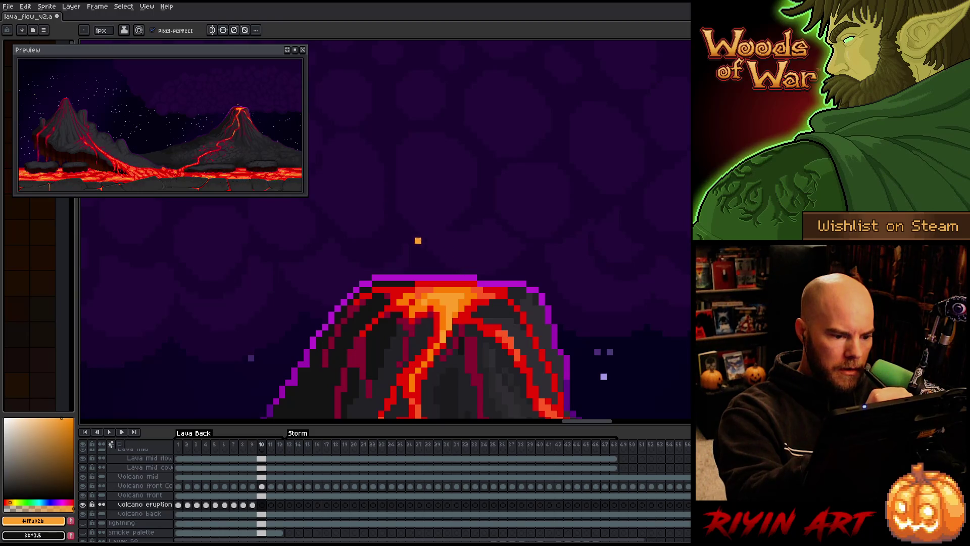
{"action": "key", "text": "Return"}
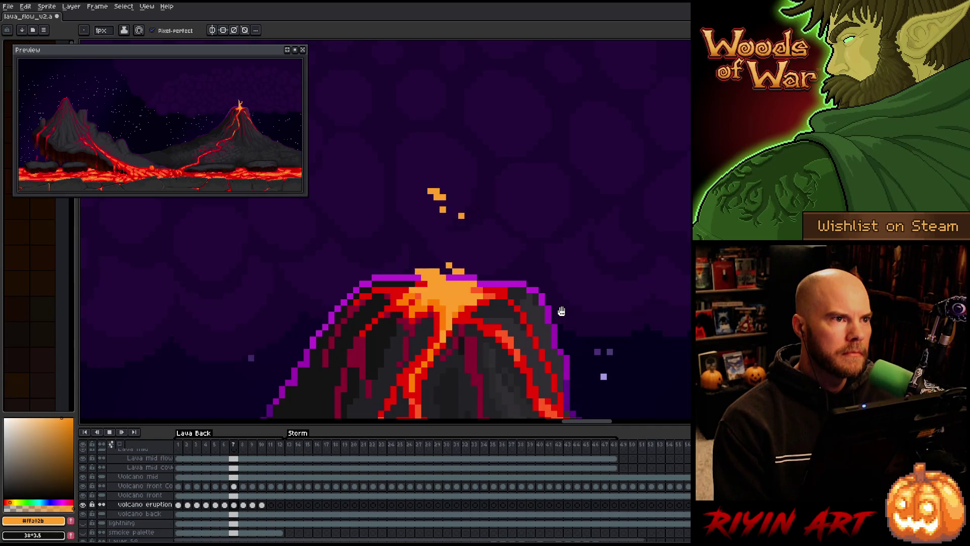
Step: Restart playback, then add a spark above the plume on frame 4
{"action": "left_click", "coordinate": [561, 311]}
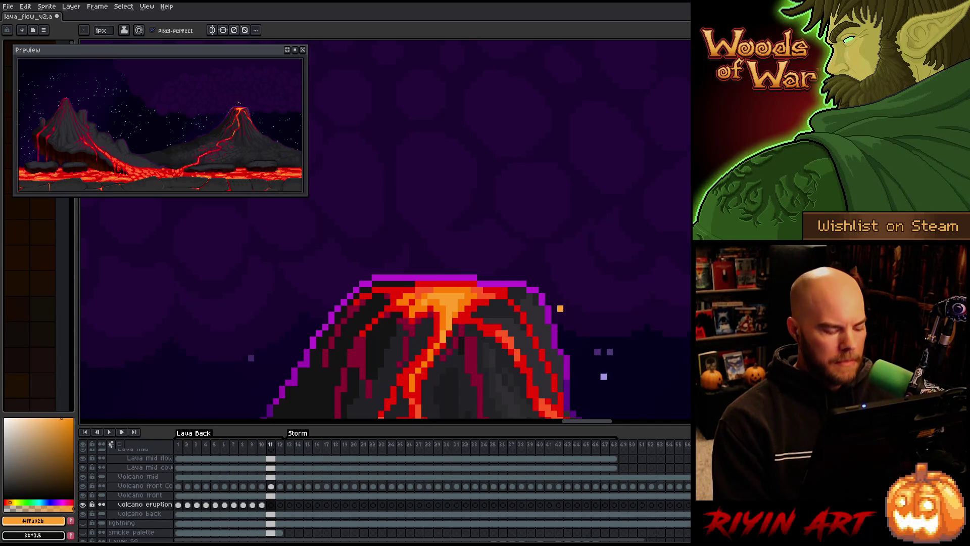
{"action": "key", "text": "Return"}
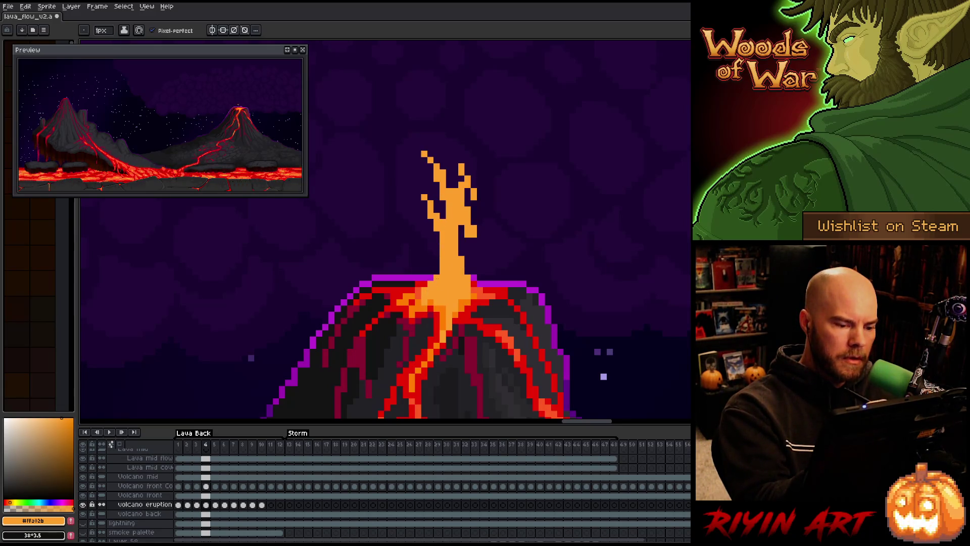
{"action": "left_click", "coordinate": [449, 135]}
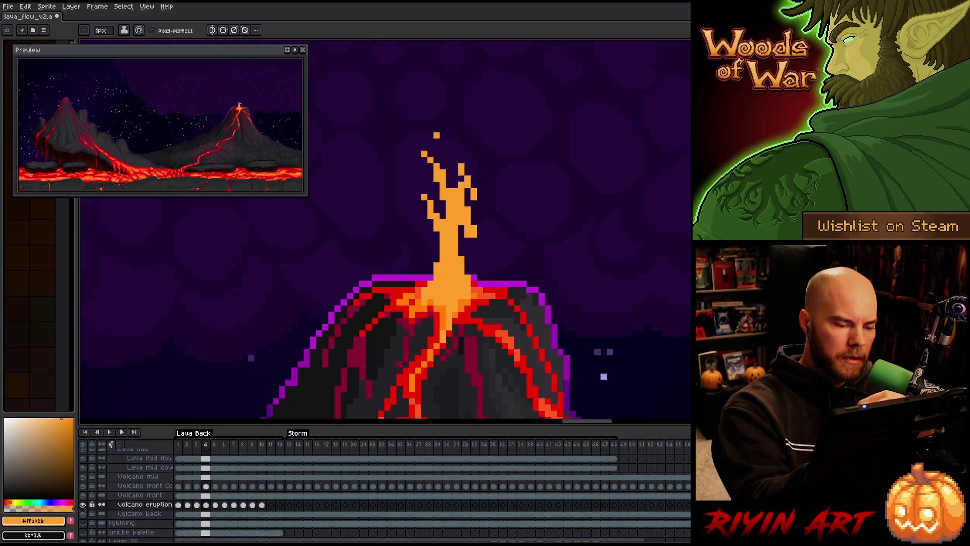
Step: Compare frames 4 and 5 and fill out the lava plume on frame 5
{"action": "key", "text": "Right"}
{"action": "key", "text": "Left"}
{"action": "key", "text": "Right"}
{"action": "key", "text": "Left"}
{"action": "key", "text": "Right"}
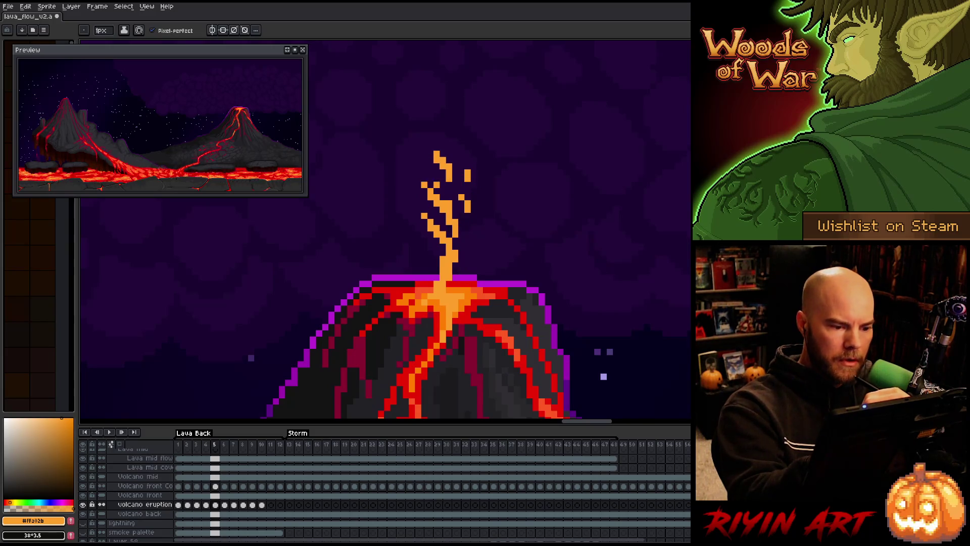
{"action": "mouse_move", "coordinate": [439, 179]}
{"action": "left_mouse_down"}
{"action": "mouse_move", "coordinate": [446, 230]}
{"action": "mouse_move", "coordinate": [430, 194]}
{"action": "left_mouse_up"}
Step: Erase stray frame 5 plume pixels and reshape the plume's left side
{"action": "key", "text": "e"}
{"action": "left_click", "coordinate": [424, 181]}
{"action": "left_click", "coordinate": [436, 231]}
{"action": "key", "text": "b"}
{"action": "key", "text": "e"}
{"action": "key", "text": "b"}
{"action": "left_click", "coordinate": [444, 250]}
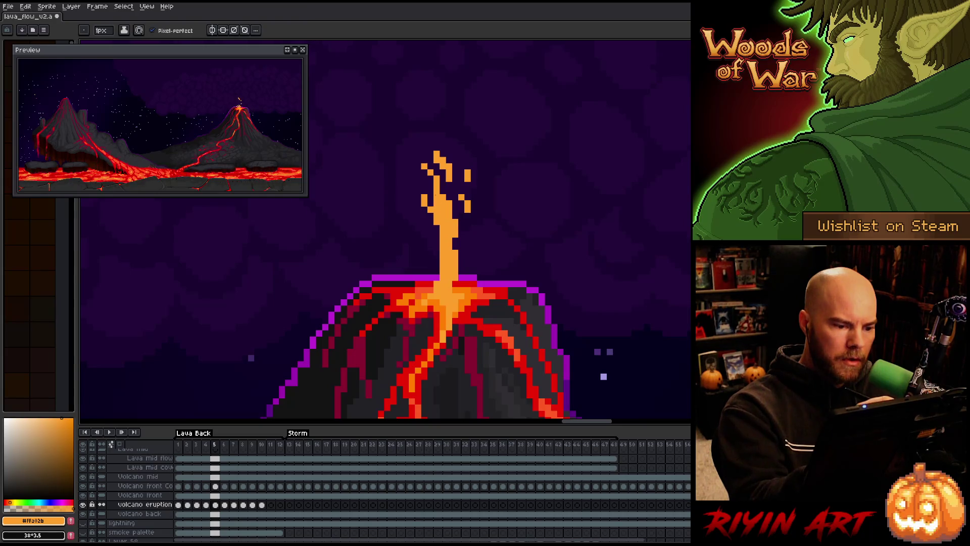
{"action": "key", "text": "e"}
Step: On frame 6, draw a diagonal lava stream above the crater and a droplet to its right
{"action": "key", "text": "Right"}
{"action": "key", "text": "Left"}
{"action": "key", "text": "Right"}
{"action": "key", "text": "b"}
{"action": "left_click_drag", "start_coordinate": [418, 203], "coordinate": [443, 249]}
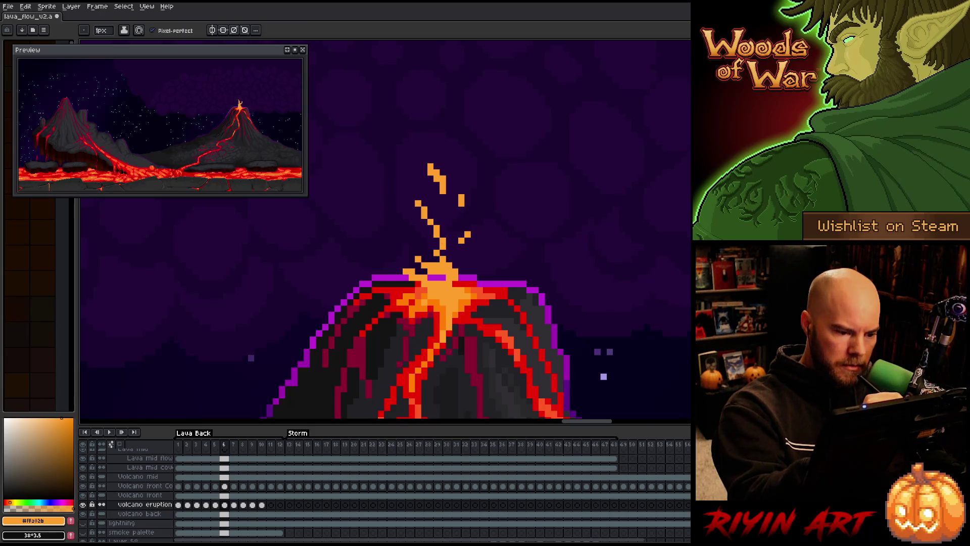
{"action": "key", "text": "e"}
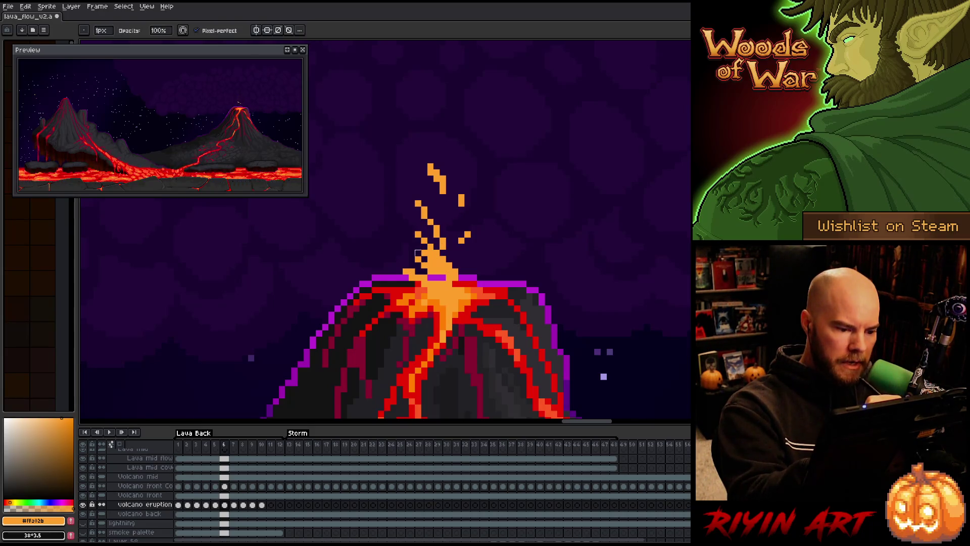
{"action": "key", "text": "b"}
{"action": "left_click", "coordinate": [480, 178]}
Step: Draw a lava spout above the crater on frame 7, then undo it
{"action": "key", "text": "Left"}
{"action": "key", "text": "Right"}
{"action": "key", "text": "Left"}
{"action": "key", "text": "Right"}
{"action": "key", "text": "Right"}
{"action": "key", "text": "Left"}
{"action": "key", "text": "Right"}
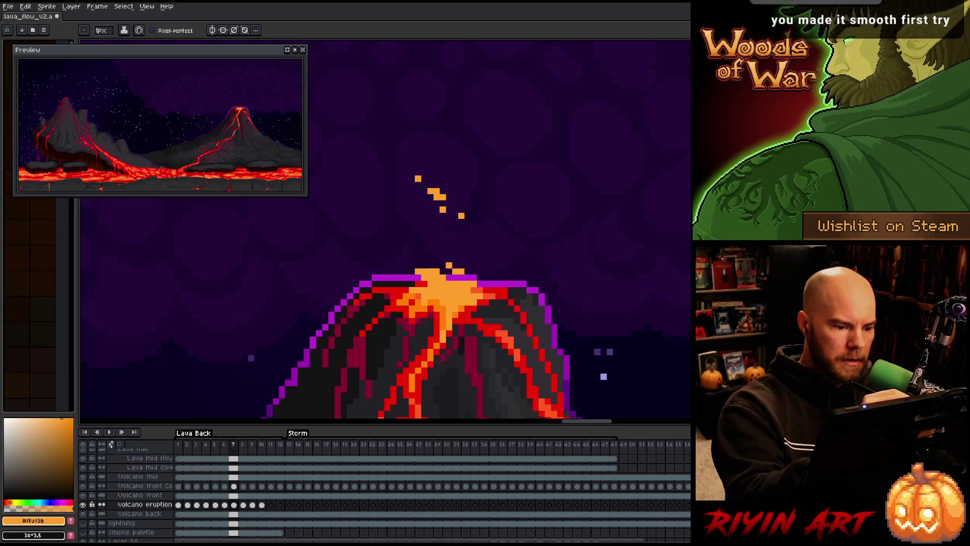
{"action": "left_click_drag", "start_coordinate": [425, 240], "coordinate": [445, 267]}
{"action": "key", "text": "ctrl+z"}
{"action": "key", "text": "ctrl+z"}
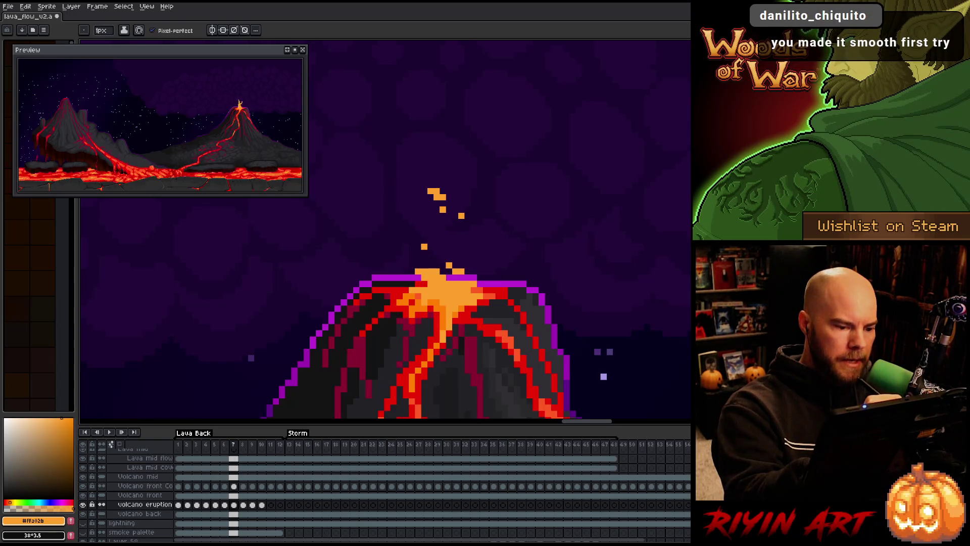
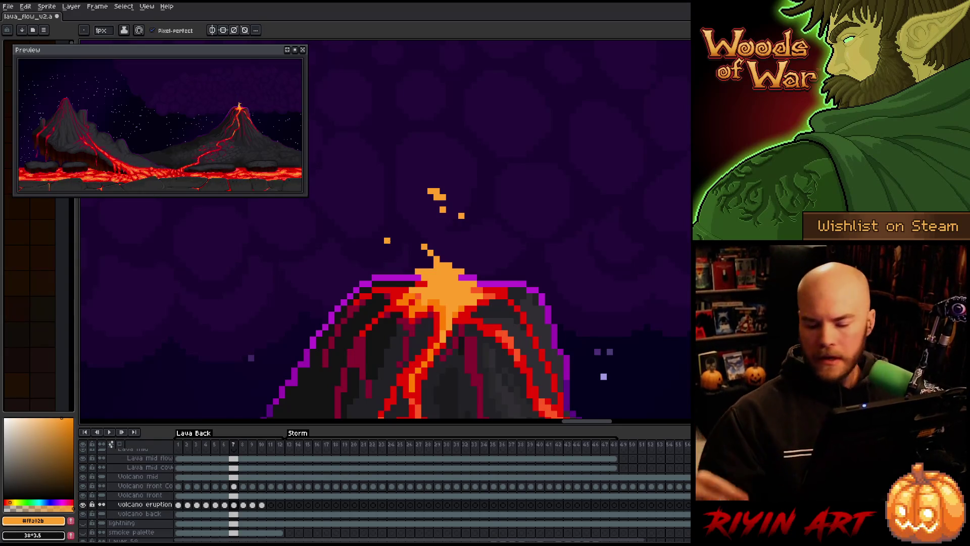
Step: Compare eruption frames 5 through 8, then play the lava plume animation
{"action": "key", "text": "Left"}
{"action": "key", "text": "Right"}
{"action": "key", "text": "Left"}
{"action": "key", "text": "Left"}
{"action": "key", "text": "Right"}
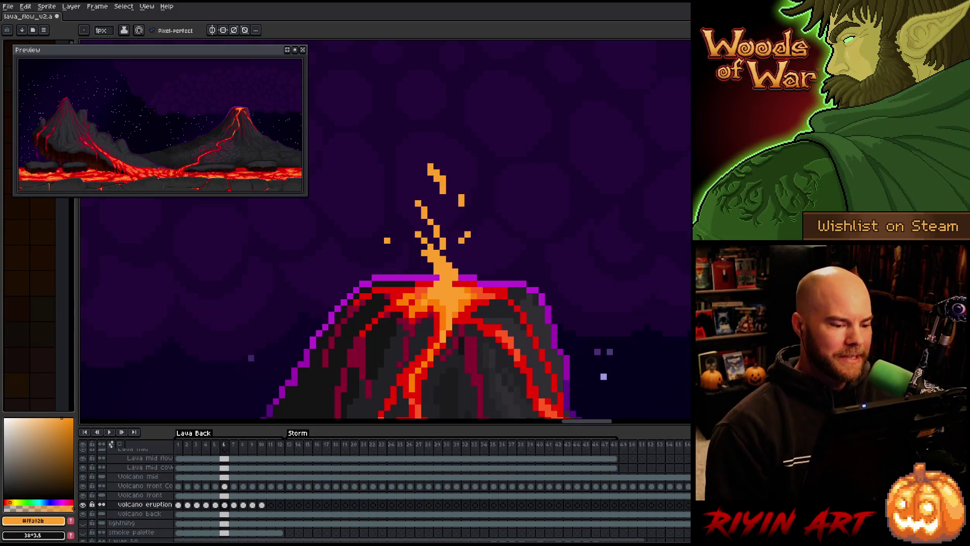
{"action": "key", "text": "Left"}
{"action": "key", "text": "Right"}
{"action": "key", "text": "Right"}
{"action": "key", "text": "Left"}
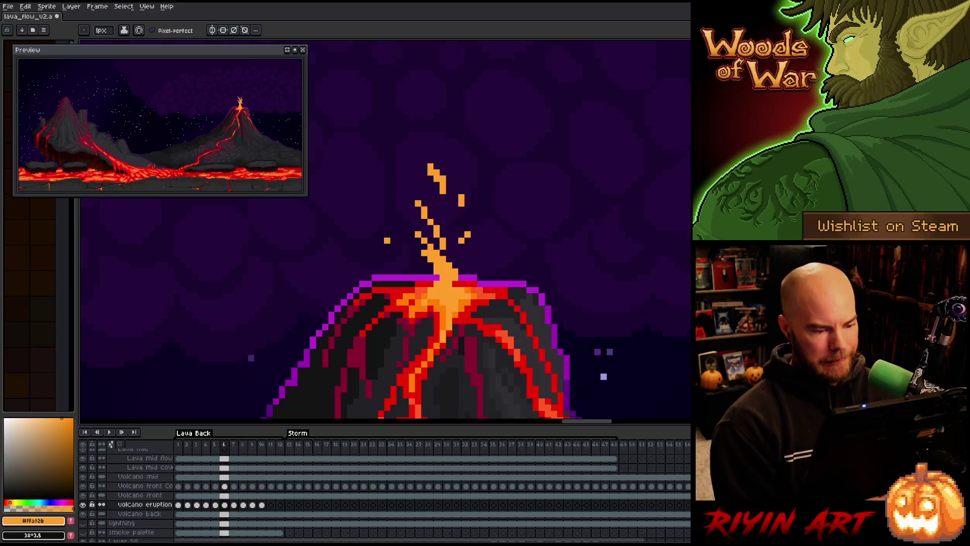
{"action": "key", "text": "Right"}
{"action": "key", "text": "Right"}
{"action": "key", "text": "Return"}
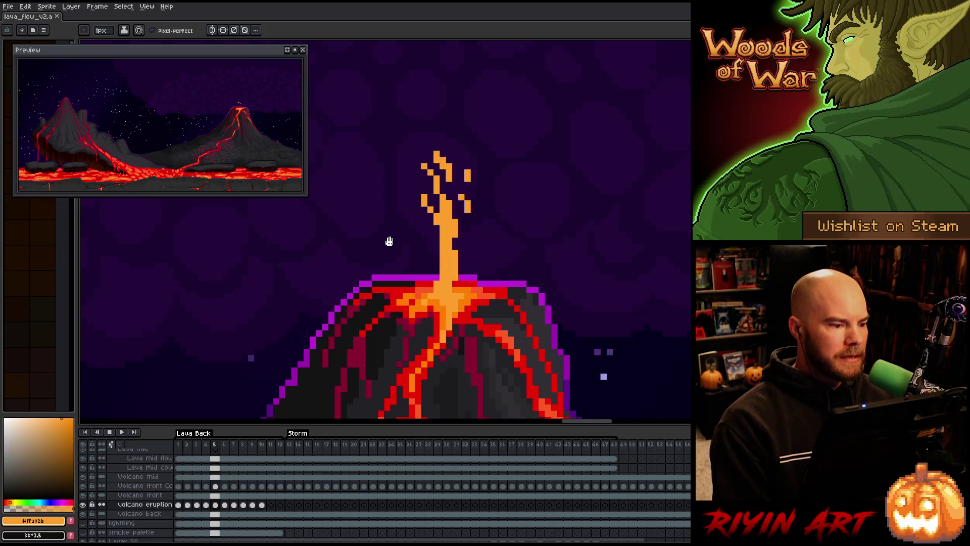
Step: Stop playback, pick the pencil, and go to frame 5 of the plume
{"action": "key", "text": "Return"}
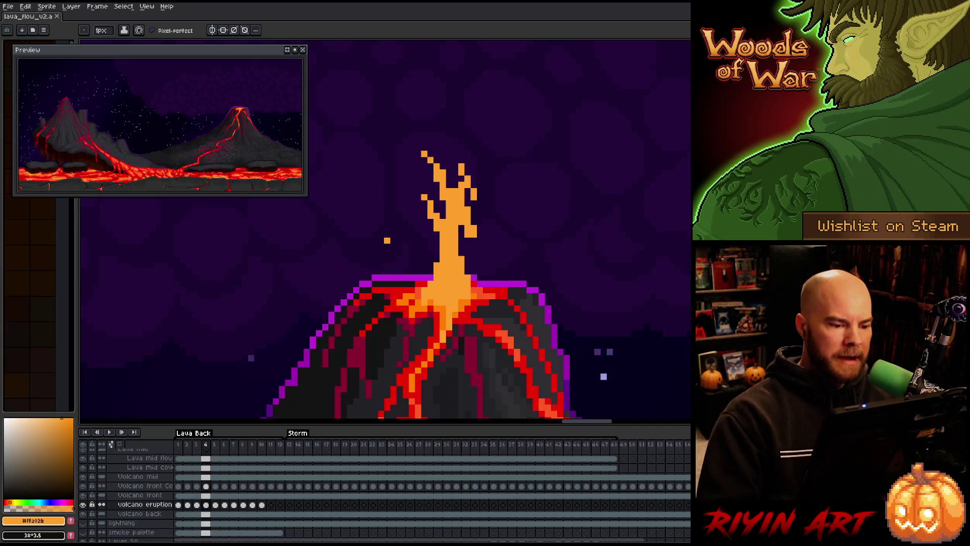
{"action": "key", "text": "b"}
{"action": "key", "text": "e"}
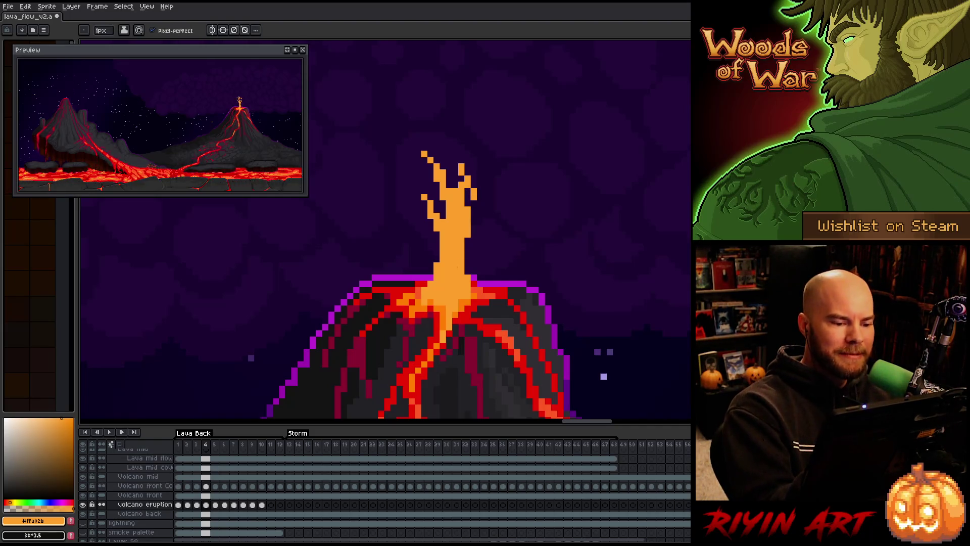
{"action": "key", "text": "Right"}
{"action": "key", "text": "Left"}
{"action": "key", "text": "Right"}
Step: Add orange pixels to the frame 5 plume's centre, right side and left branch
{"action": "left_click", "coordinate": [455, 210]}
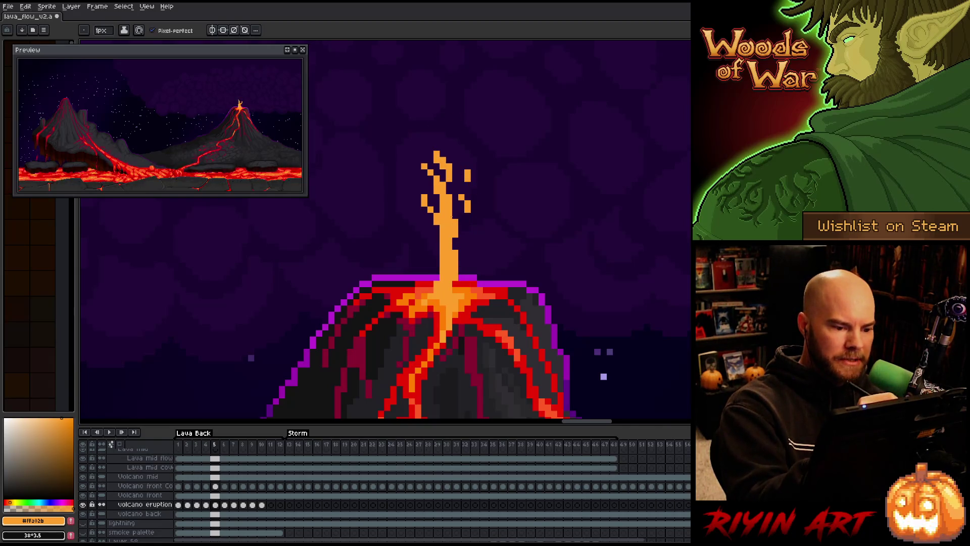
{"action": "key", "text": "Left"}
{"action": "key", "text": "Right"}
{"action": "left_click", "coordinate": [480, 197]}
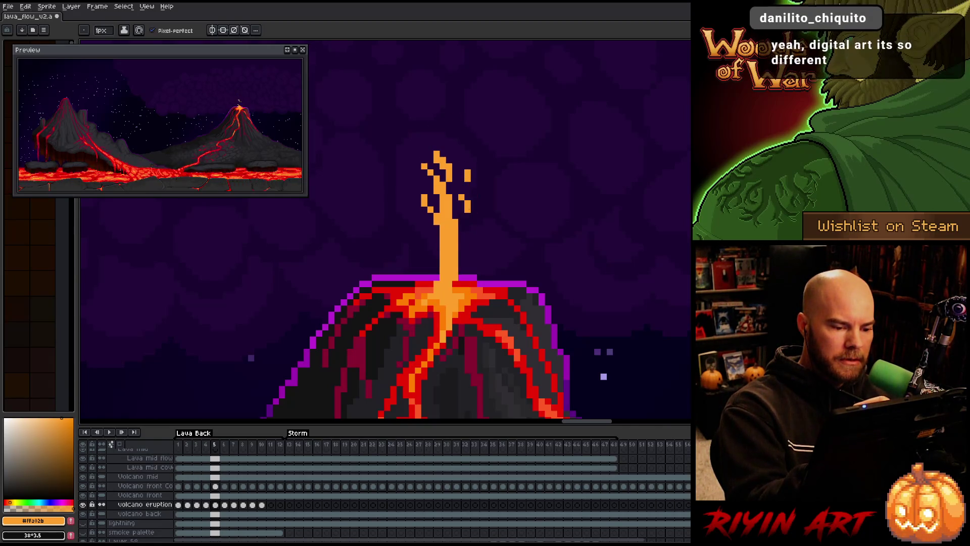
{"action": "key", "text": "Left"}
{"action": "key", "text": "Right"}
{"action": "key", "text": "Left"}
{"action": "left_click", "coordinate": [417, 194]}
Step: Add another orange pixel left of the plume, checking it against frame 4
{"action": "key", "text": "Right"}
{"action": "key", "text": "Left"}
{"action": "key", "text": "Right"}
{"action": "key", "text": "Left"}
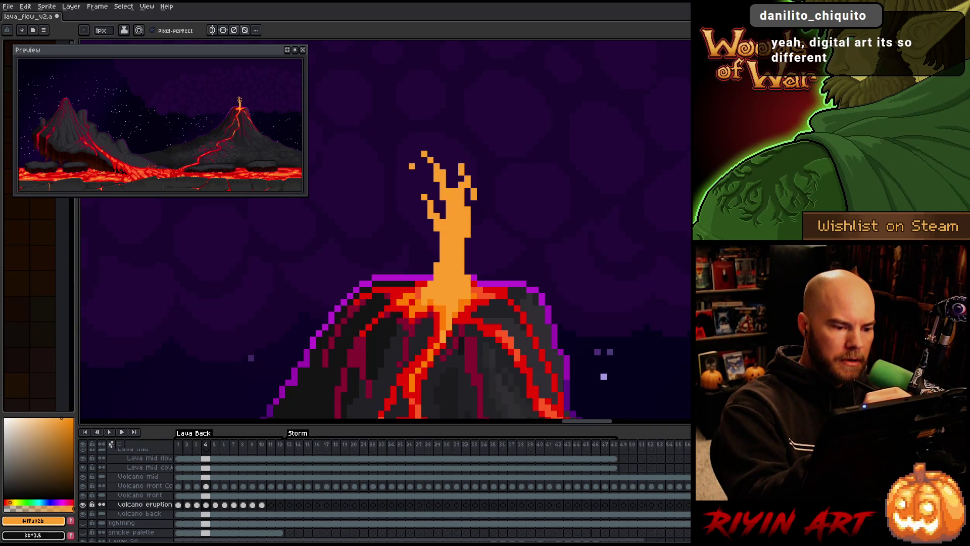
{"action": "key", "text": "Right"}
{"action": "key", "text": "b"}
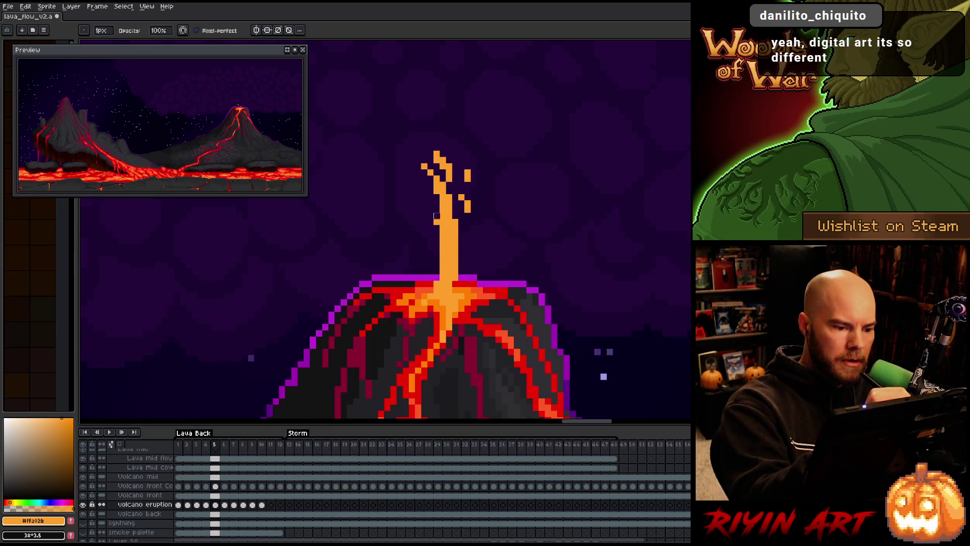
{"action": "left_click", "coordinate": [417, 197]}
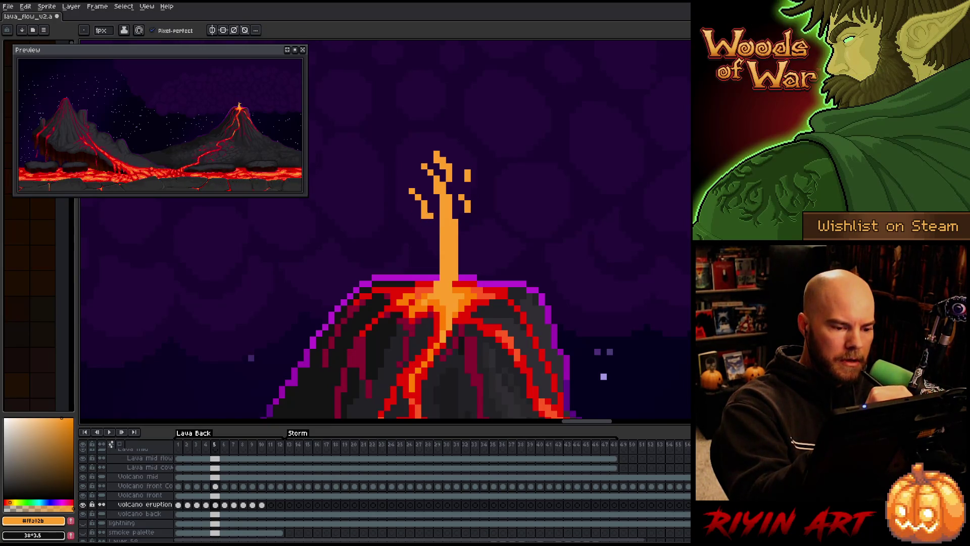
{"action": "key", "text": "Left"}
{"action": "key", "text": "Right"}
{"action": "key", "text": "Right"}
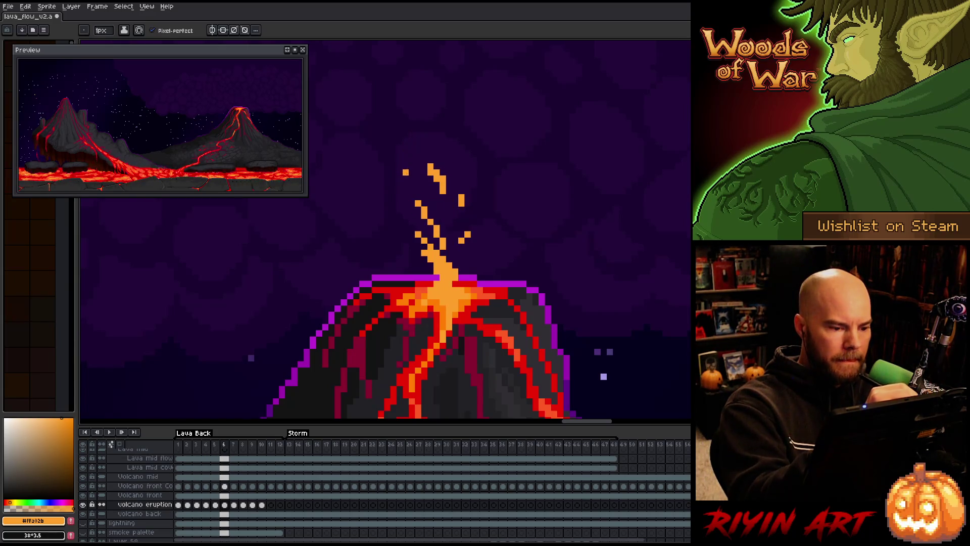
Step: Lengthen the orange spark into a dash and paint orange along the plume's left stream
{"action": "left_click_drag", "start_coordinate": [399, 184], "coordinate": [393, 185]}
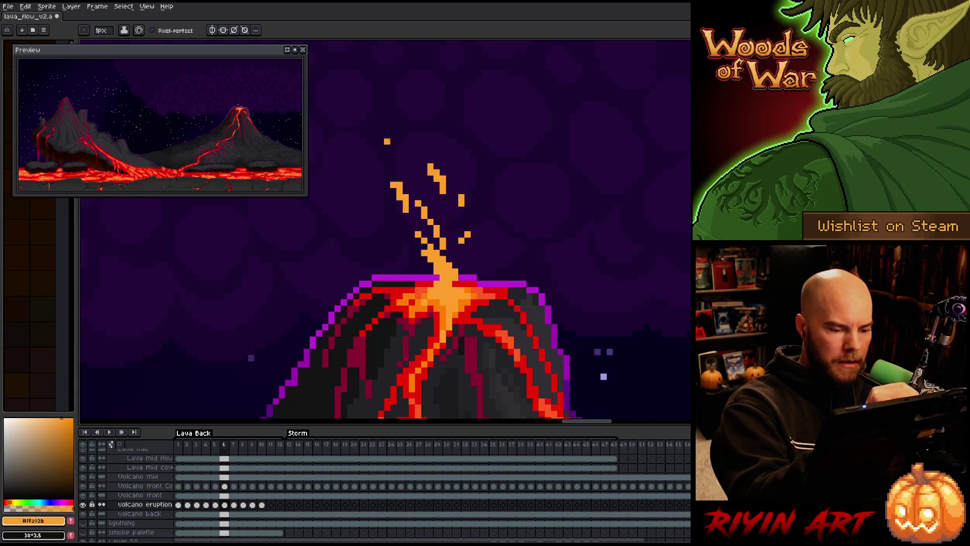
{"action": "key", "text": "Left"}
{"action": "key", "text": "Right"}
{"action": "key", "text": "b"}
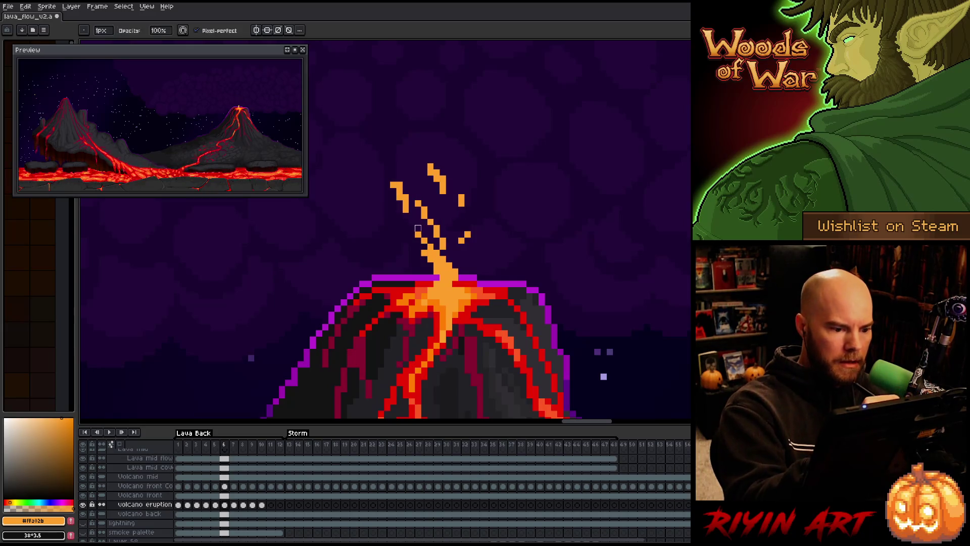
{"action": "left_click_drag", "start_coordinate": [426, 228], "coordinate": [437, 246]}
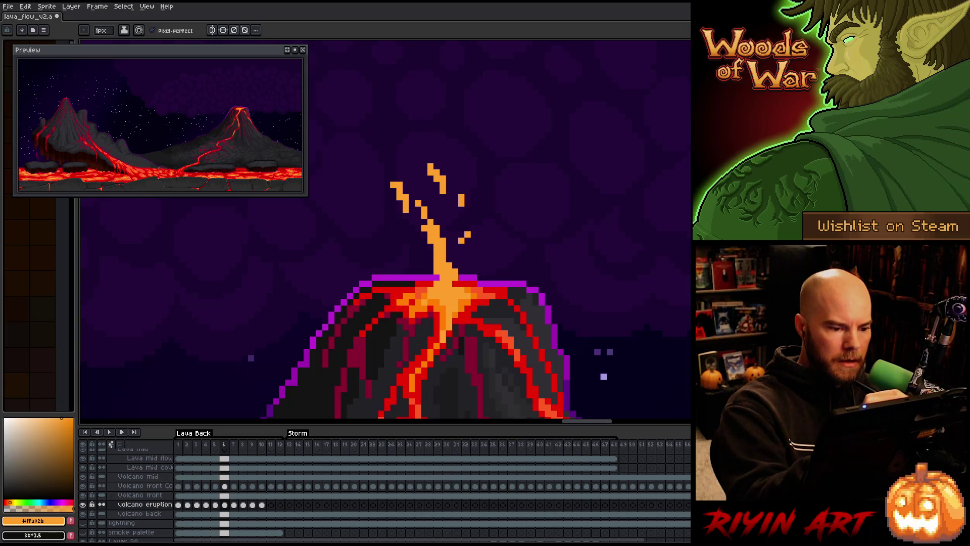
Step: Step from frame 6 to frame 11, then preview the eruption and stop on frame 10
{"action": "key", "text": "Left"}
{"action": "key", "text": "Right"}
{"action": "key", "text": "Right"}
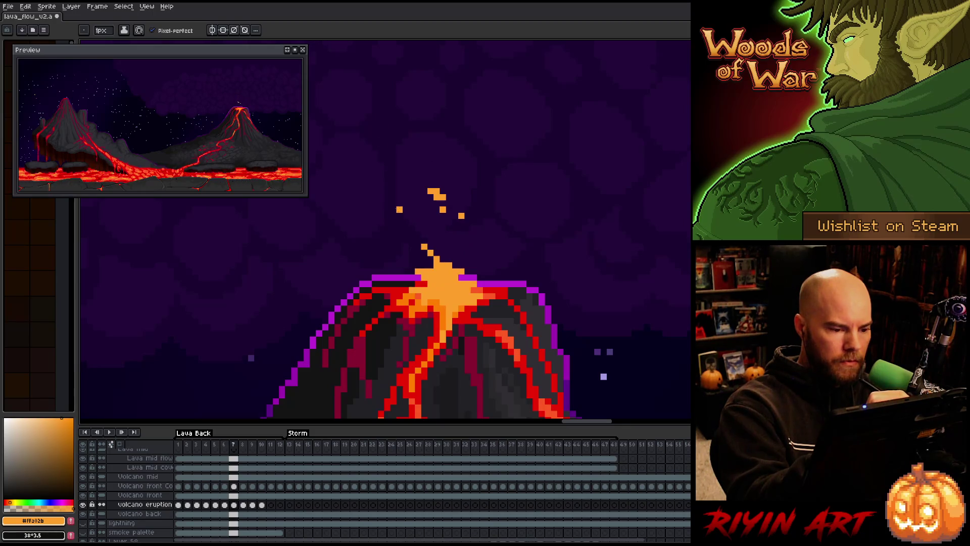
{"action": "key", "text": "Right"}
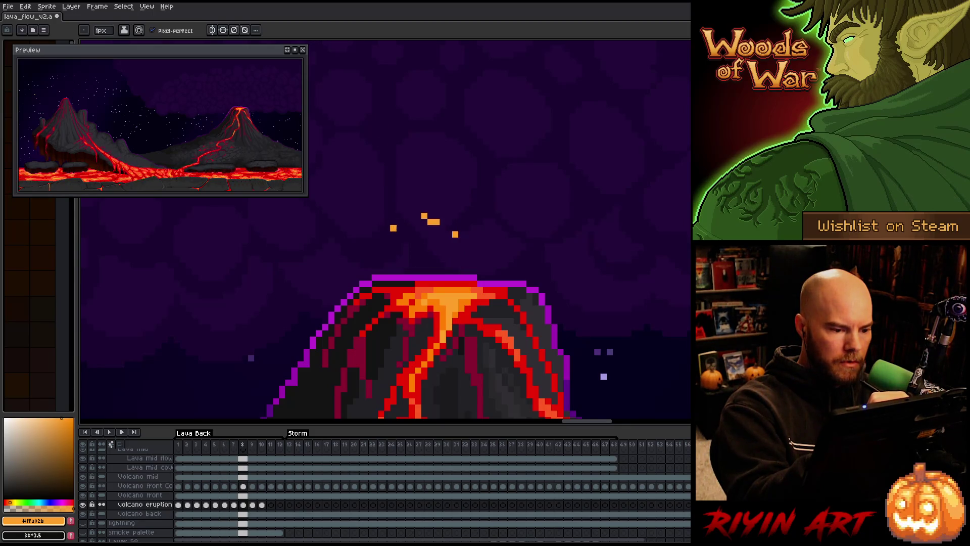
{"action": "key", "text": "Right"}
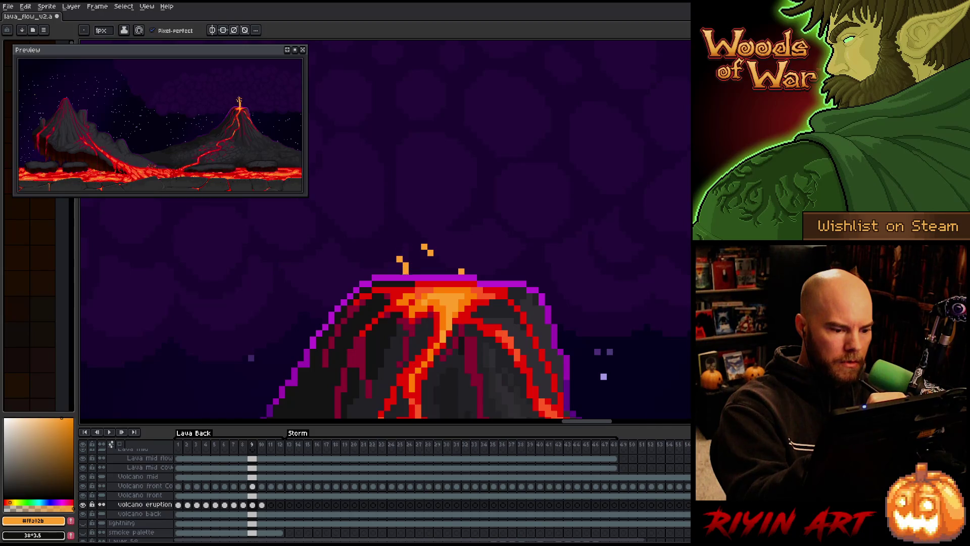
{"action": "key", "text": "Right"}
{"action": "key", "text": "Right"}
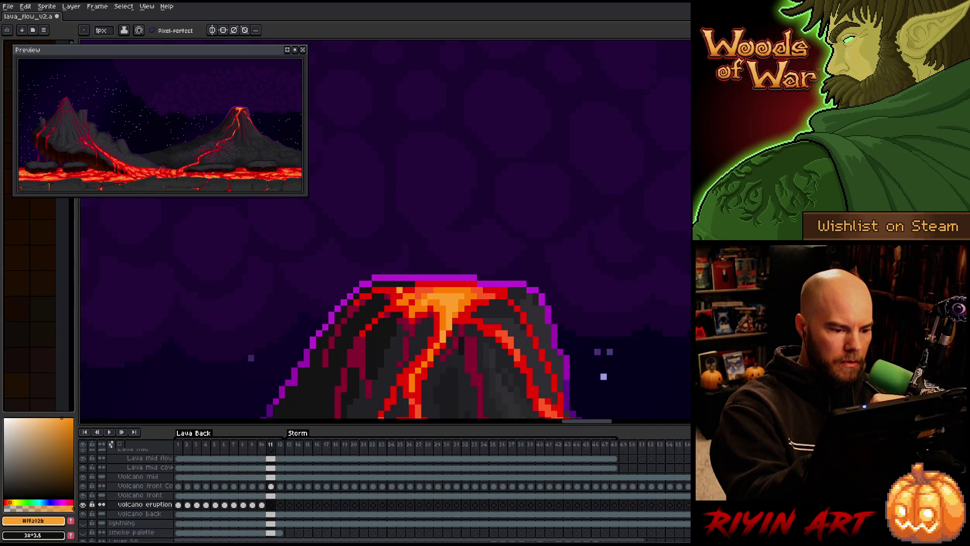
{"action": "key", "text": "Right"}
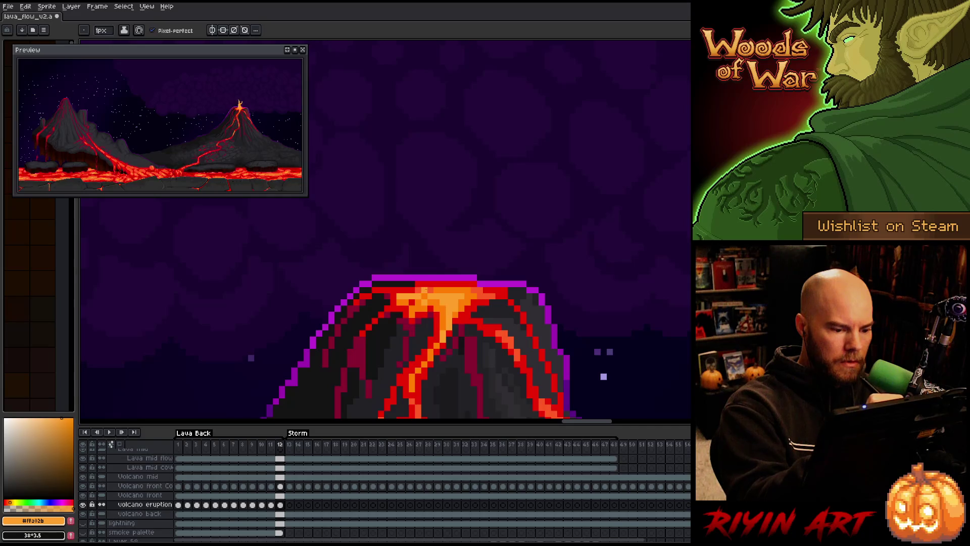
{"action": "key", "text": "Return"}
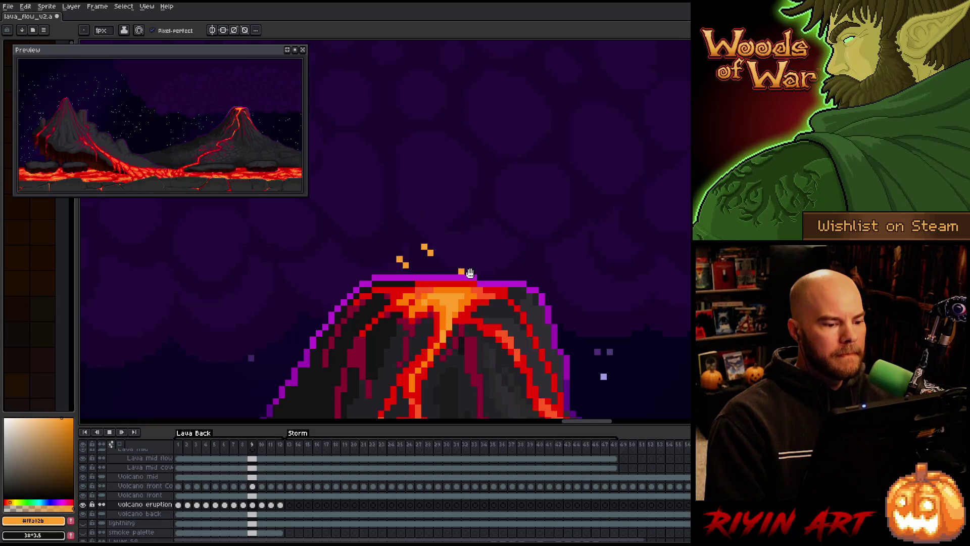
{"action": "key", "text": "Return"}
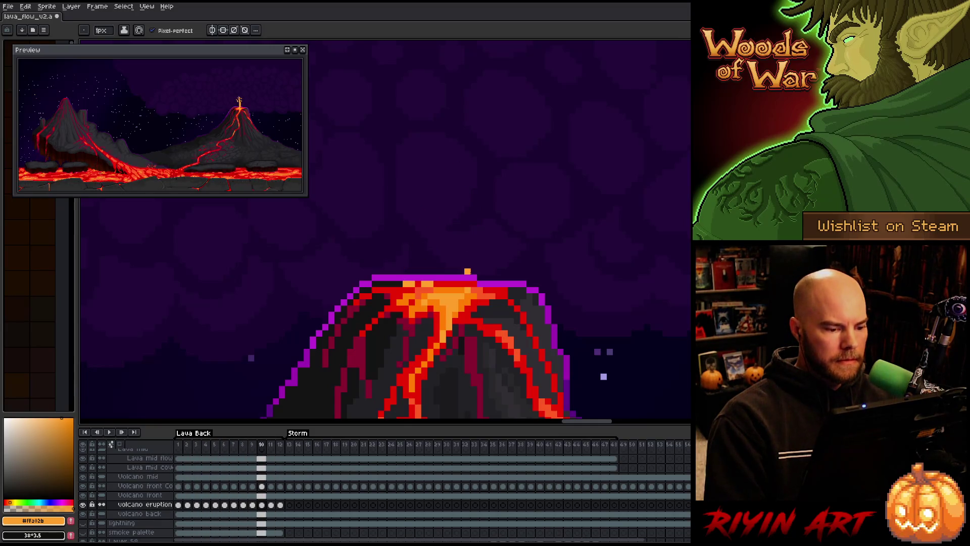
Step: Erase and redraw the fading spark pixels on frames 10, 11 and 12
{"action": "key", "text": "e"}
{"action": "key", "text": "period"}
{"action": "key", "text": "period"}
{"action": "key", "text": "comma"}
{"action": "key", "text": "comma"}
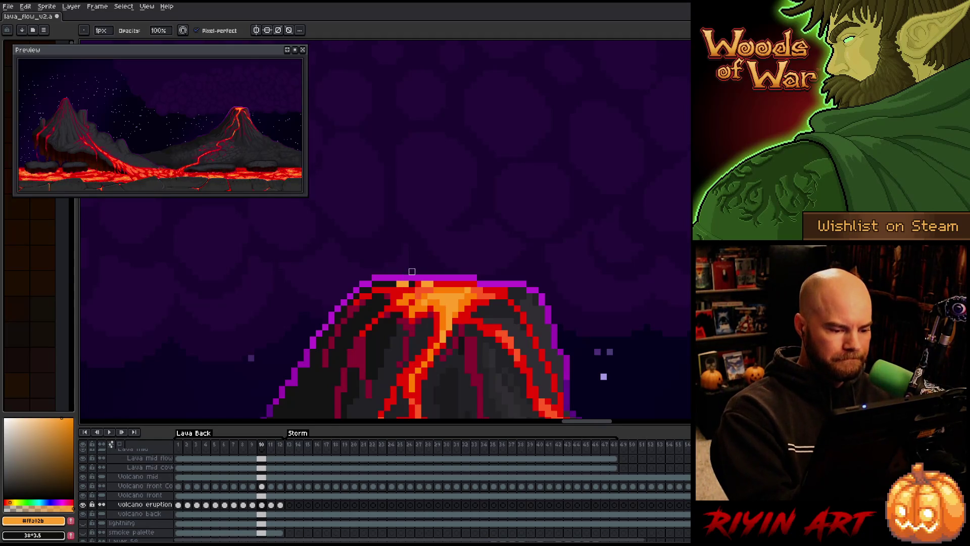
{"action": "key", "text": "e"}
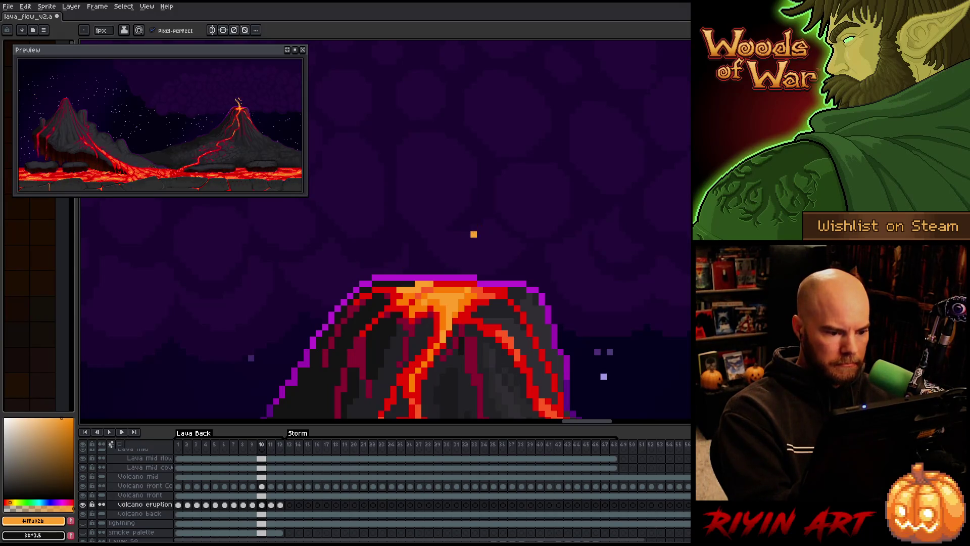
{"action": "key", "text": "Right"}
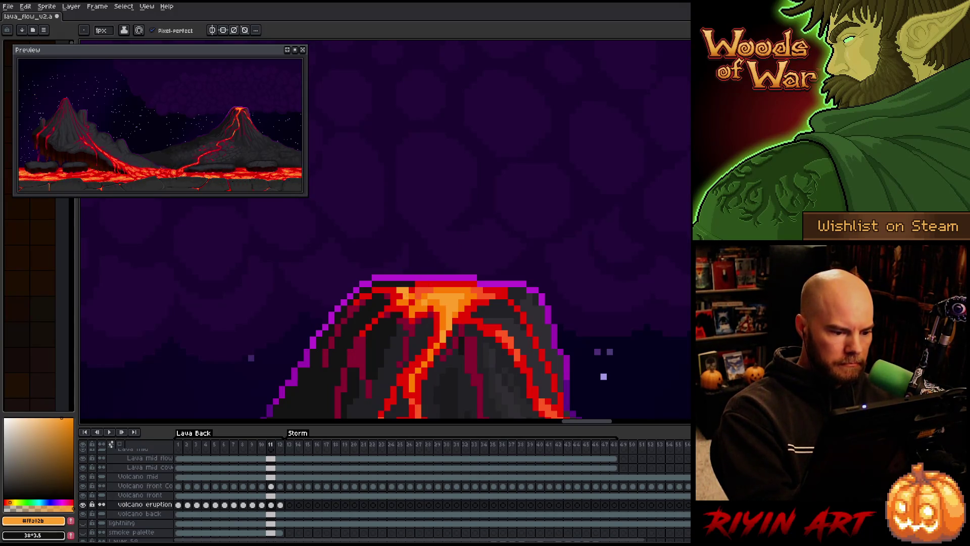
{"action": "key", "text": "b"}
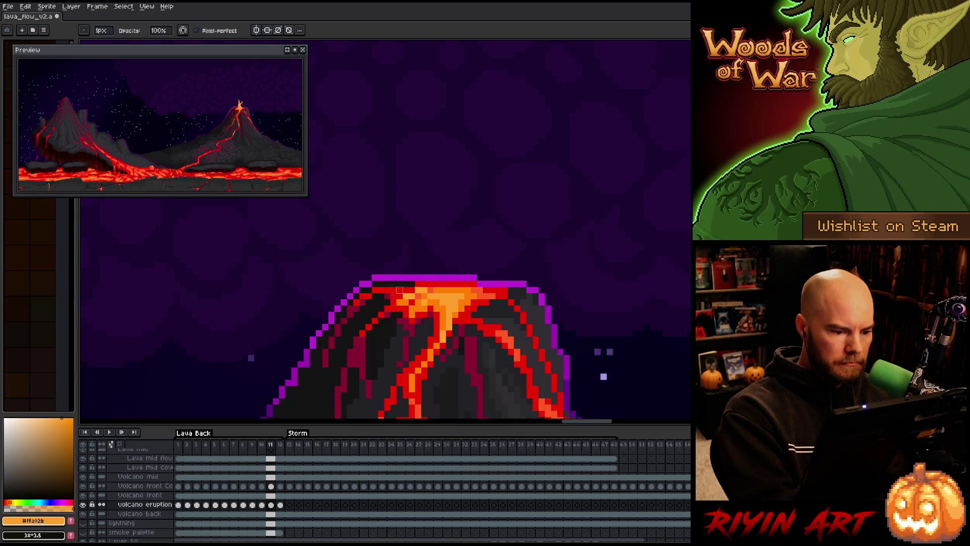
{"action": "key", "text": "Right"}
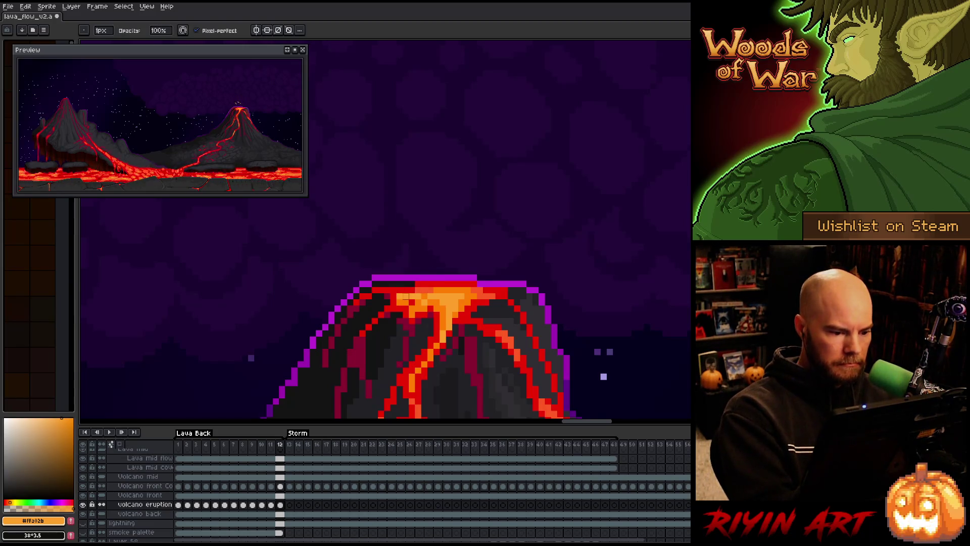
{"action": "right_click", "coordinate": [523, 245]}
Step: Play the eruption, stop on the lava pillar frame, and step through frames 7 to 12
{"action": "key", "text": "Escape"}
{"action": "key", "text": "Return"}
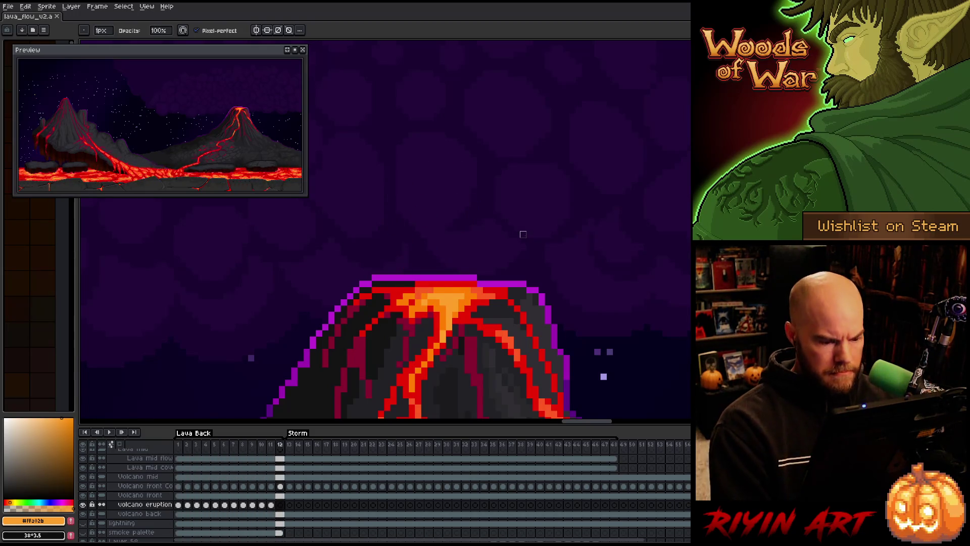
{"action": "key", "text": "Return"}
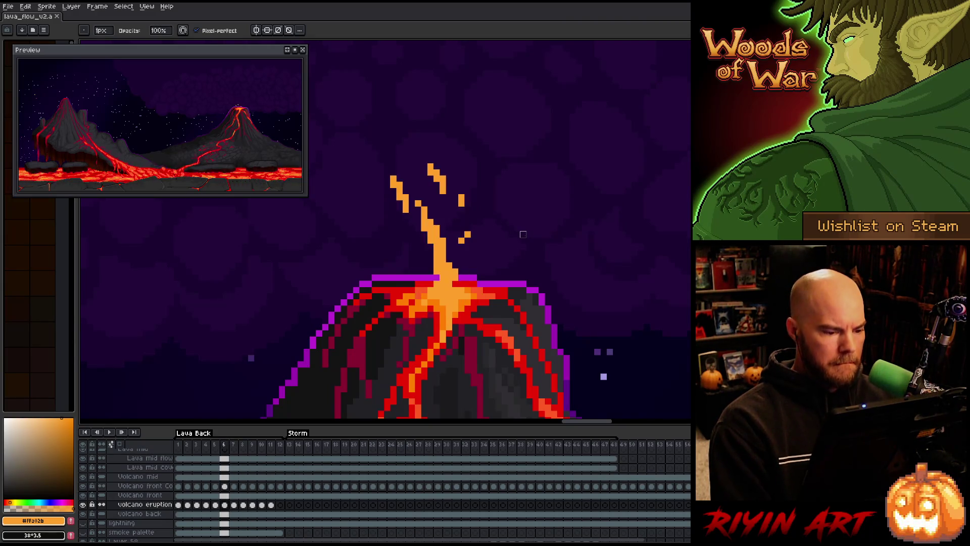
{"action": "key", "text": "period"}
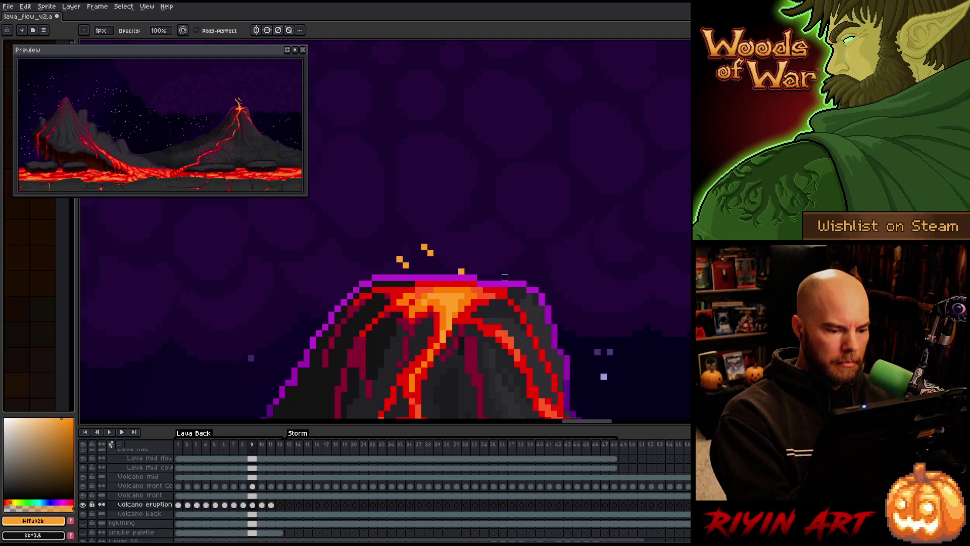
{"action": "key", "text": "Left"}
{"action": "key", "text": "Right"}
{"action": "key", "text": "Right"}
{"action": "key", "text": "Right"}
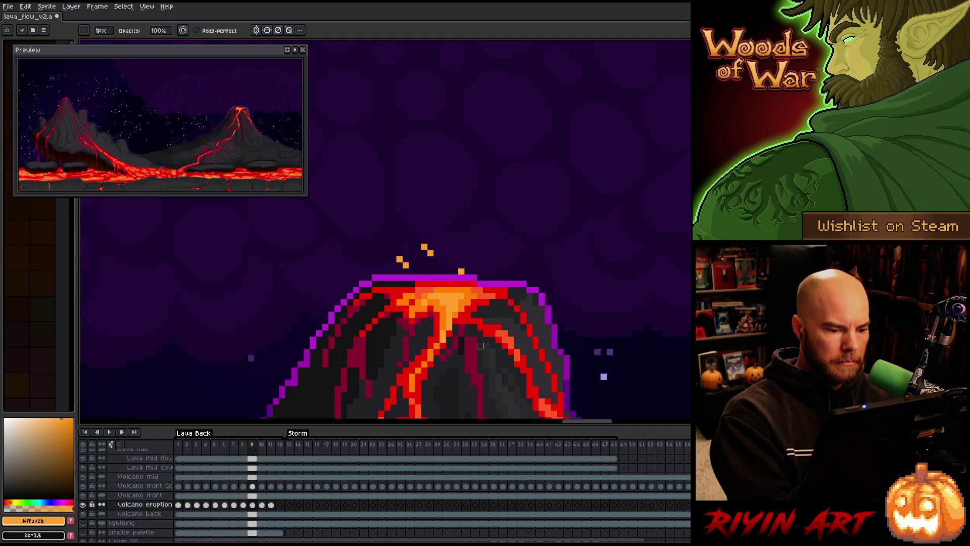
{"action": "key", "text": "Left"}
{"action": "key", "text": "Left"}
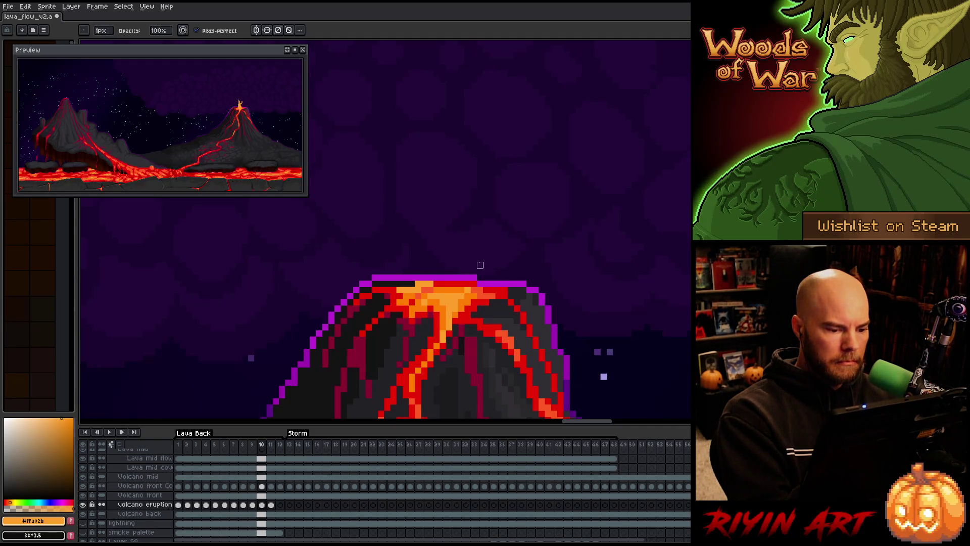
{"action": "key", "text": "Right"}
Step: Add a new empty layer, Layer 59, above the volcano eruption layer
{"action": "key", "text": "e"}
{"action": "key", "text": "Return"}
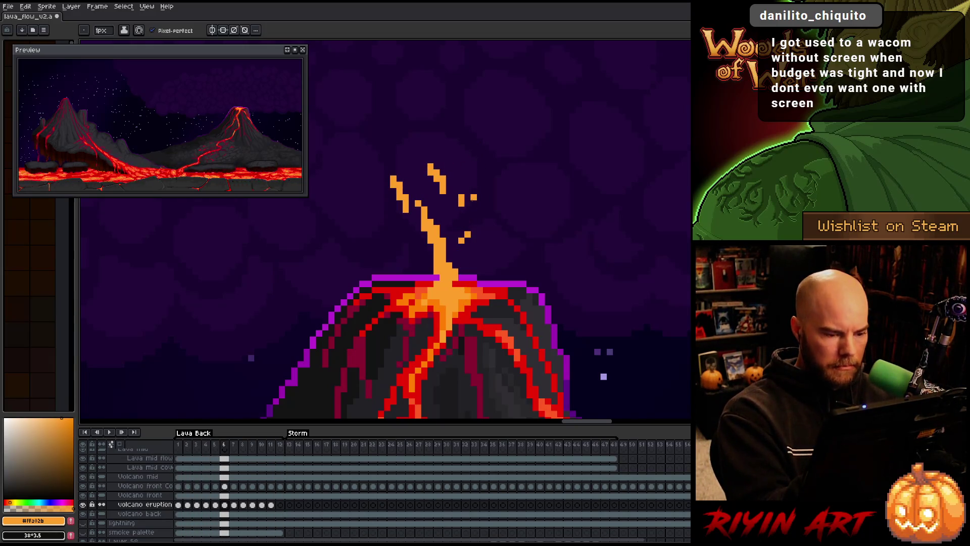
{"action": "key", "text": "shift+n"}
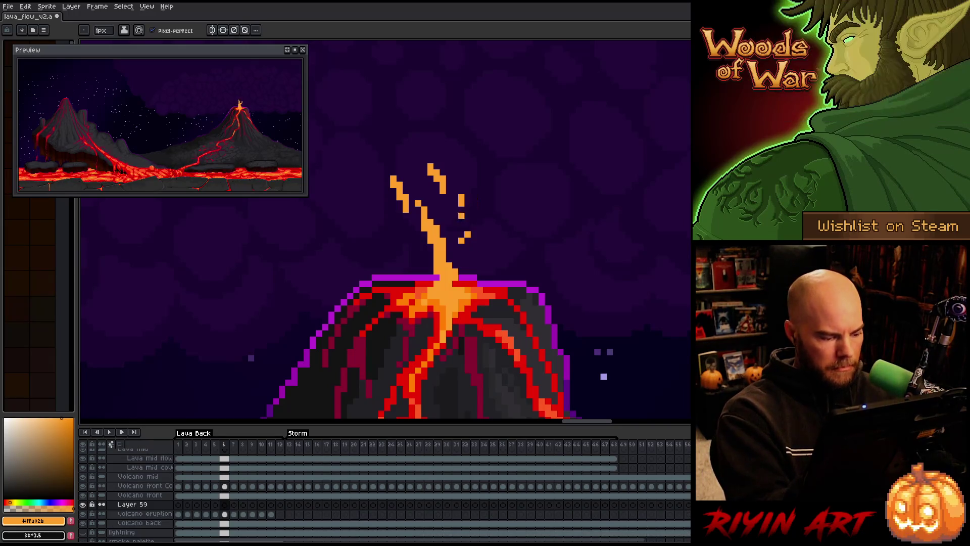